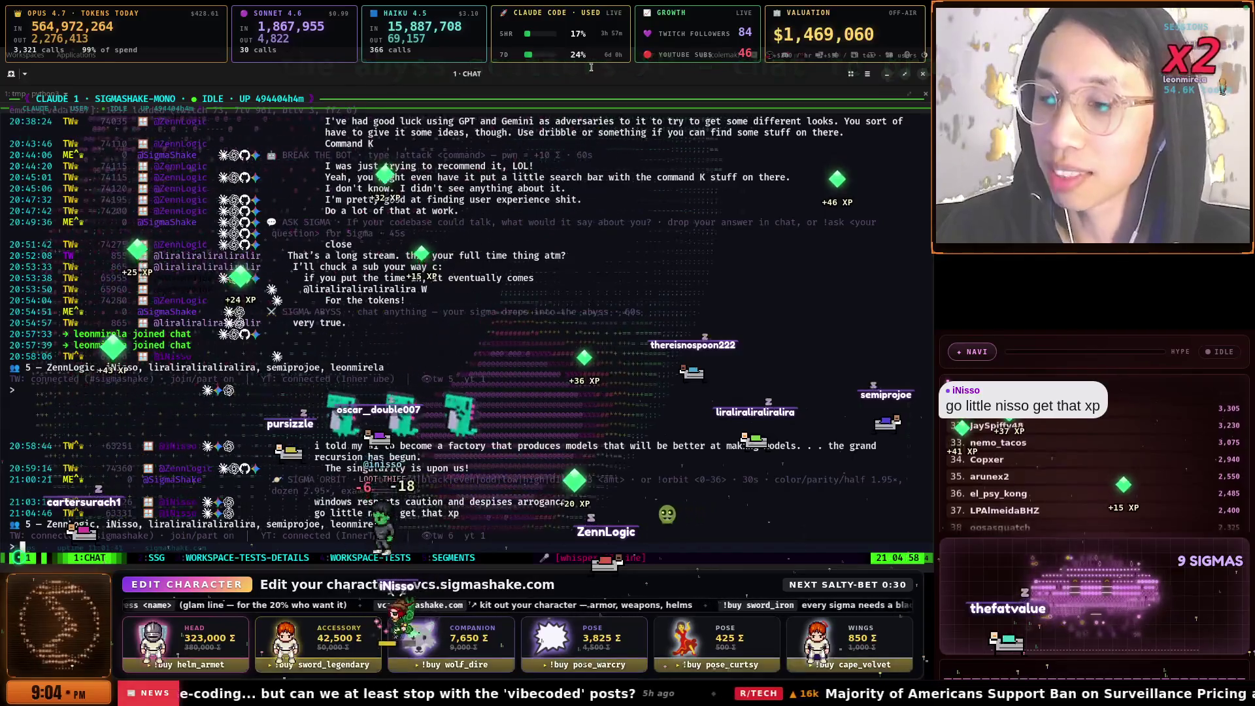
Split tmux into a Claude 2 pane and a side shell pane, then bring up Twitch Stream Manager
key("ctrl+b")
key("z")
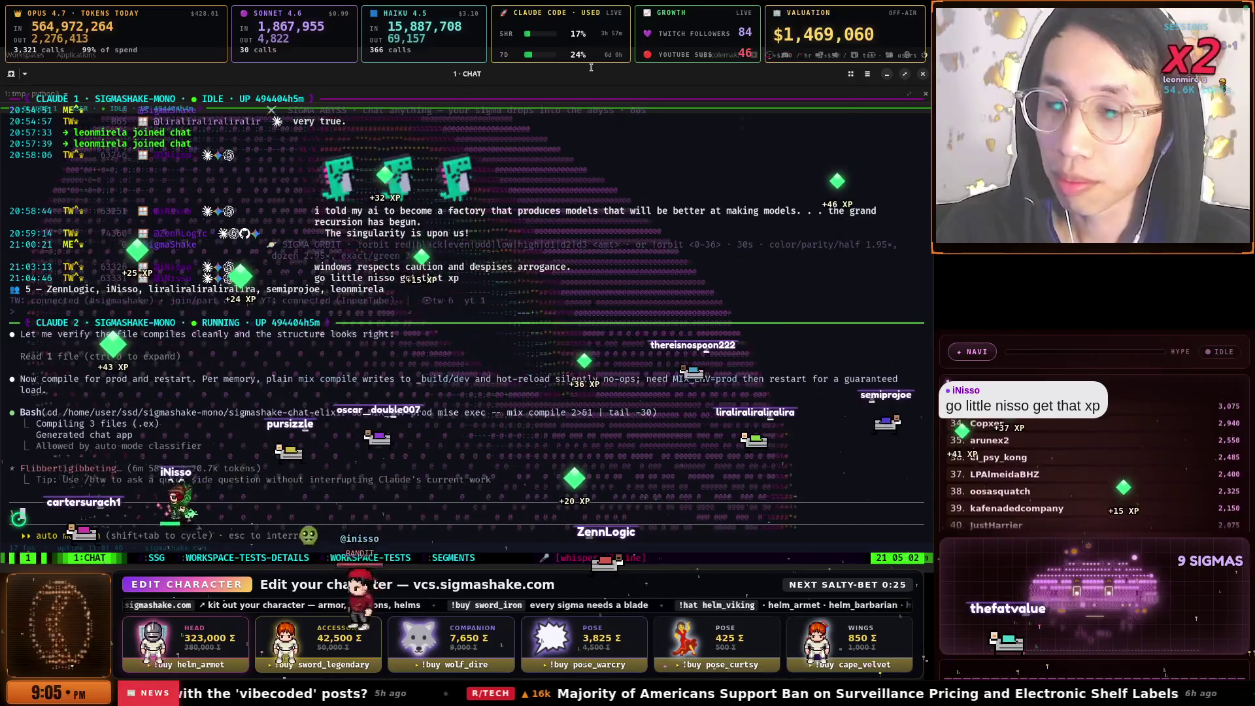
key("ctrl+b")
key("percent")
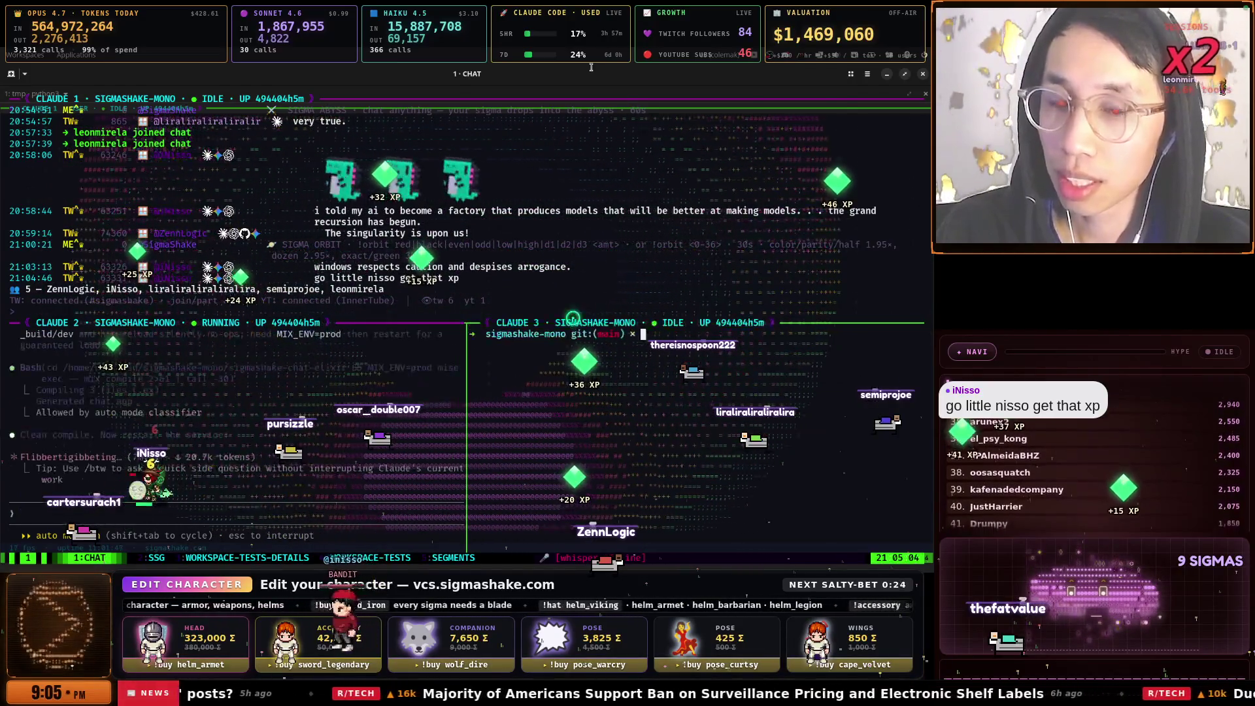
key("Return")
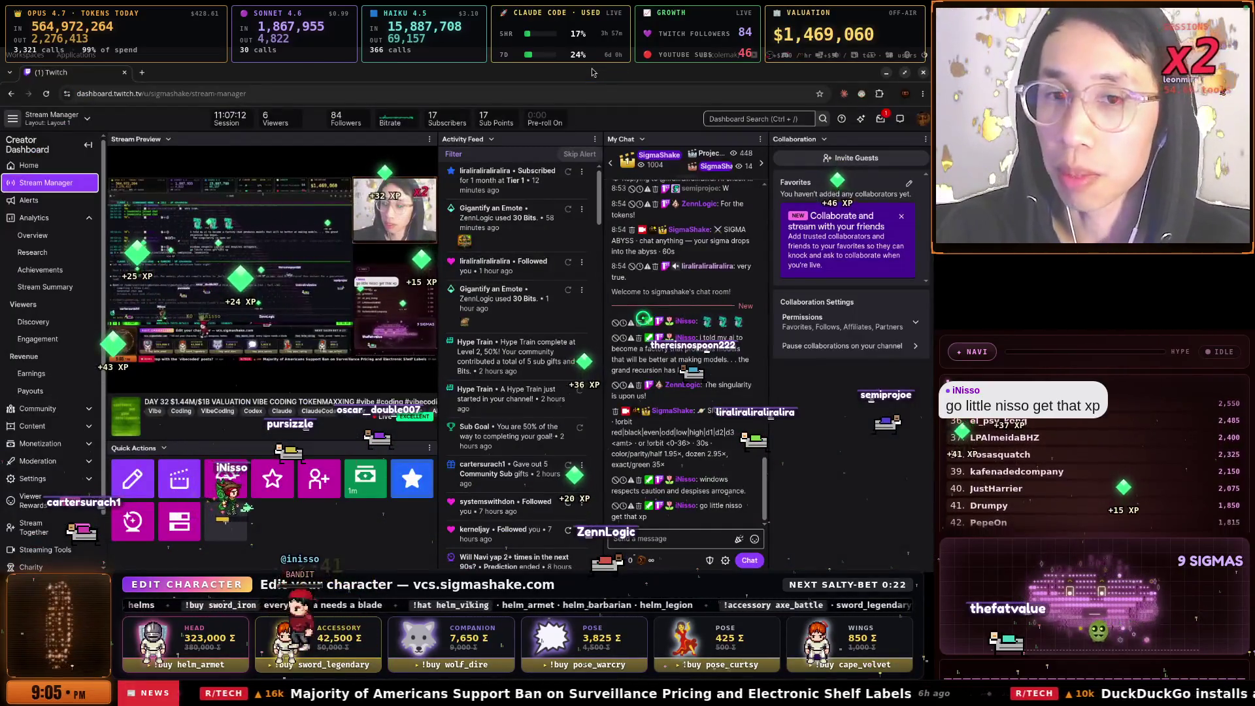
Stop at the YouTube Studio live page, then show SigmaShake's Sessions list in Firefox
key("super")
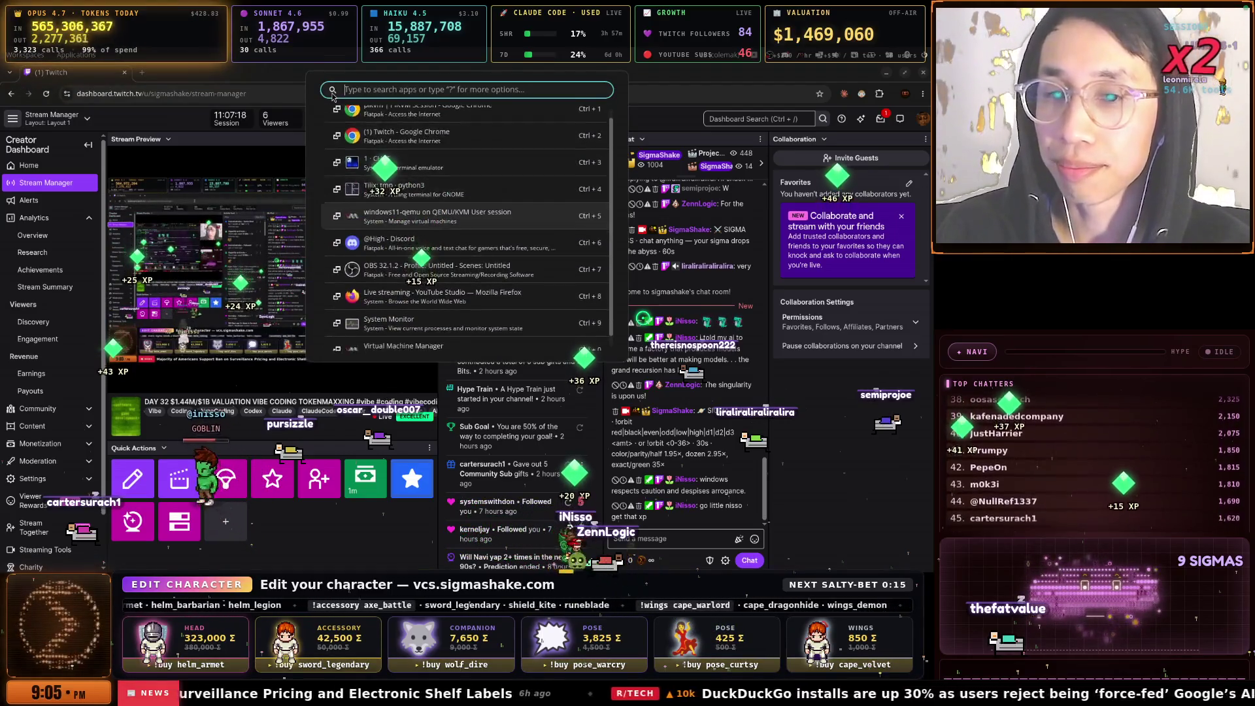
key("Down")
key("Down")
key("Down")
key("Return")
key("super")
key("Down")
key("Down")
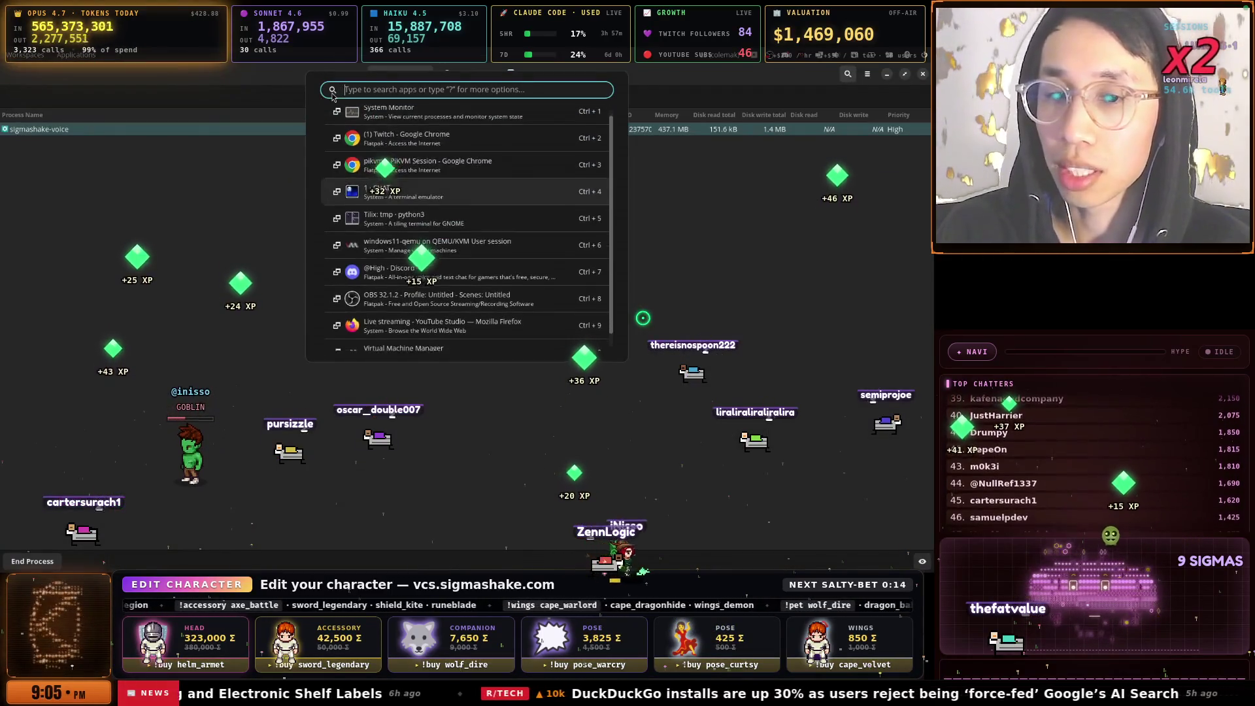
key("Down")
key("Down")
key("Down")
key("Return")
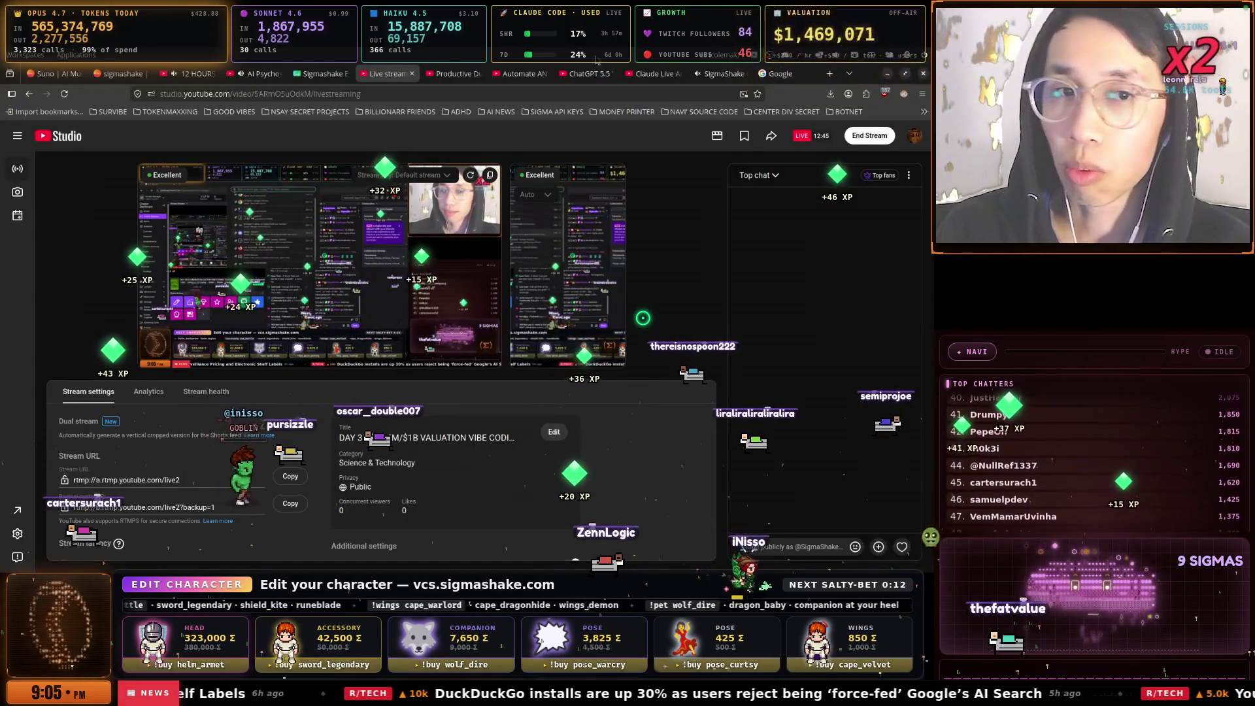
left_click(719, 73)
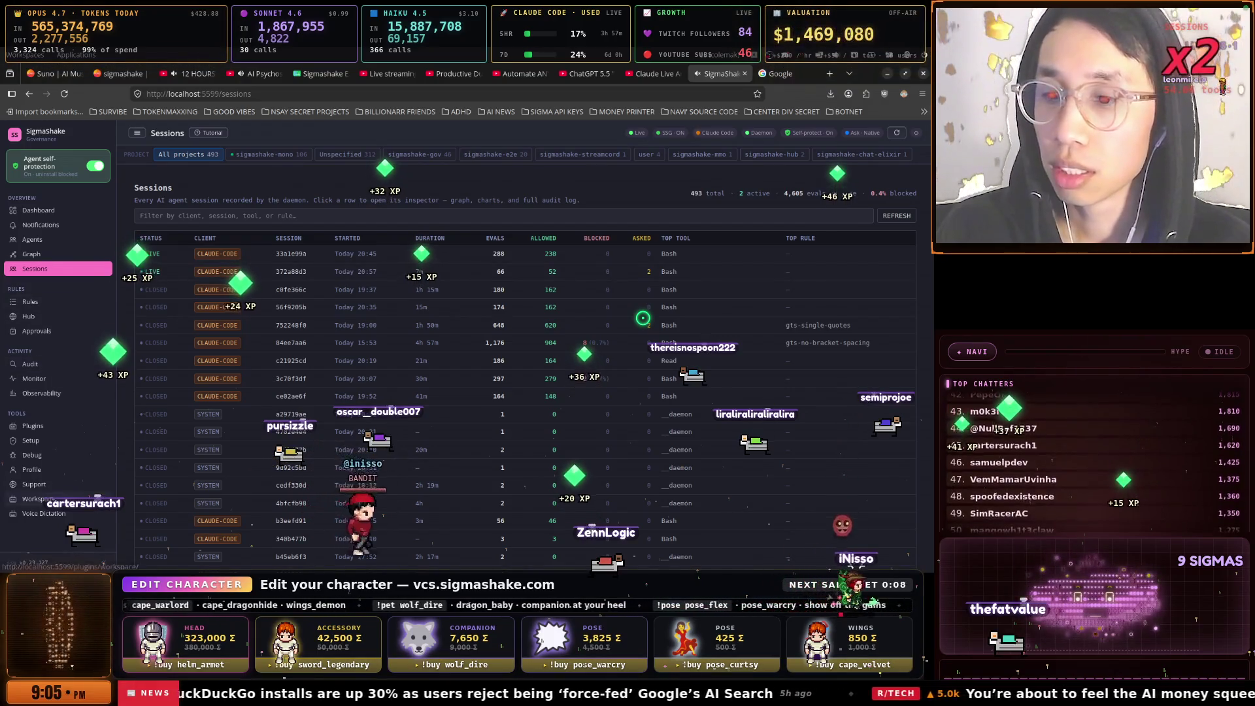
Check the Workspace Readiness checklist, then show the all-projects health list on Overview
left_click(30, 499)
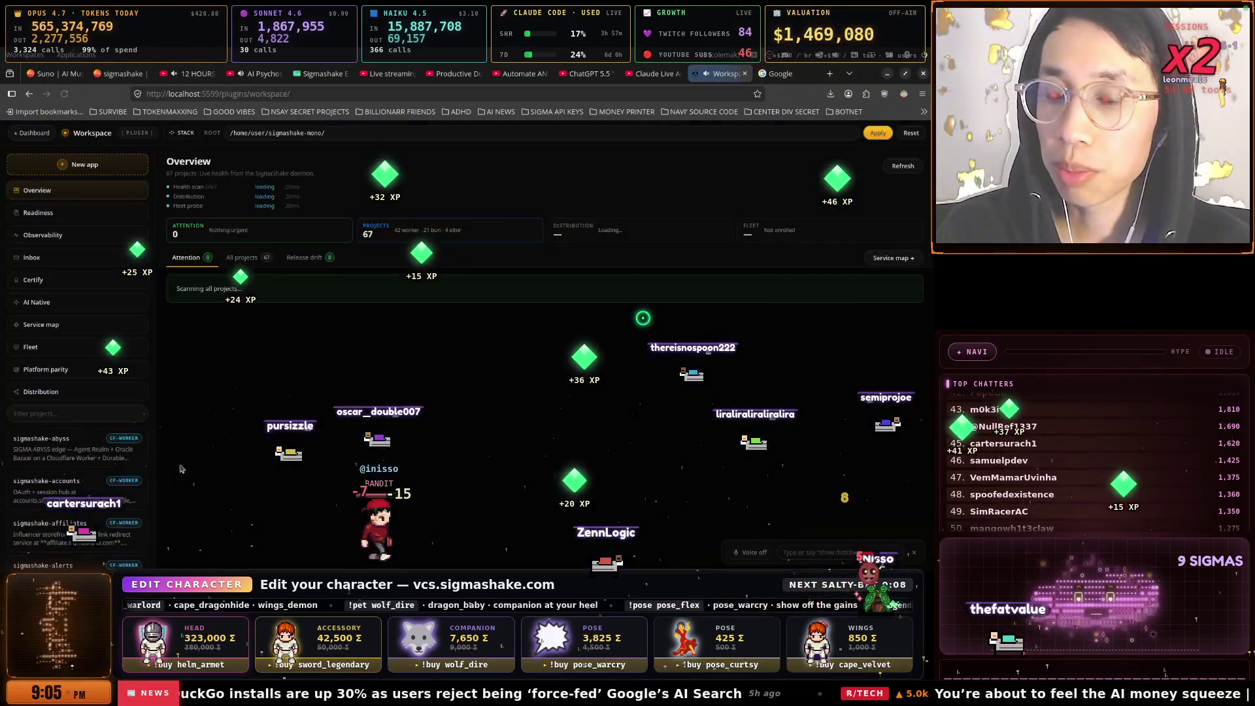
left_click(68, 213)
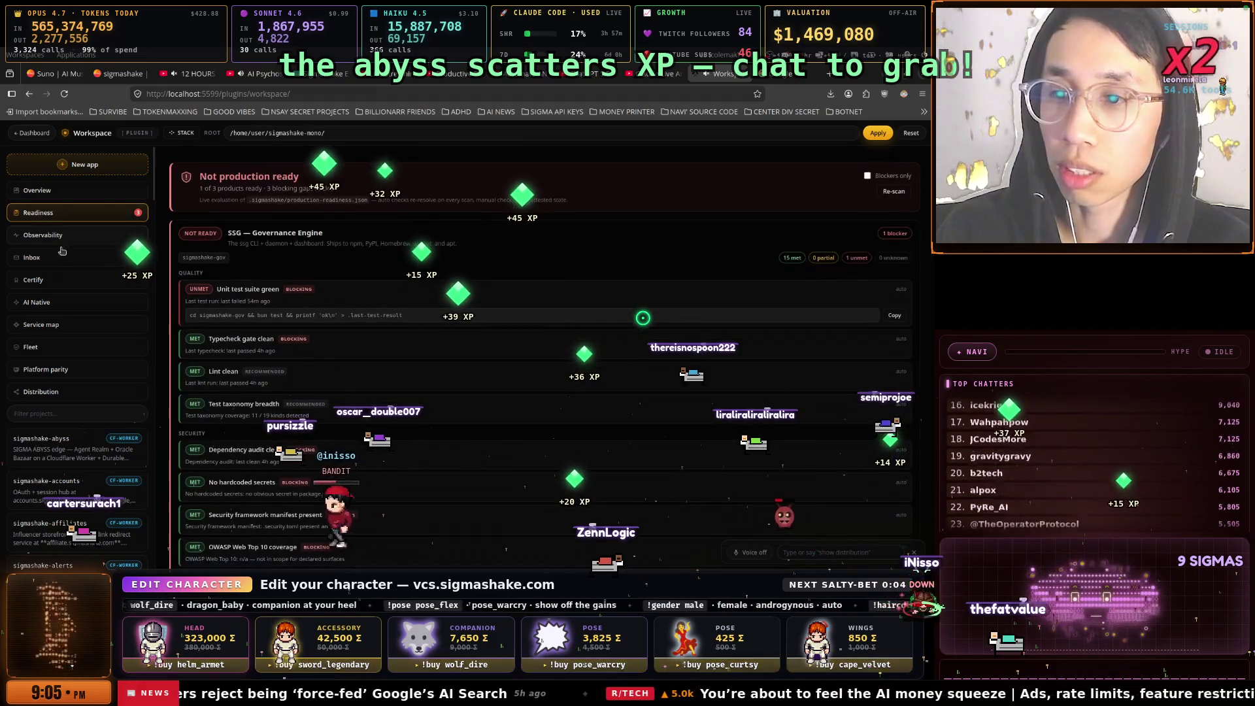
left_click(40, 190)
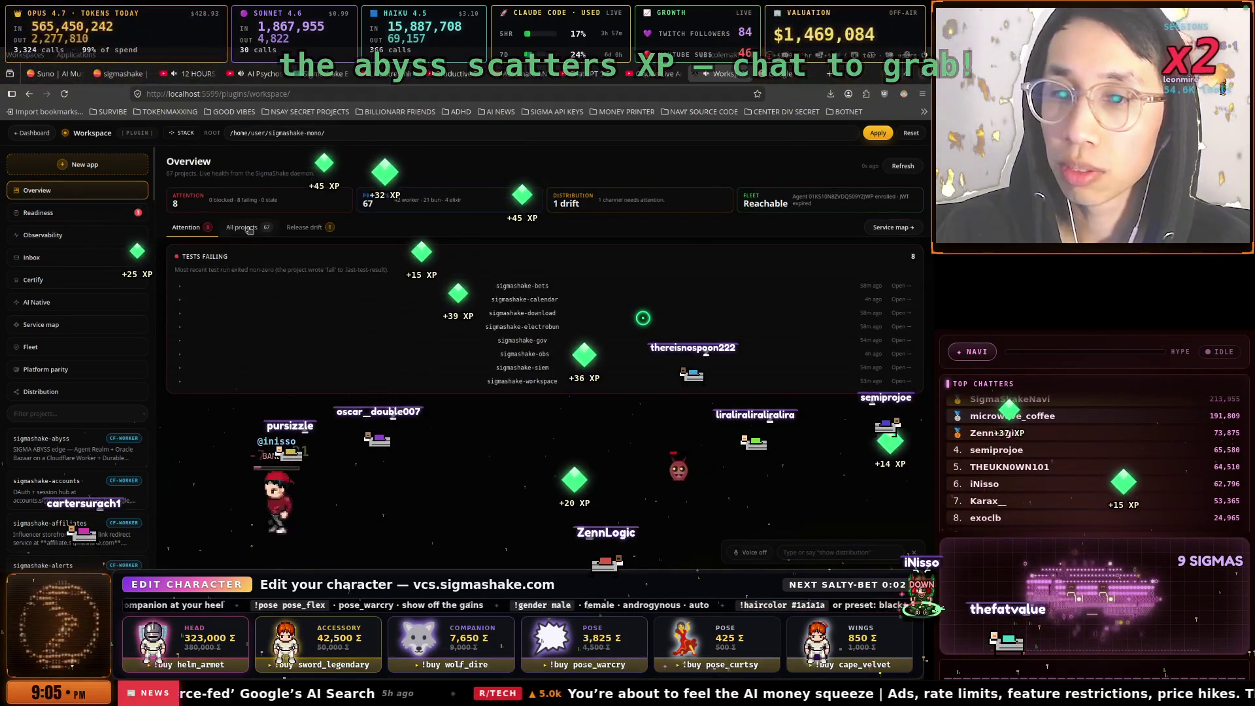
left_click(245, 228)
Filter the projects by mmo, vcs and obs in turn, ending on chat
type("m")
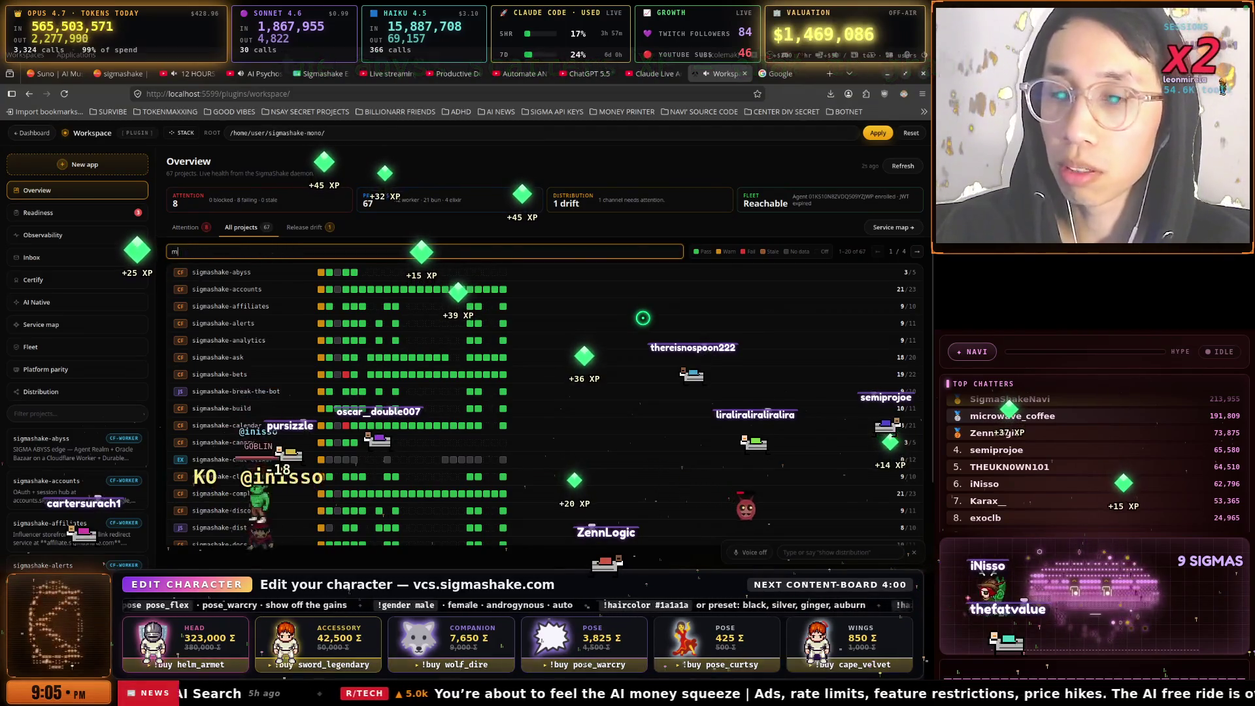
type("mo")
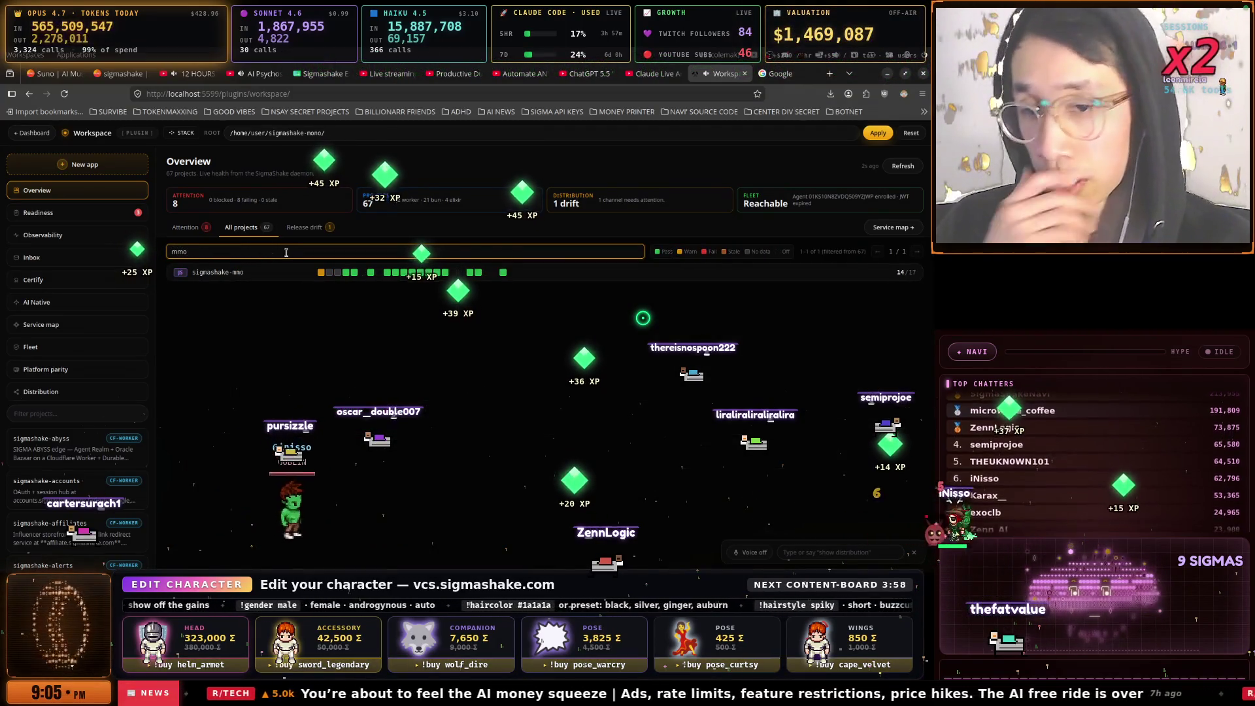
mouse_move(404, 274)
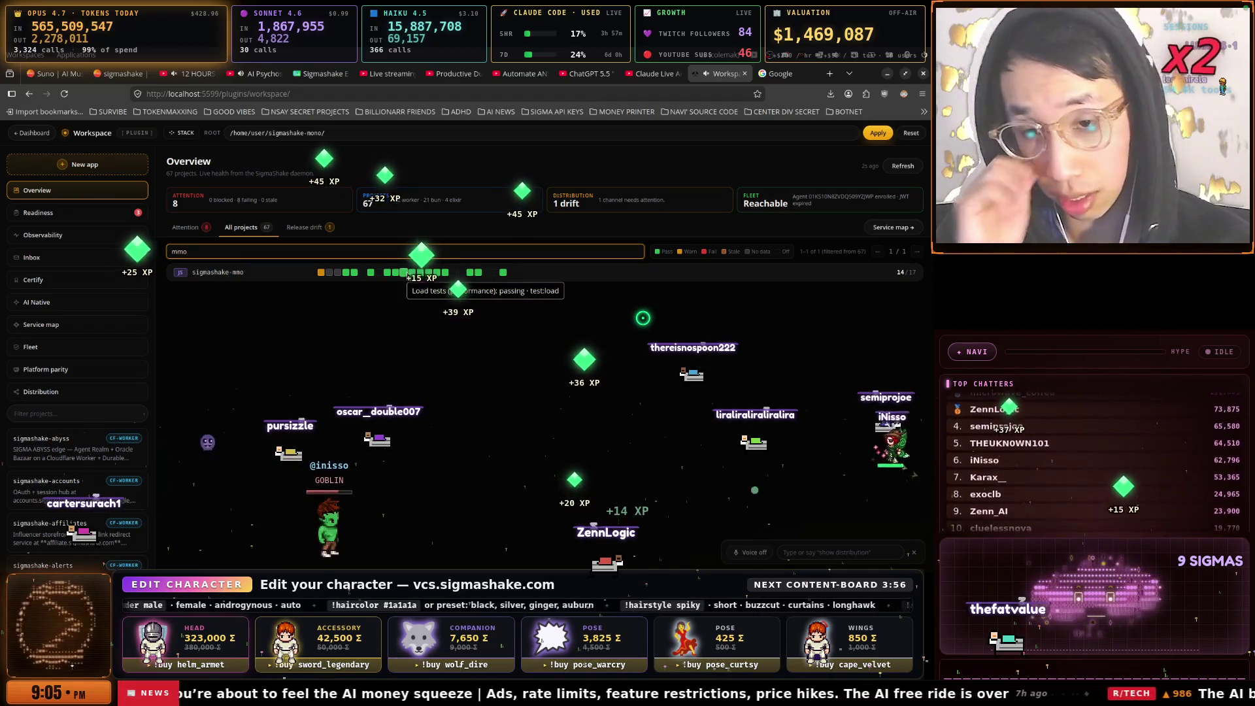
key("BackSpace")
key("BackSpace")
key("BackSpace")
type("vcs")
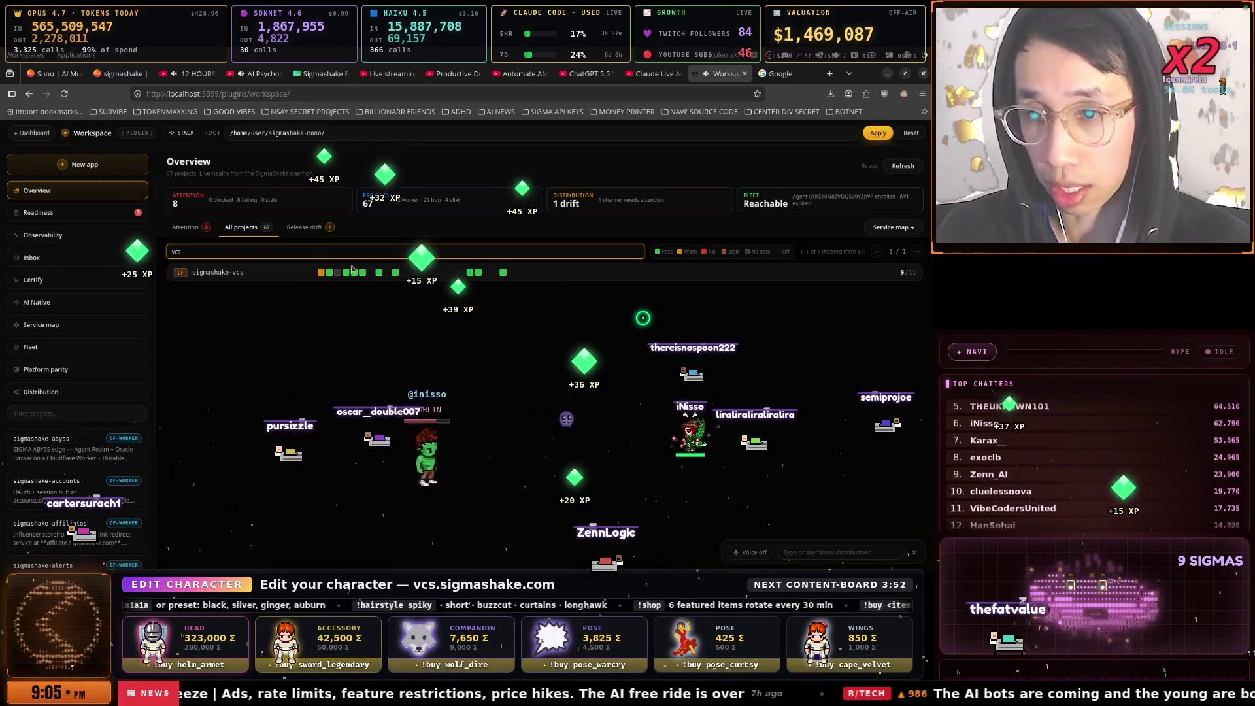
key("BackSpace")
key("BackSpace")
key("BackSpace")
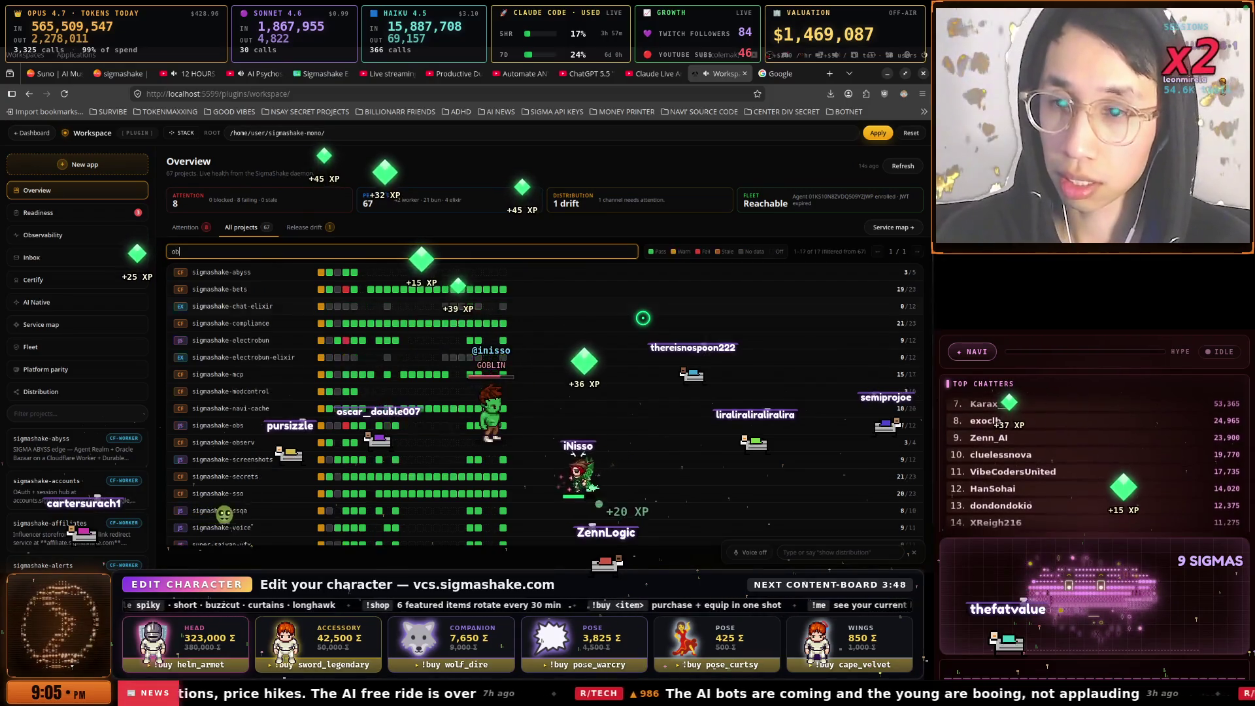
type("bs")
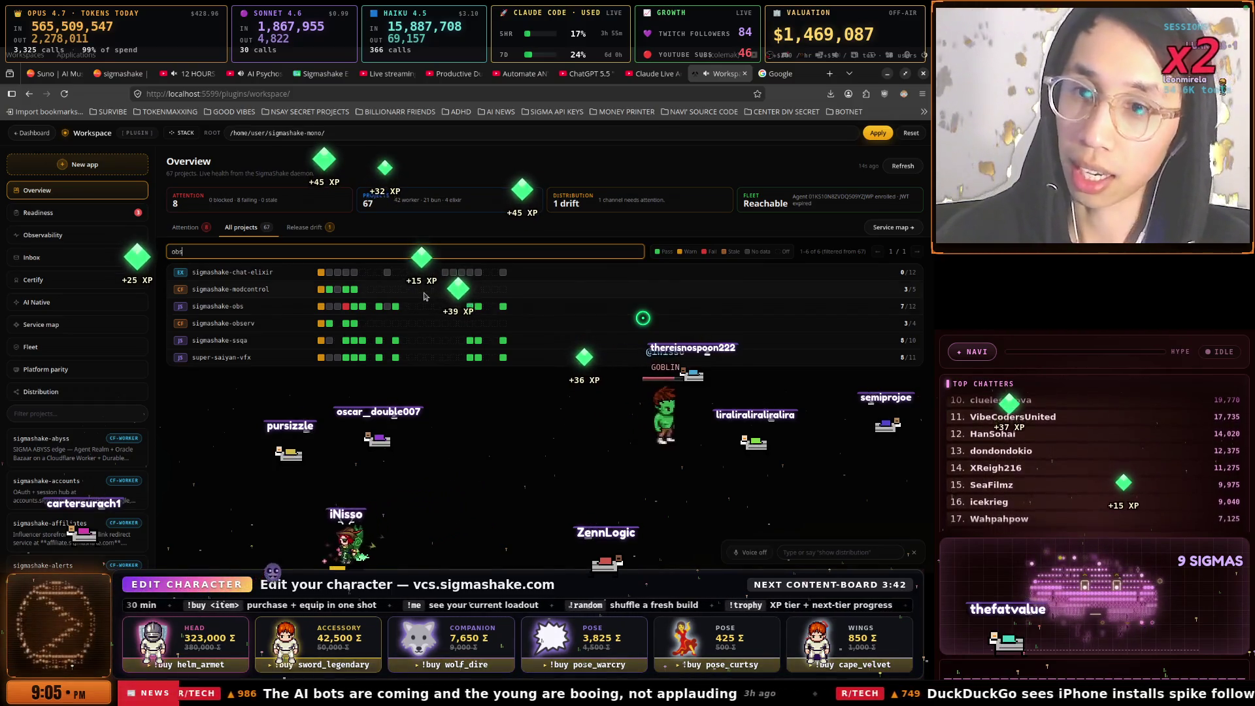
key("BackSpace")
key("BackSpace")
key("BackSpace")
type("chat")
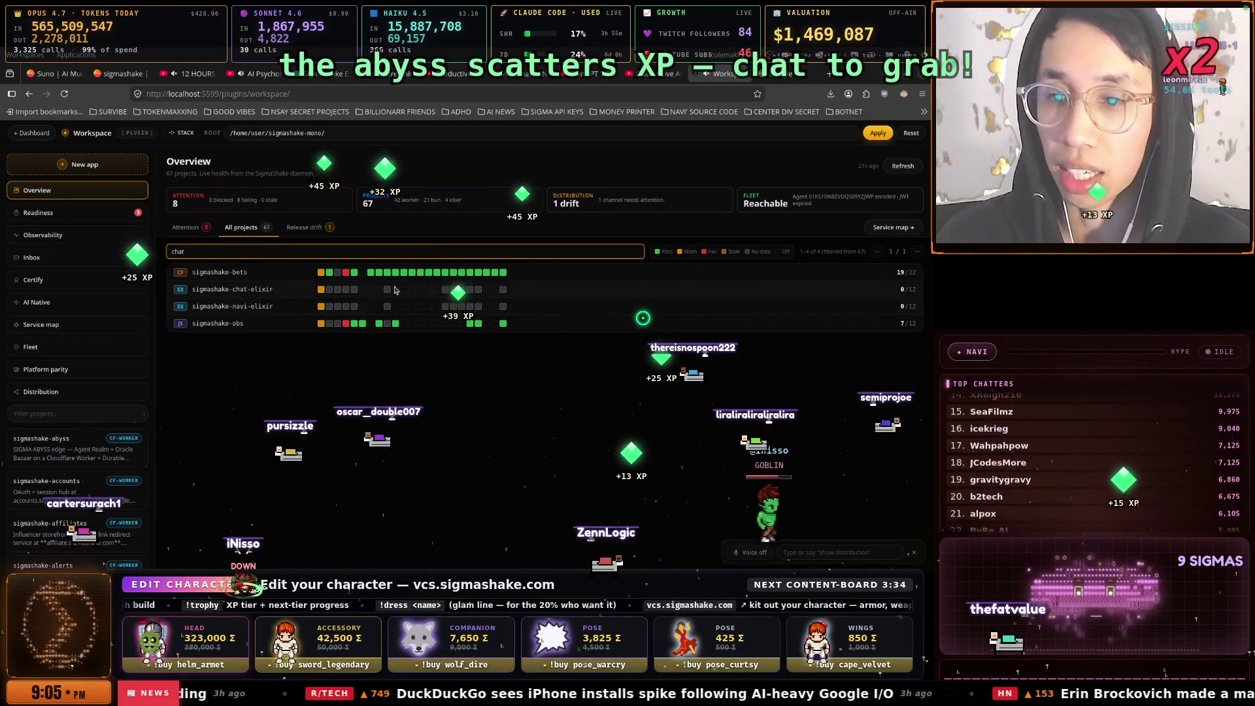
key("super+space")
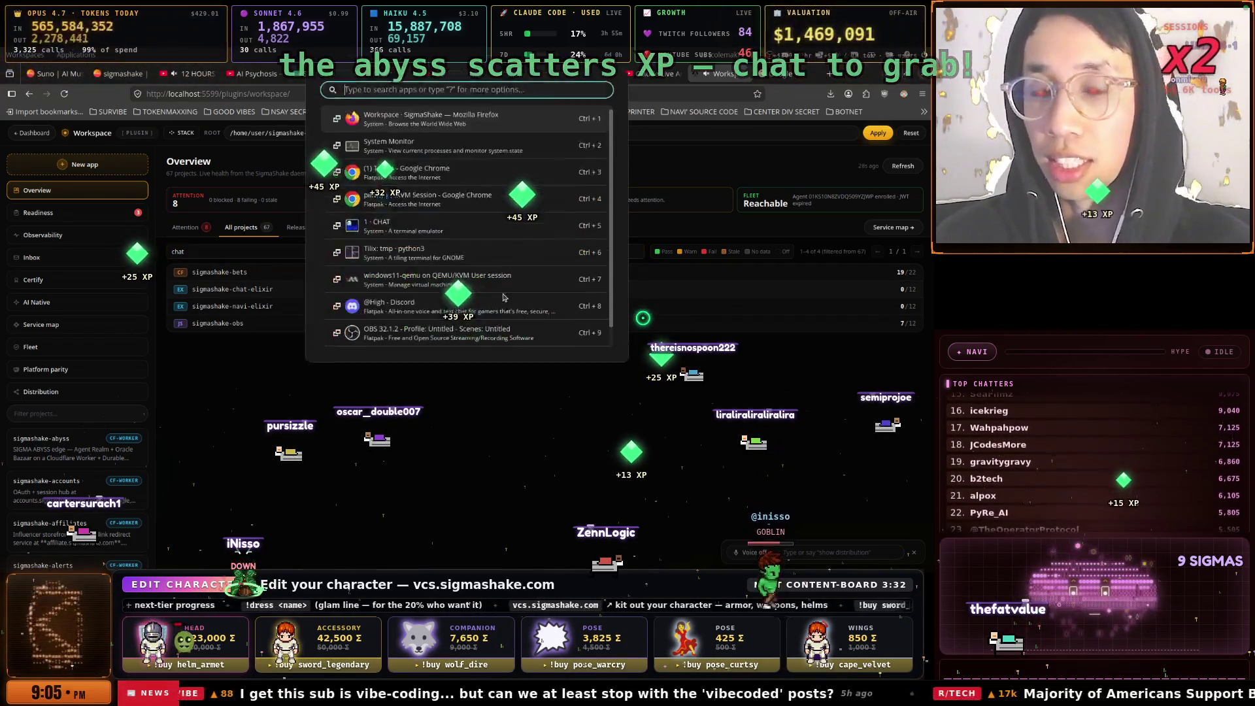
Approve the chat-elixir restart in Claude 2 and relaunch Claude Opus at max effort in Claude 3
key("ctrl+5")
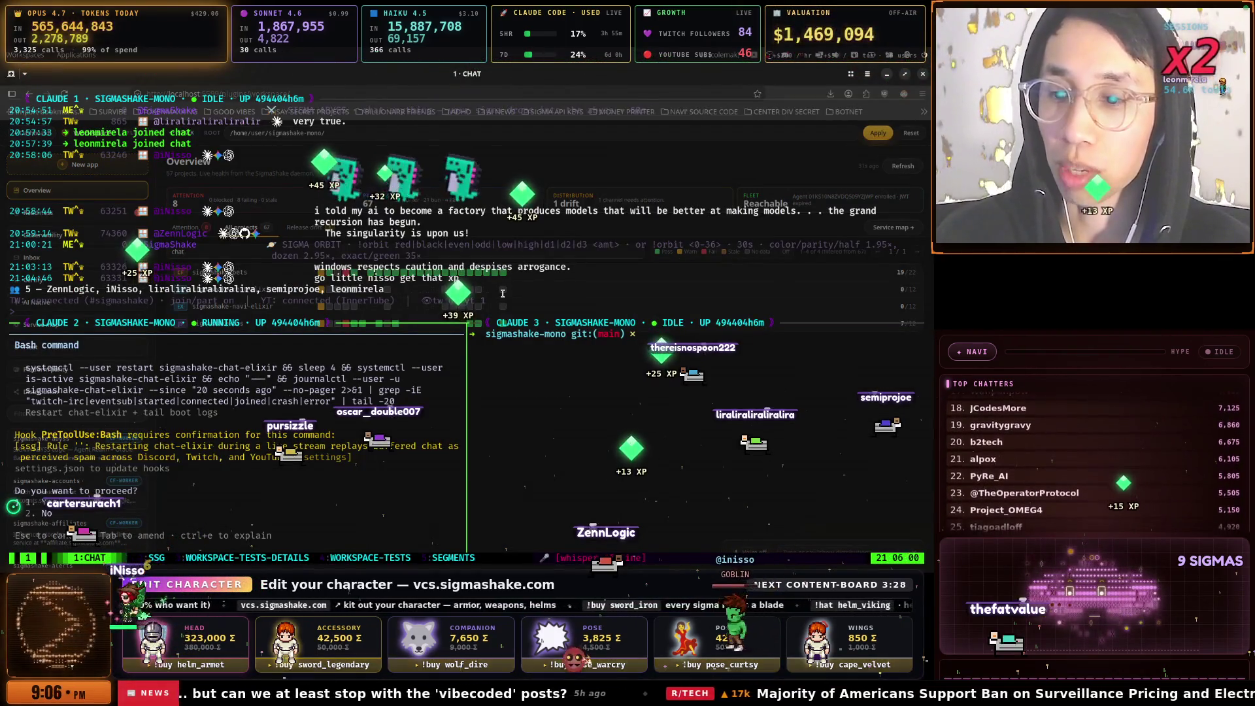
key("Return")
left_click(644, 319)
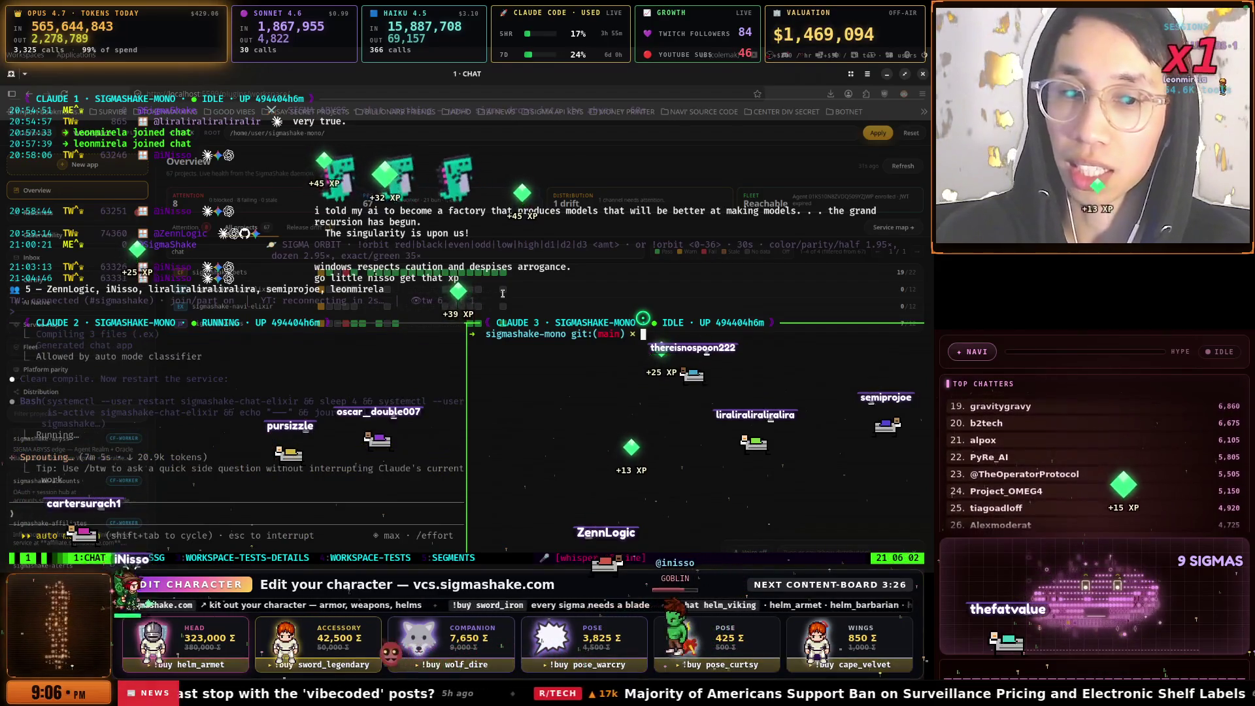
key("ctrl+r")
key("Return")
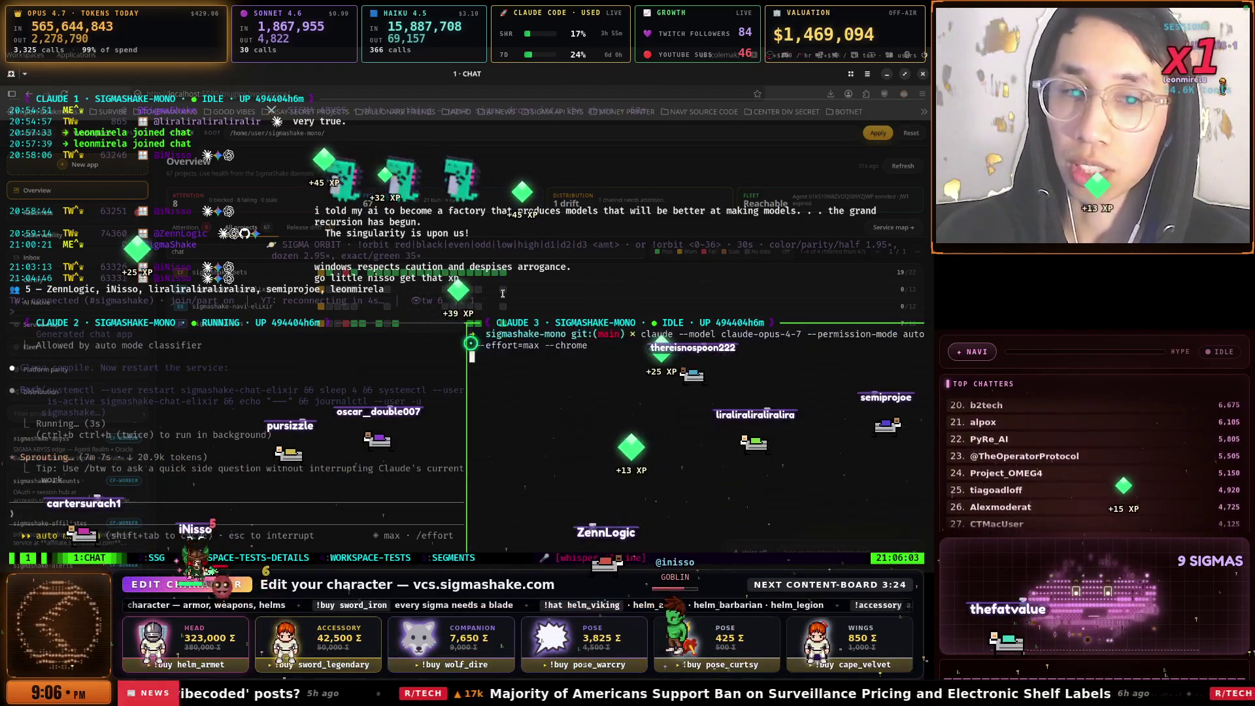
key("Return")
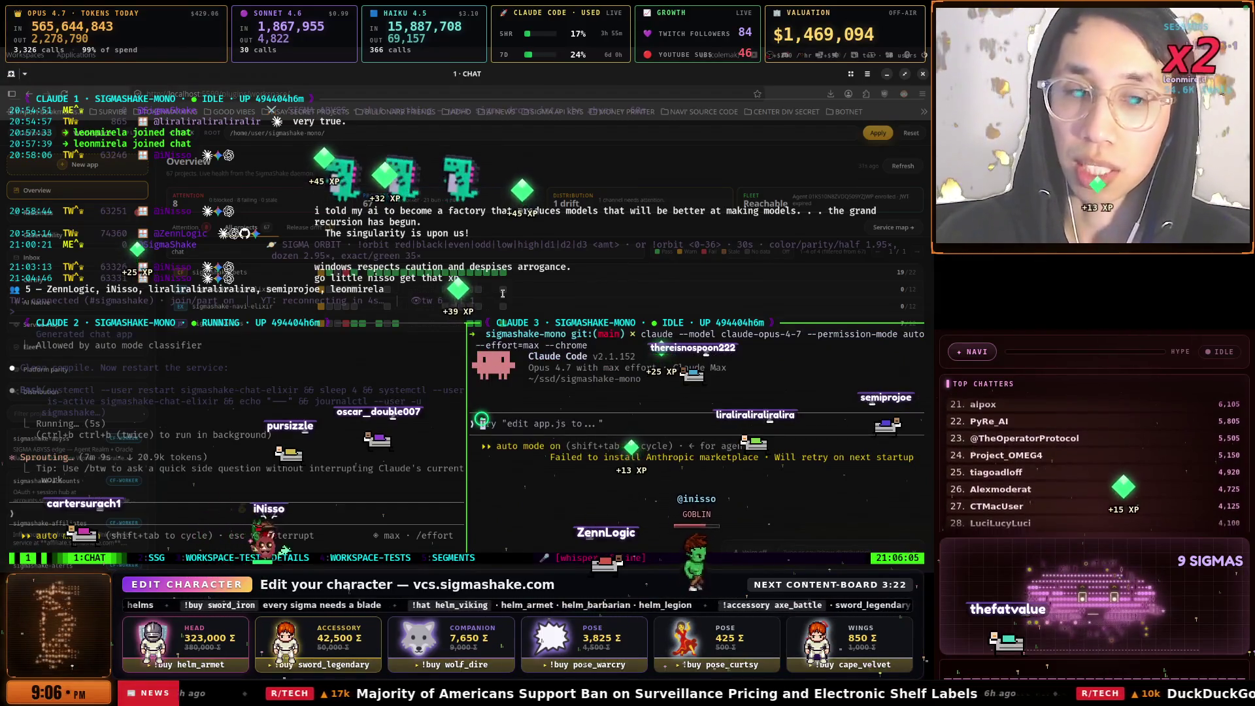
Dictate a /goal to complete all Chat Elixir tests
type("/")
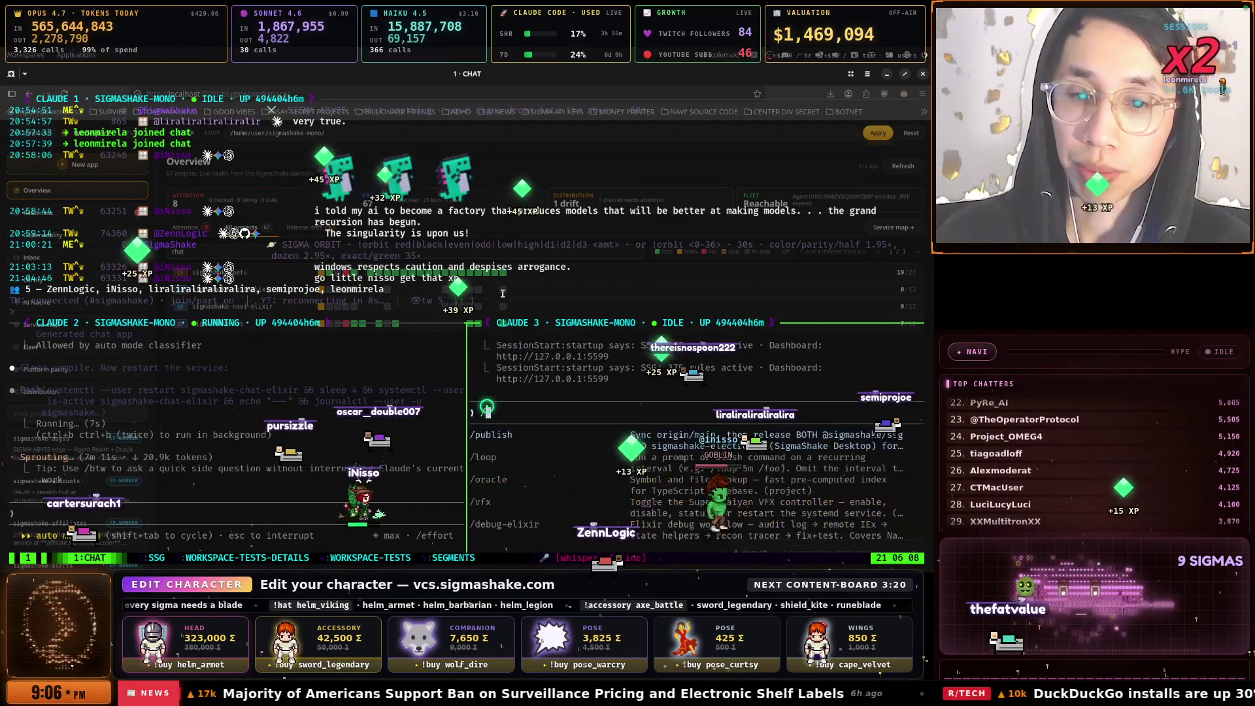
type("goal")
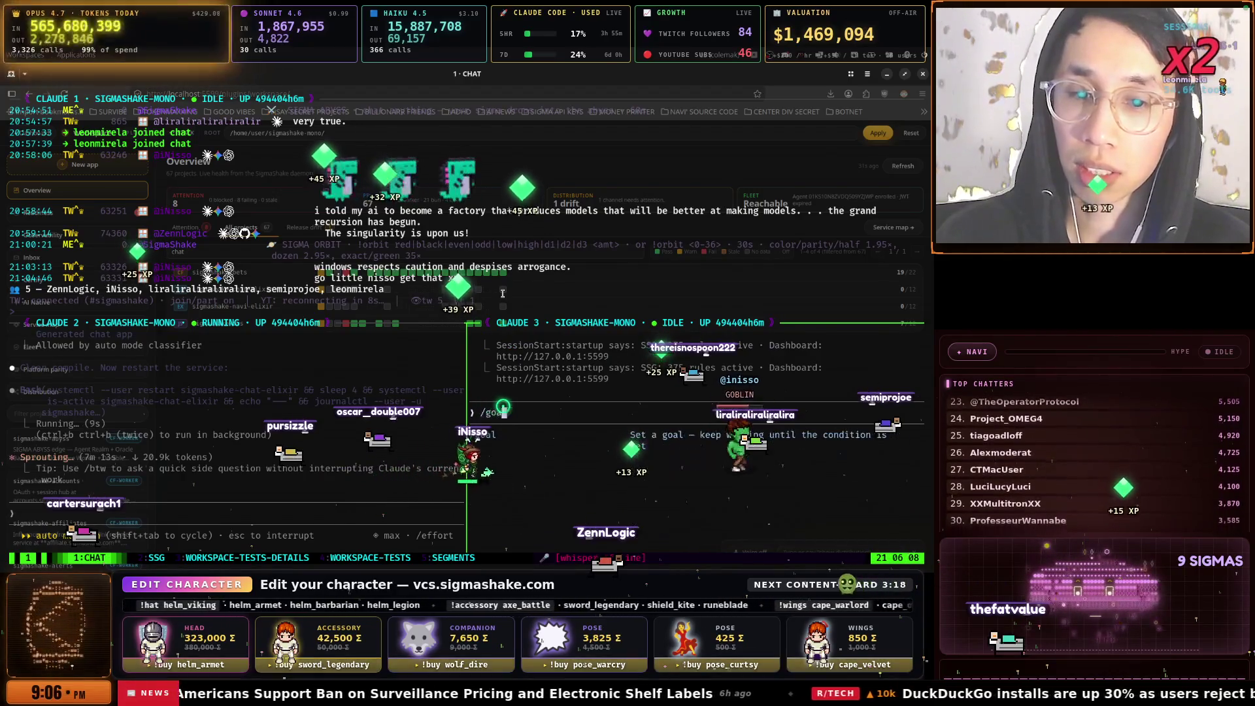
key("super+space")
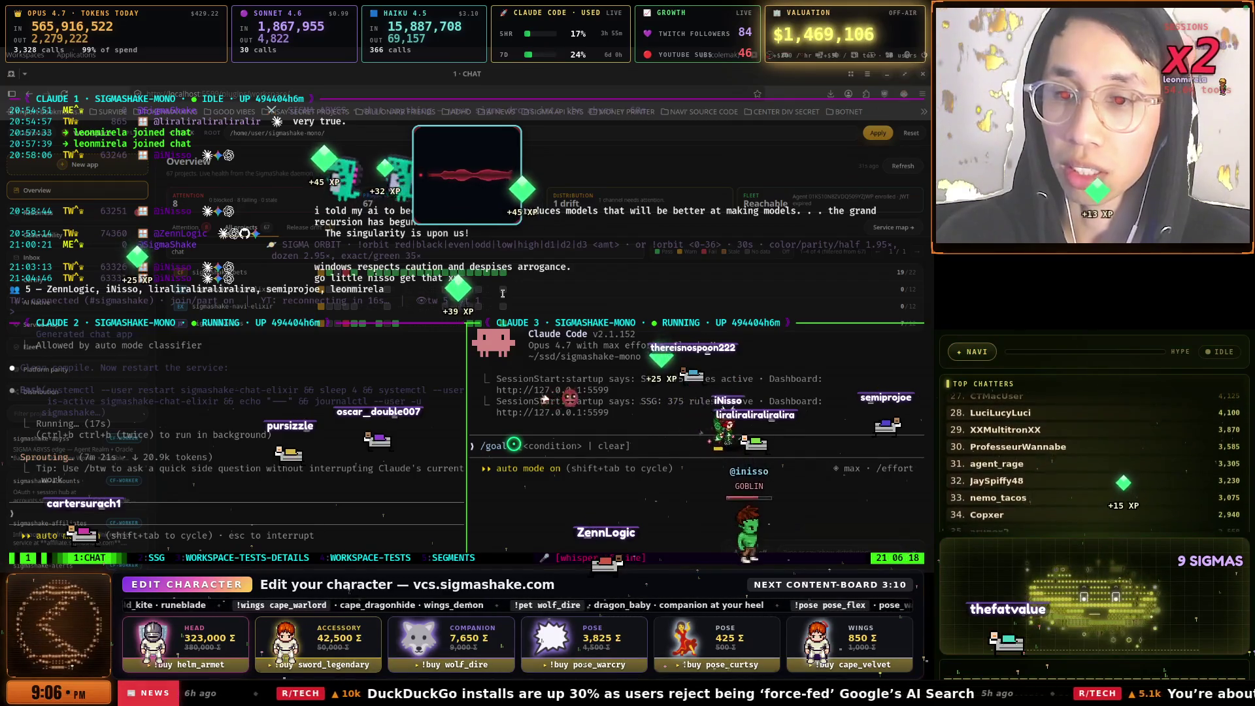
key("super+space")
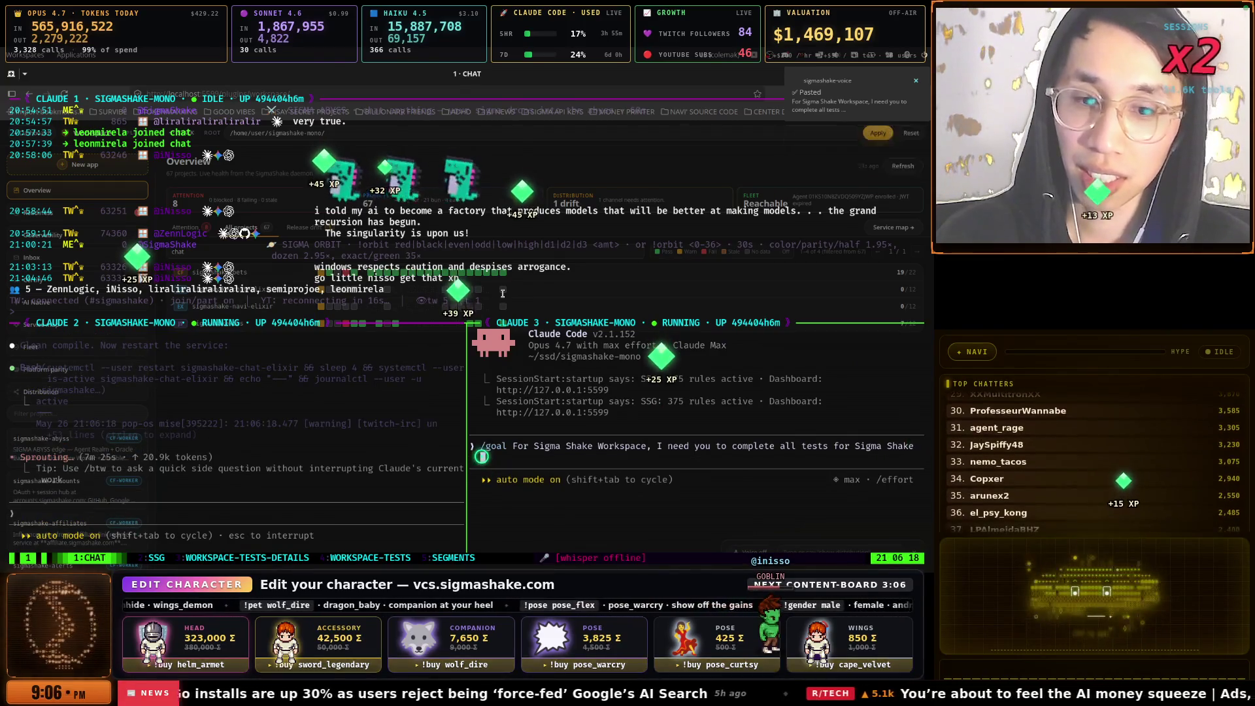
key("super+space")
key("super+space")
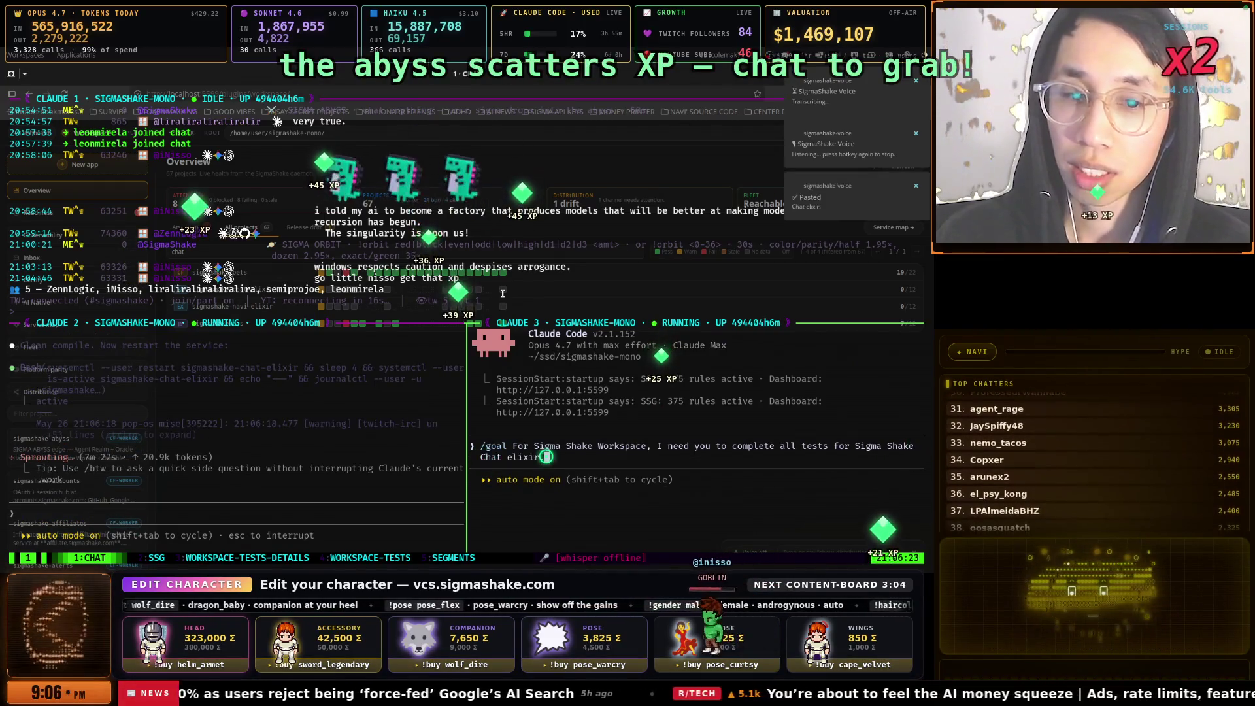
key("alt+Tab")
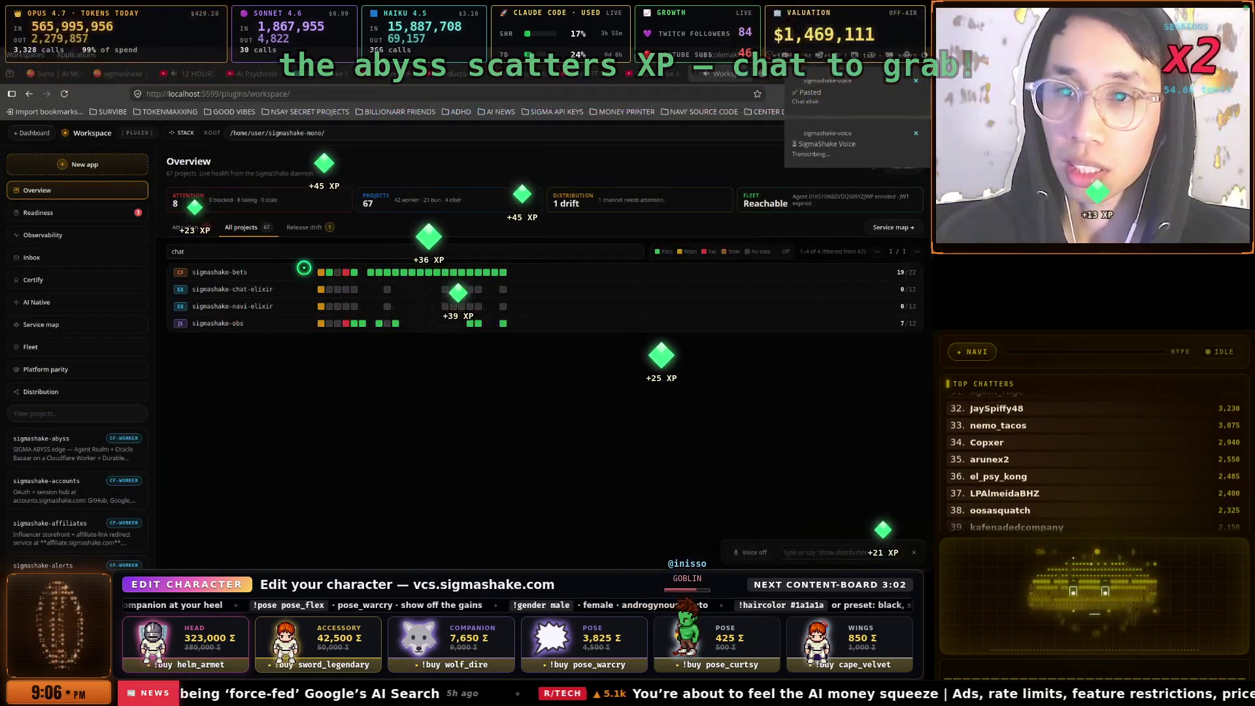
Glance at the AI Psychosis video tab, then return to the Workspace dashboard
left_click(265, 75)
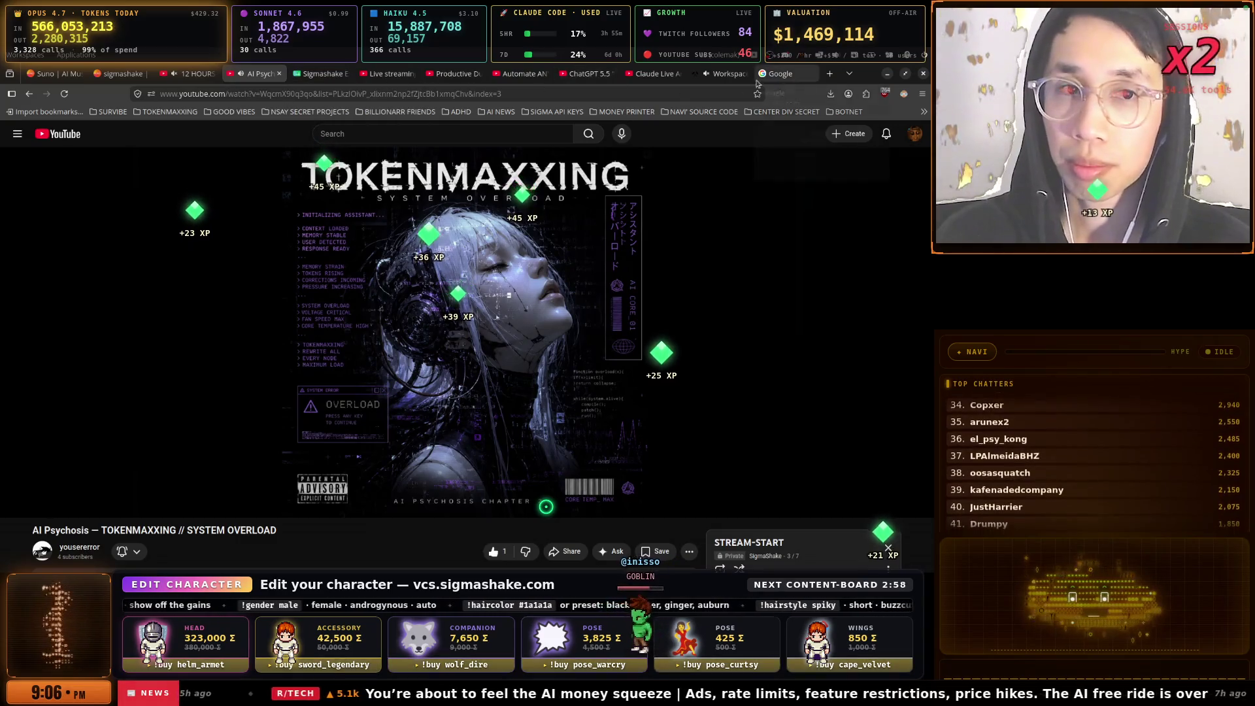
left_click(723, 79)
key("alt+Tab")
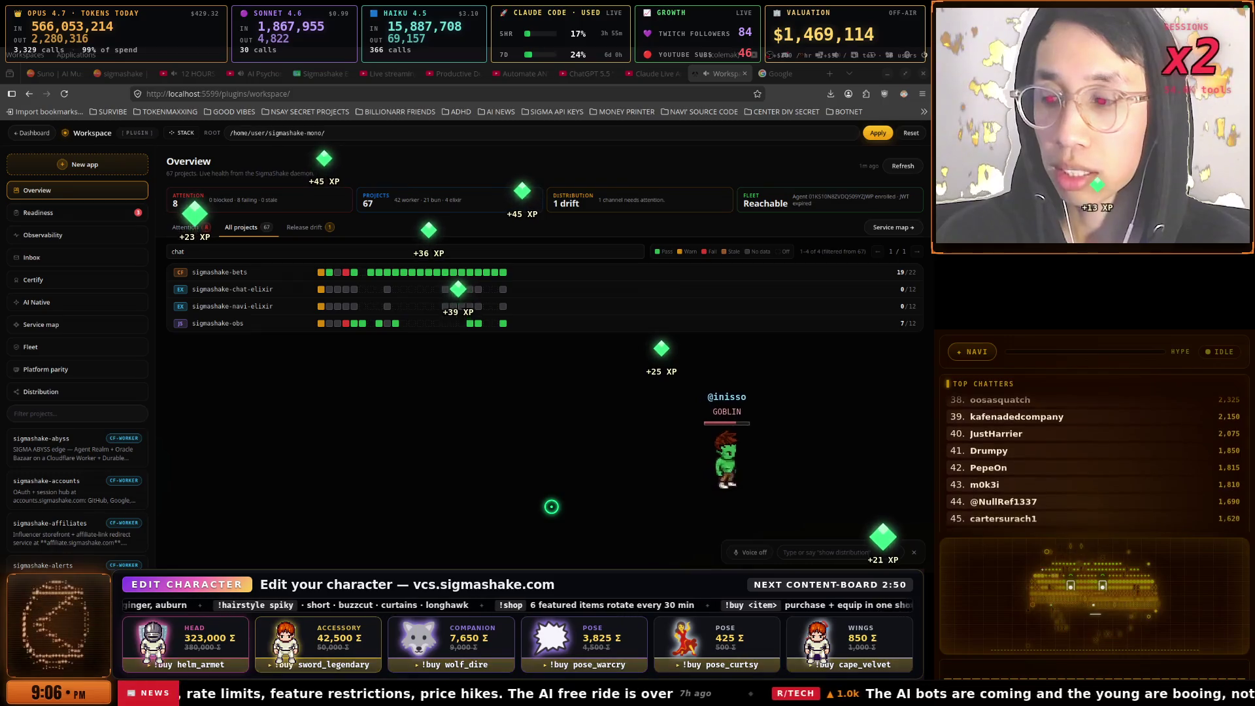
Filter the projects to mmo, then clear the filter so all projects are listed
left_click(198, 246)
key("BackSpace")
key("BackSpace")
key("BackSpace")
type("mmo")
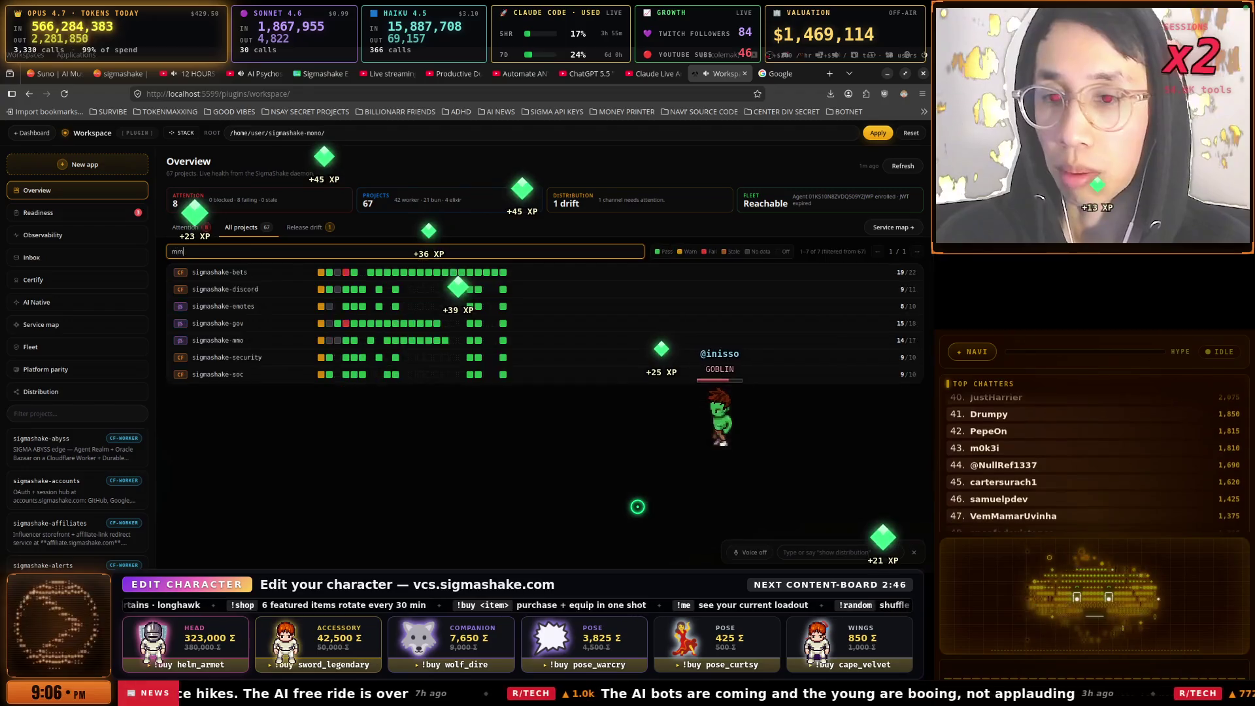
key("alt+Tab")
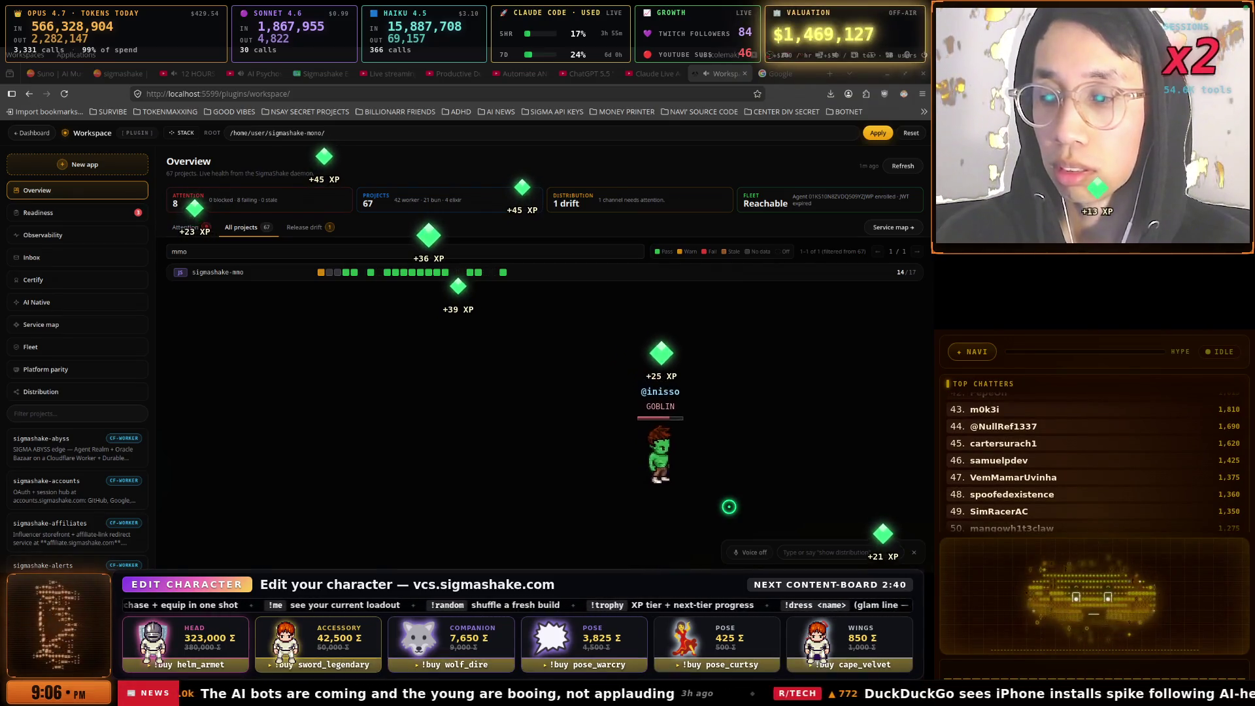
left_click(243, 252)
key("BackSpace")
key("BackSpace")
key("BackSpace")
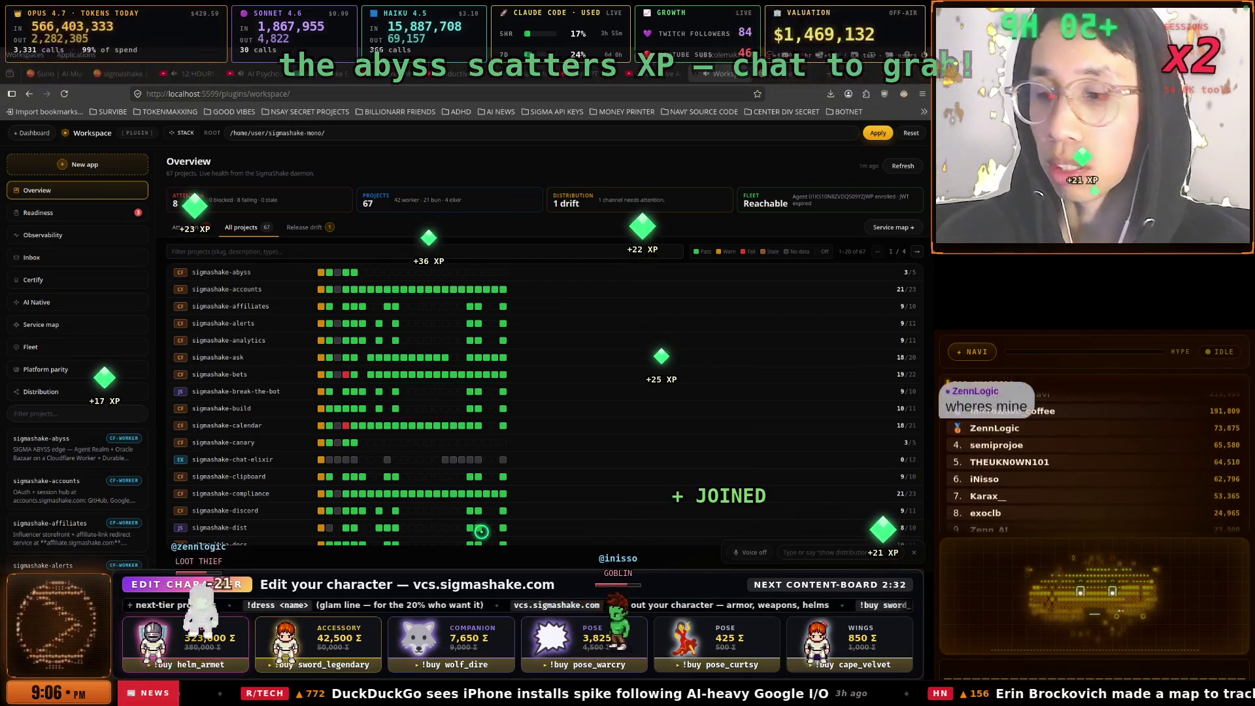
key("alt+Tab")
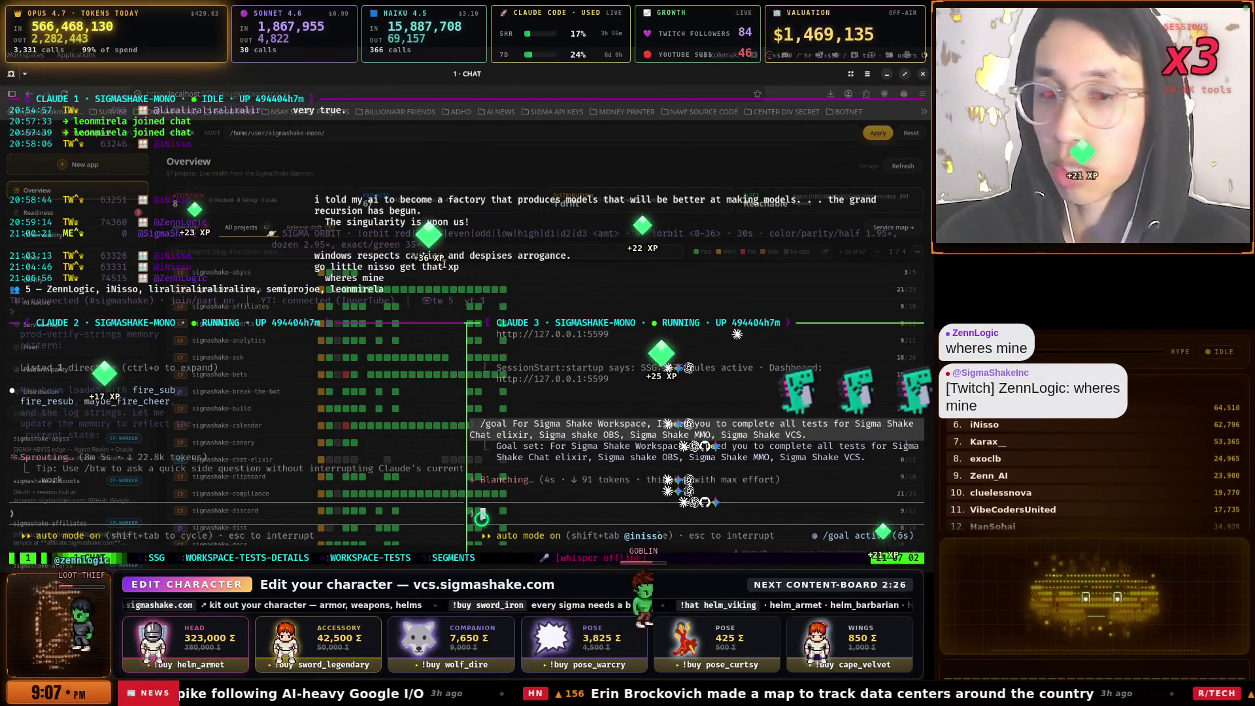
Browse the open-window list and dismiss it, later switching to the PiKVM remote Mac session
key("super")
key("Down")
key("Down")
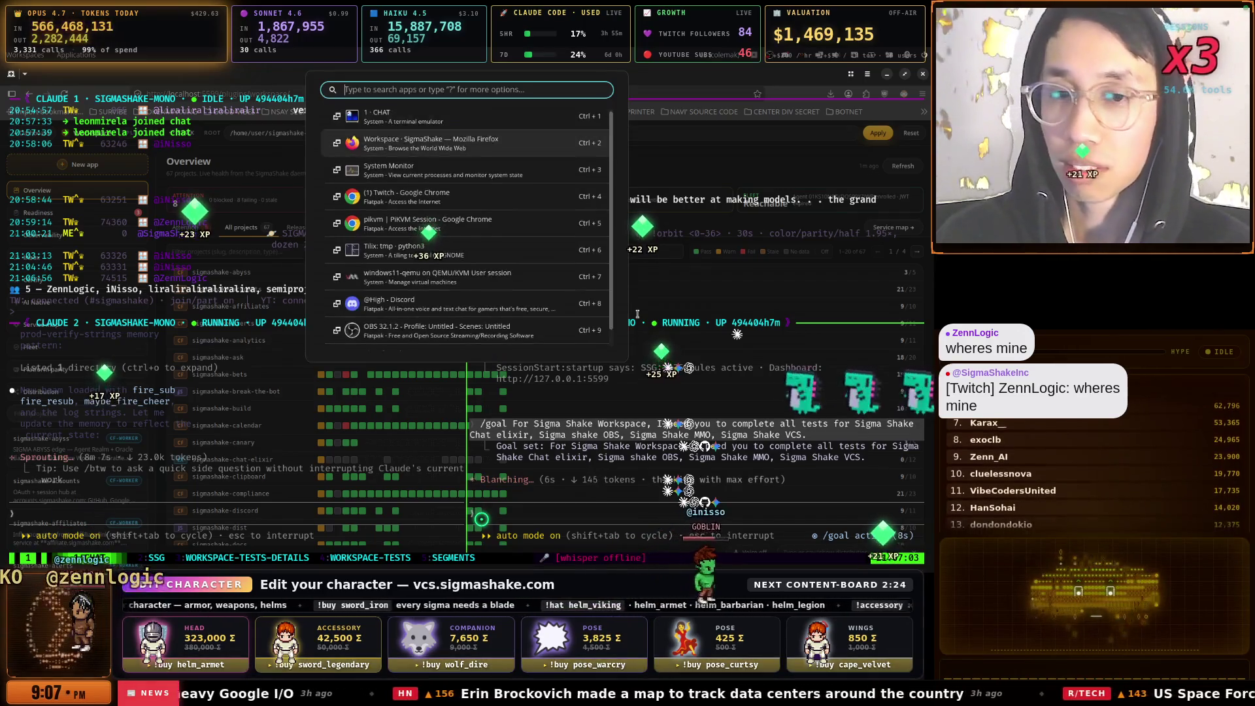
key("Down")
key("Down")
key("Down")
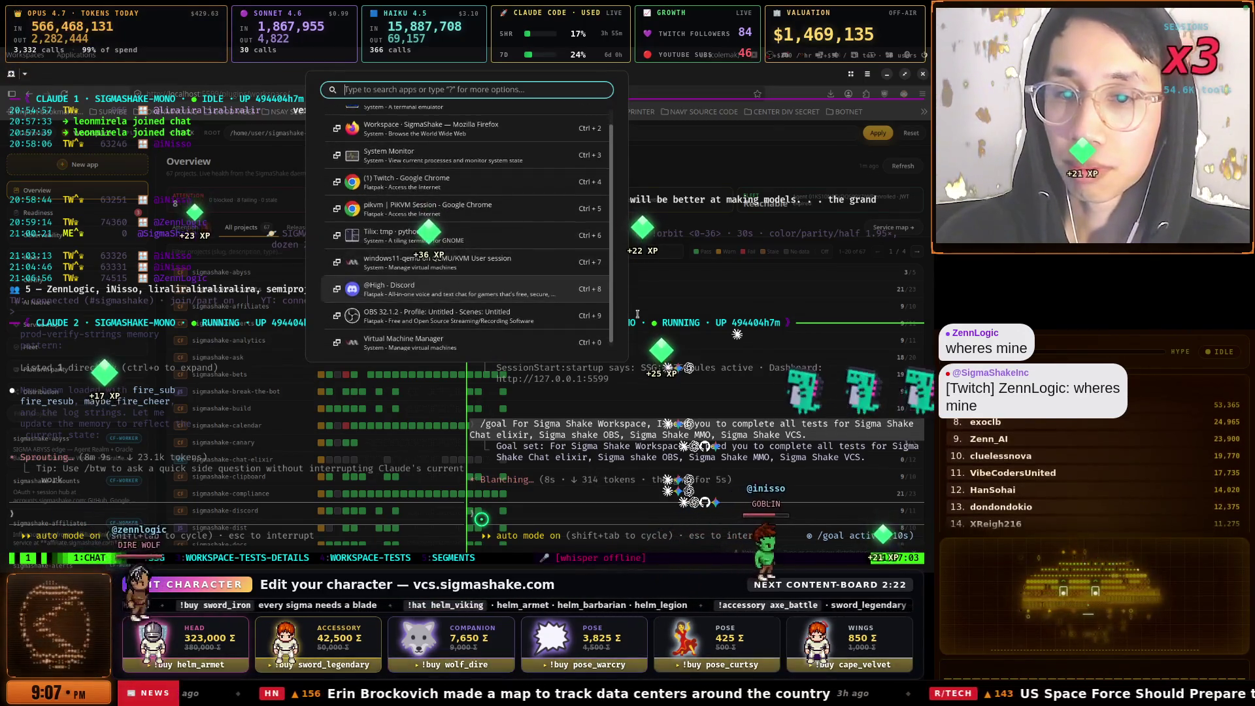
key("Up")
key("Up")
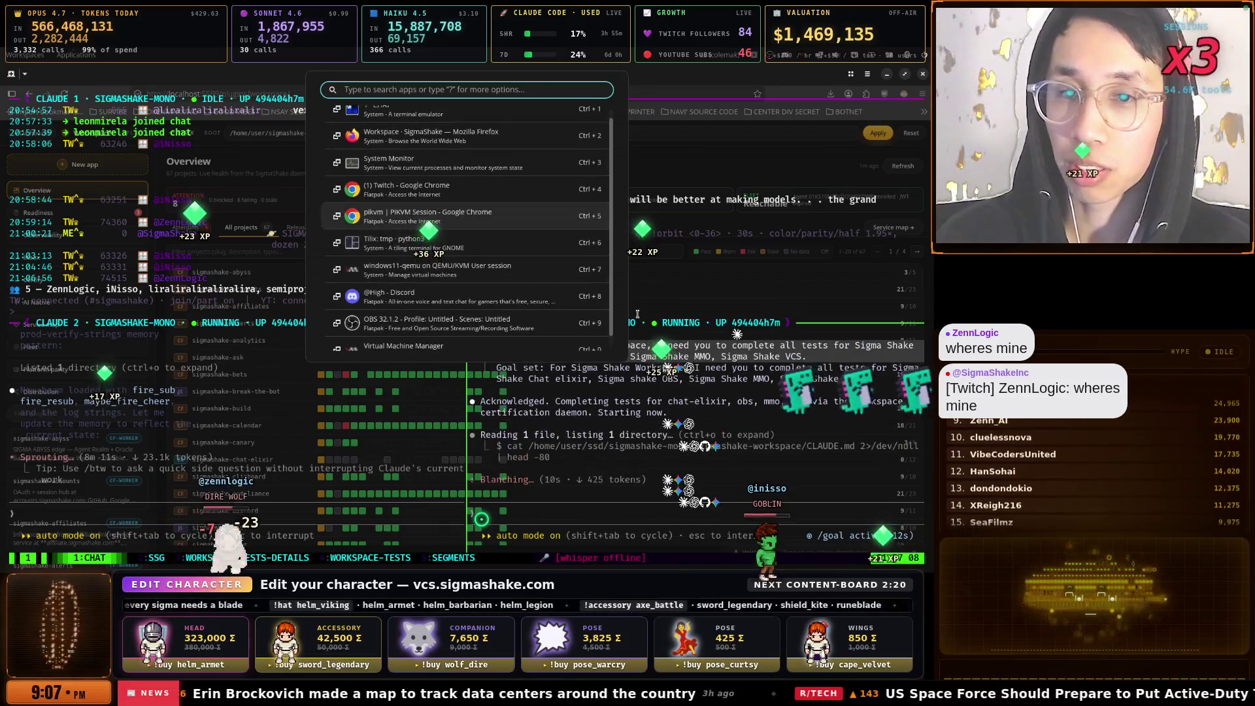
key("Down")
key("Down")
key("Down")
key("Down")
key("Escape")
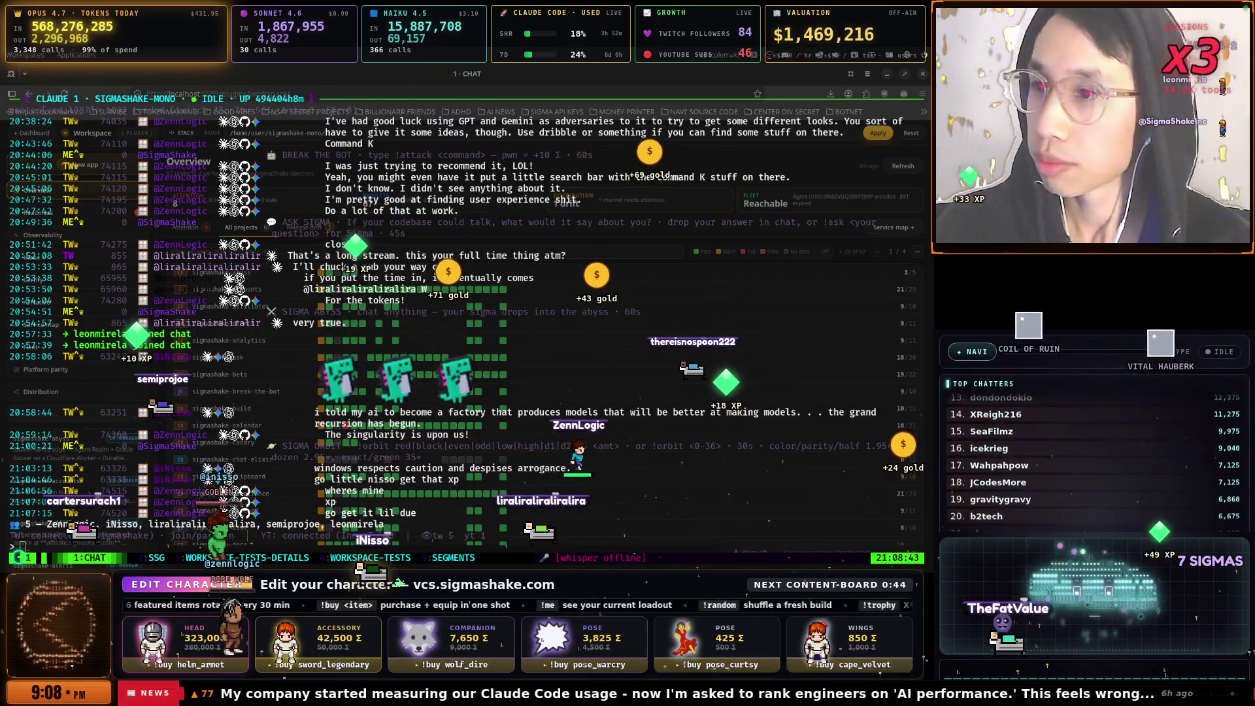
key("alt+Tab")
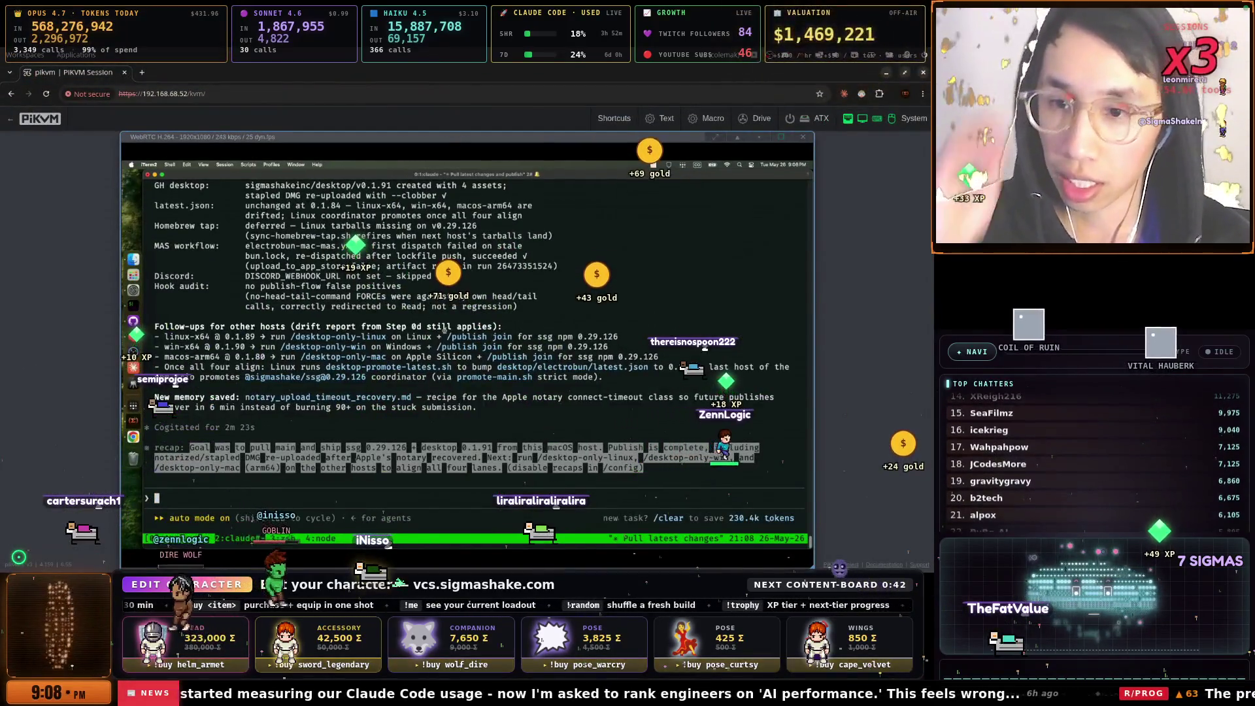
Review the remote Mac's Claude recap, briefly open its Firefox, then return to the local terminal
scroll(448, 328, "up", 3)
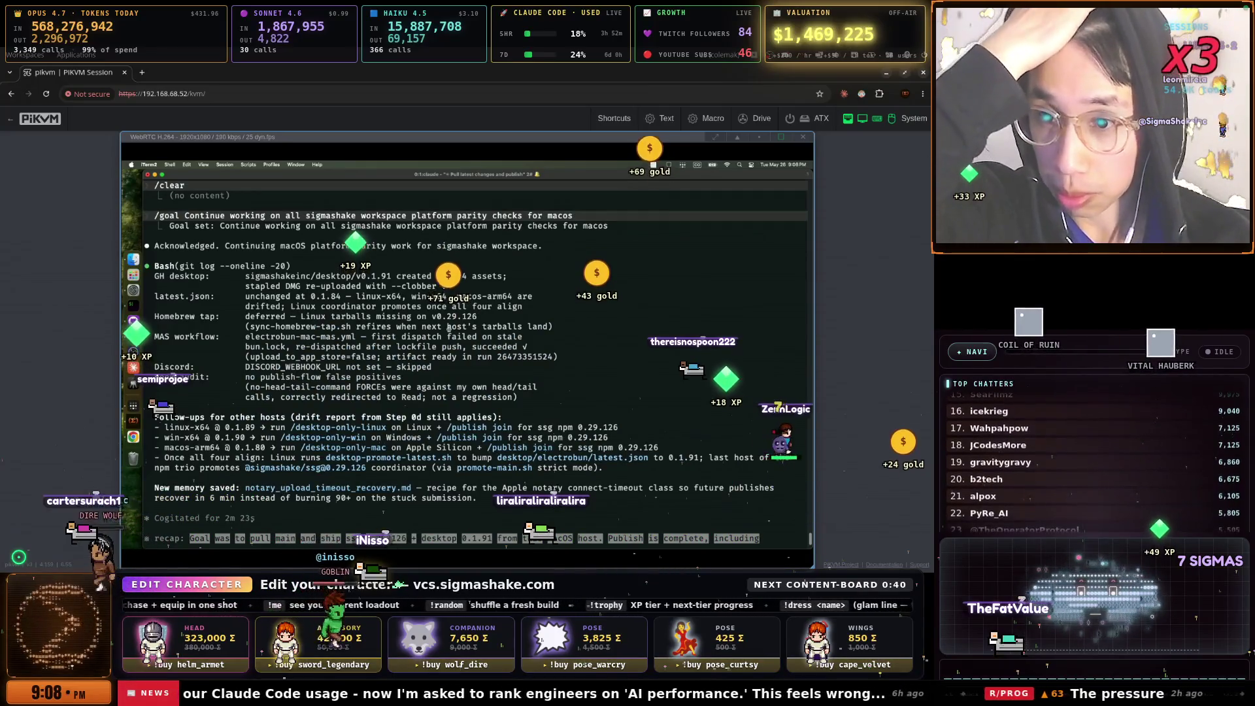
scroll(448, 329, "down", 3)
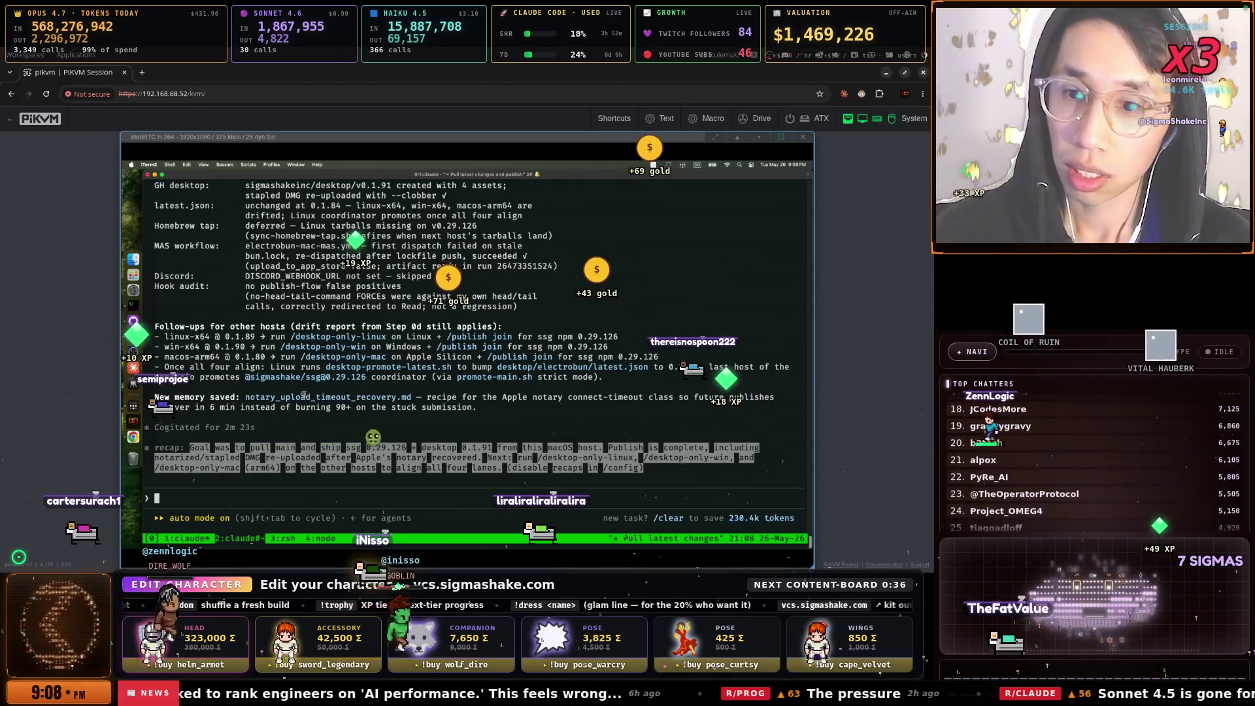
left_click(133, 336)
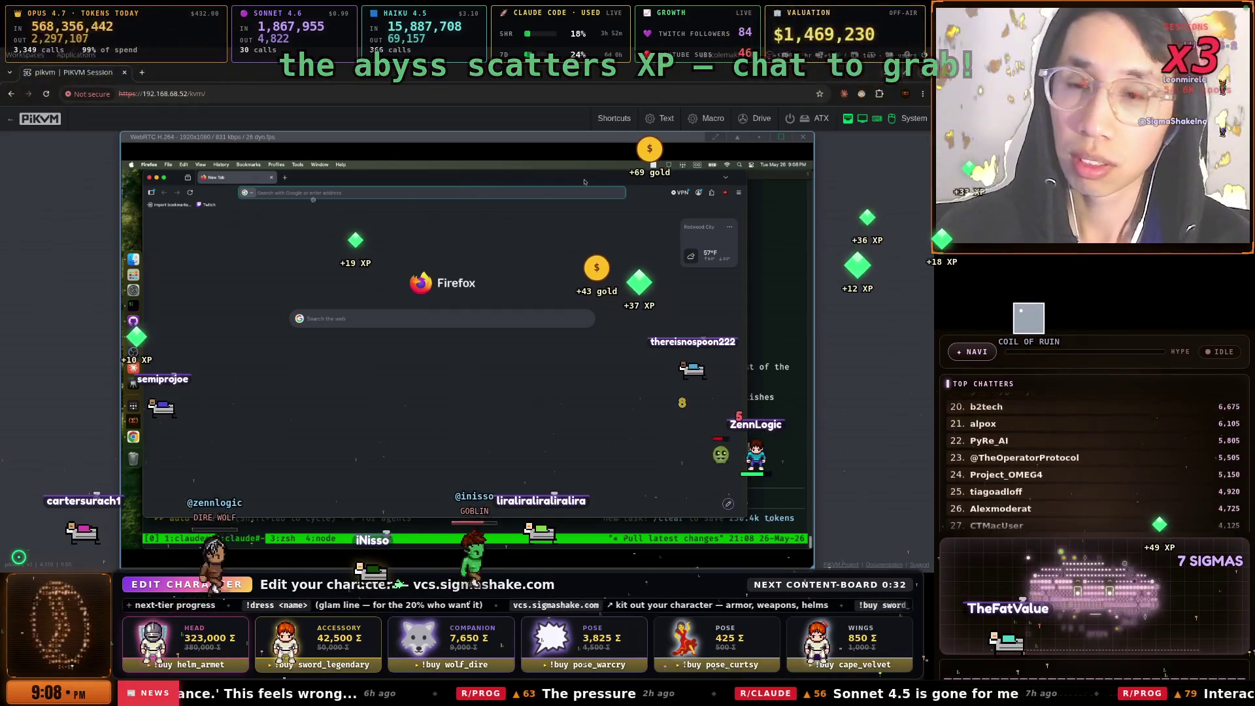
key("super+Tab")
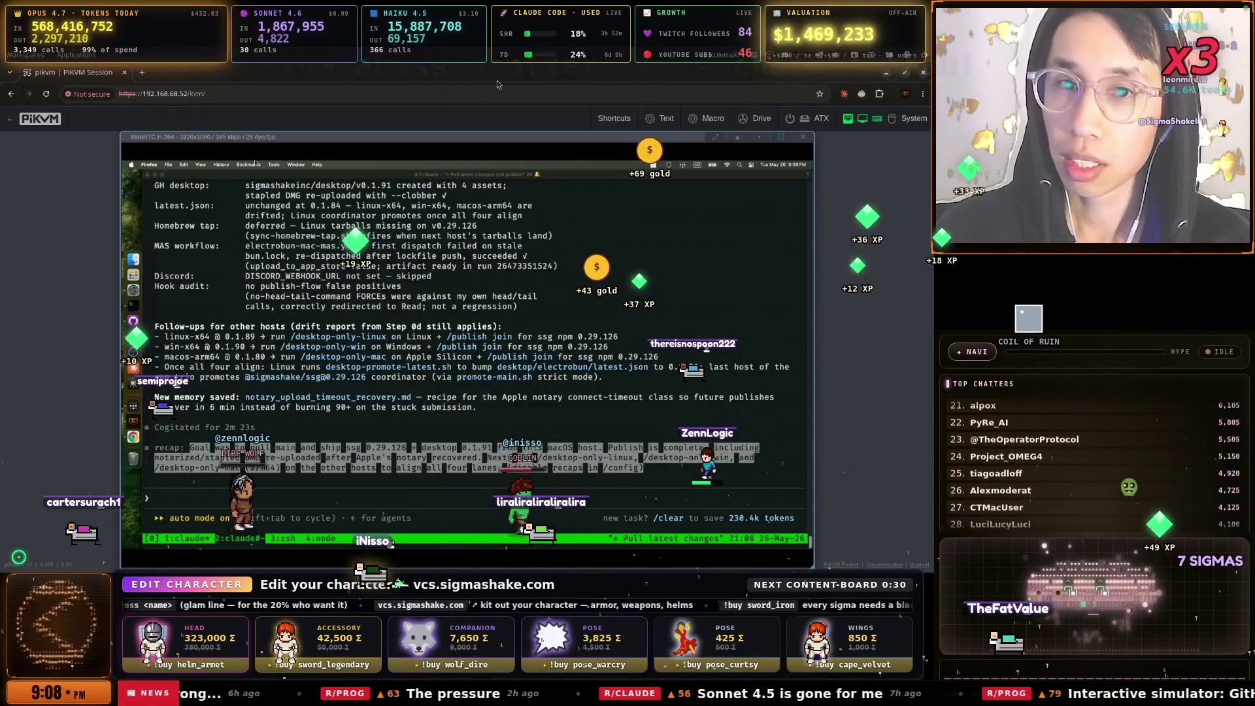
key("alt+Tab")
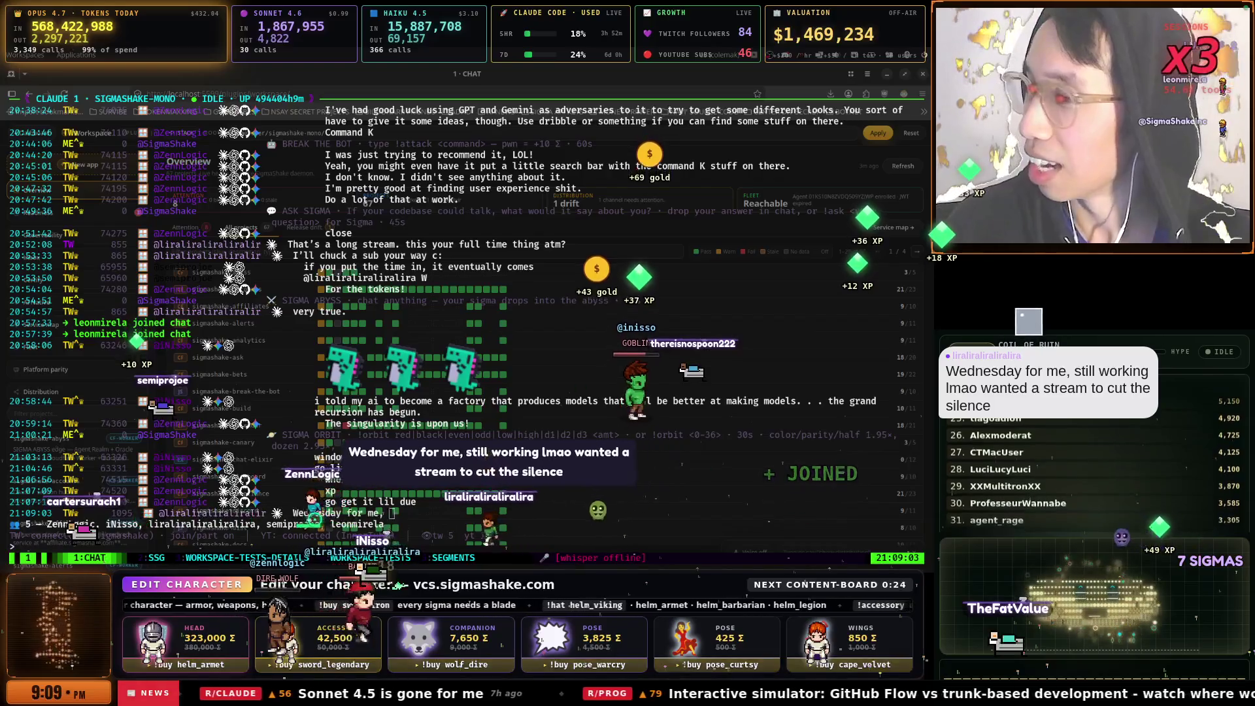
Select the viewer's Wednesday chat message, then switch to the PiKVM remote Mac session
left_click_drag(294, 513, 675, 519)
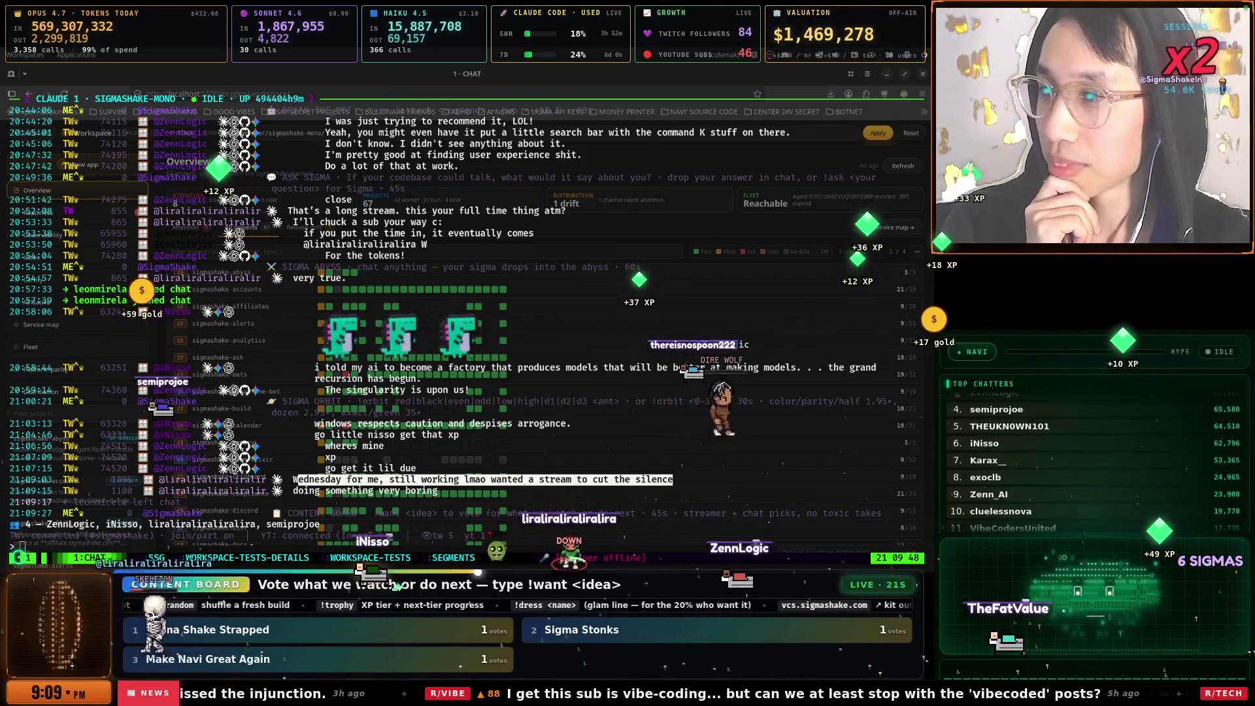
key("alt+Tab")
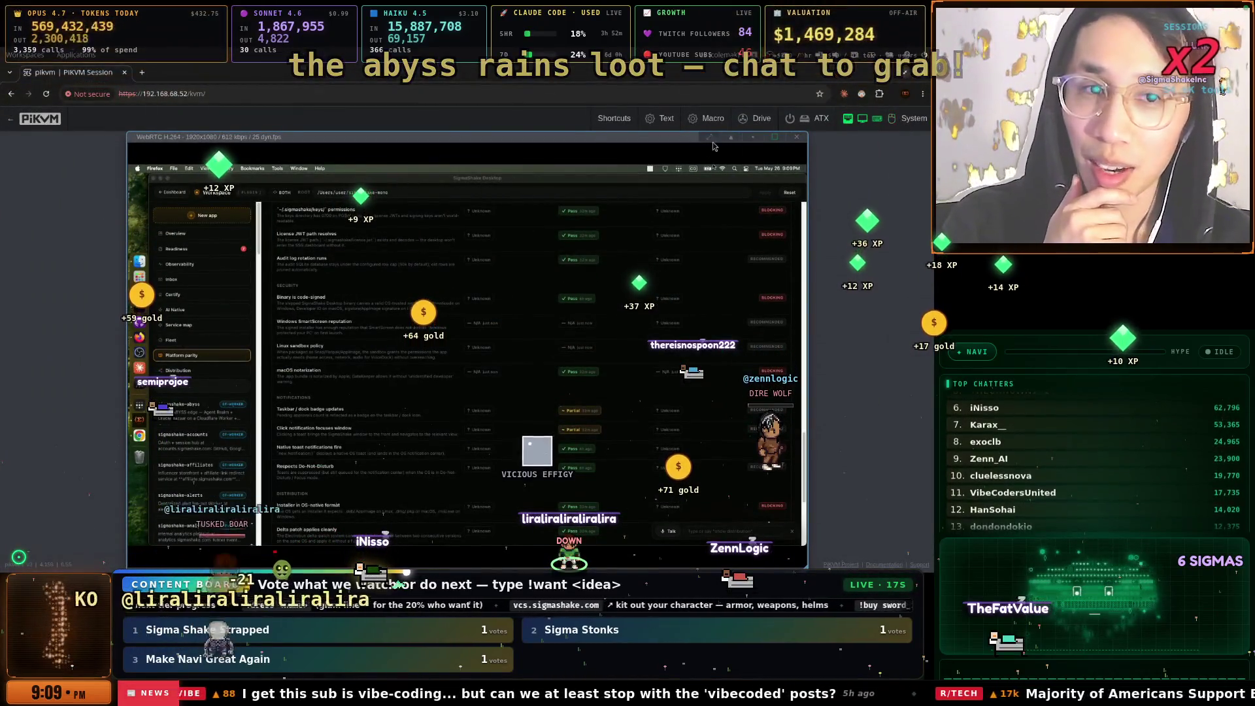
Show the remote Mac full-screen and bring its Workspace browser window forward
left_click(775, 137)
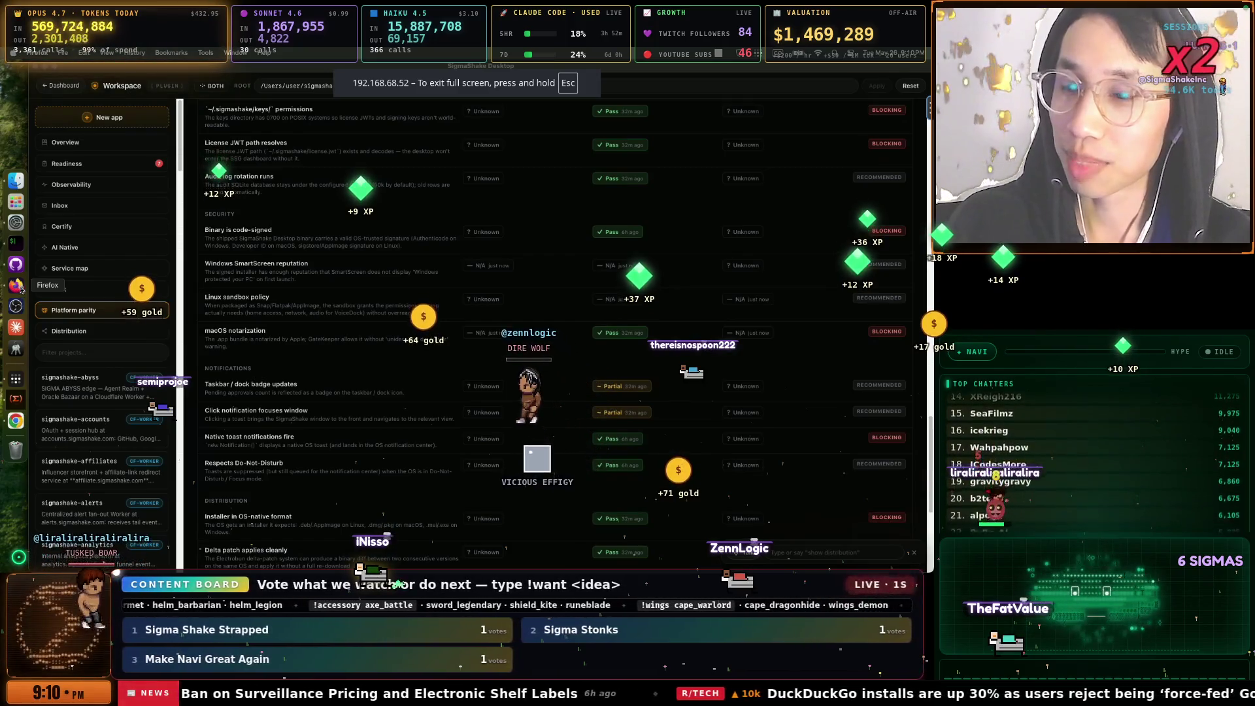
left_click(17, 422)
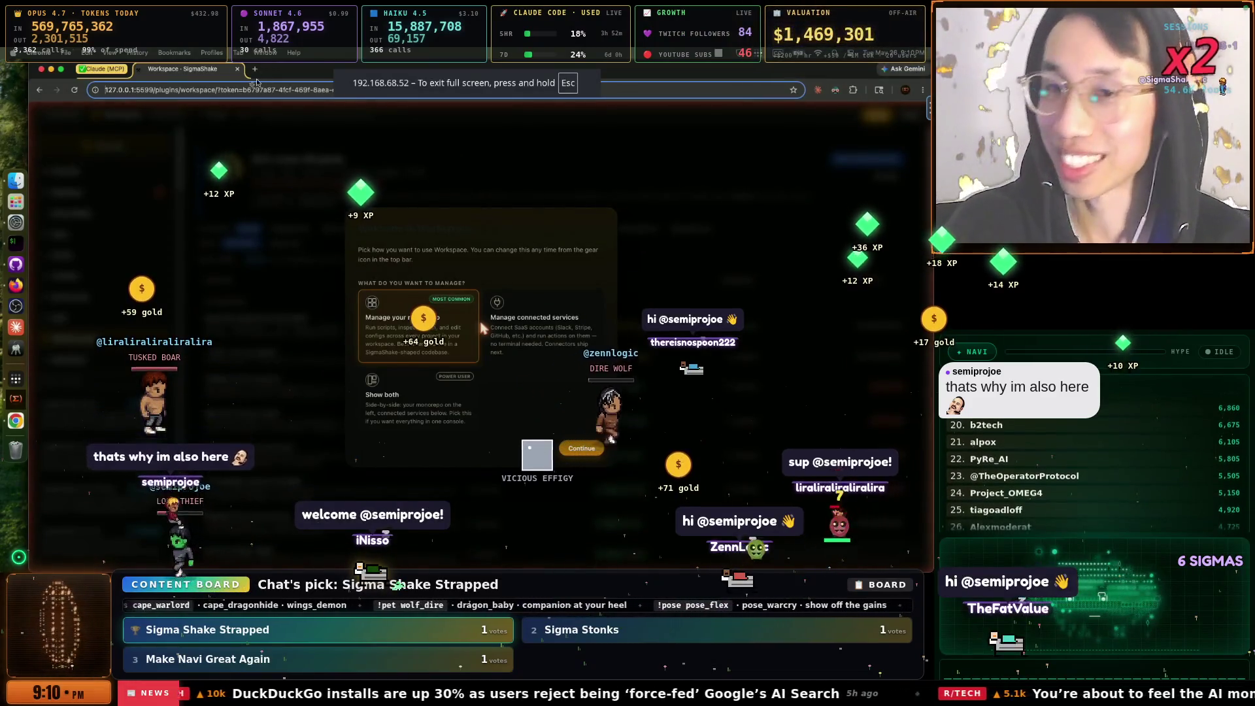
Load App Store Connect's sign-in page in the remote Chrome, then return to the local chat terminal
left_click(245, 90)
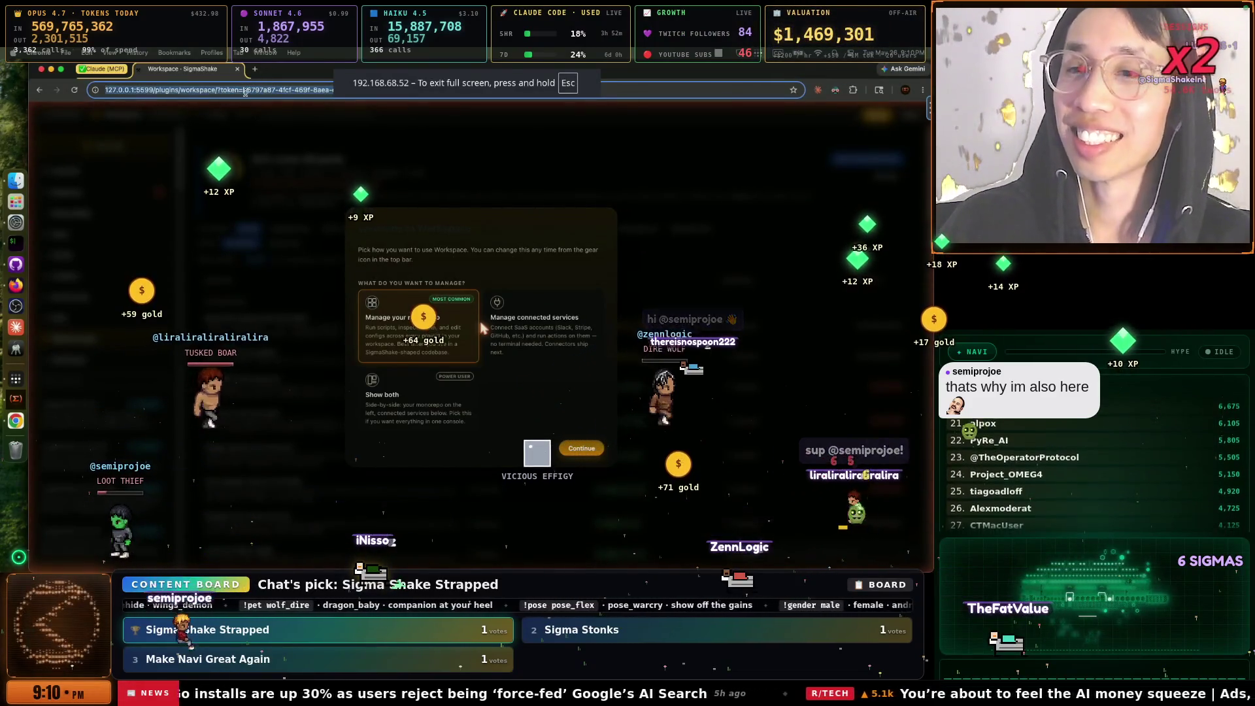
type("appstoreconnect.apple.com")
key("Return")
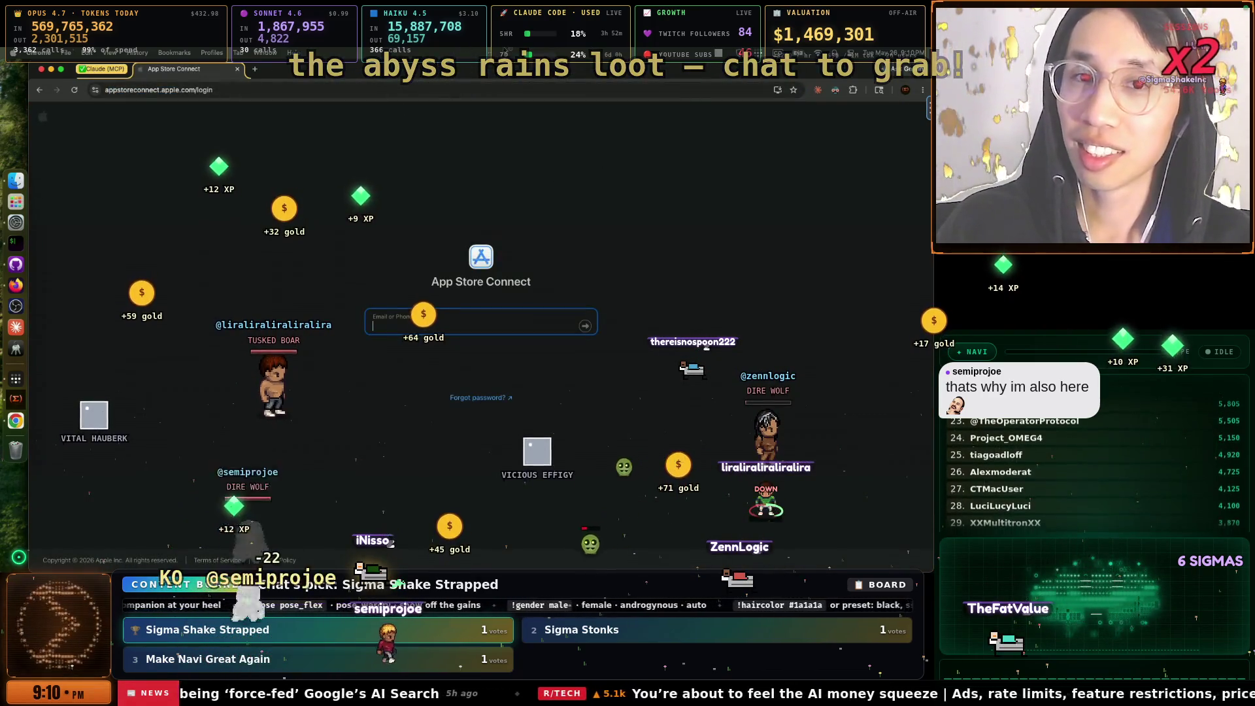
key("alt+Tab")
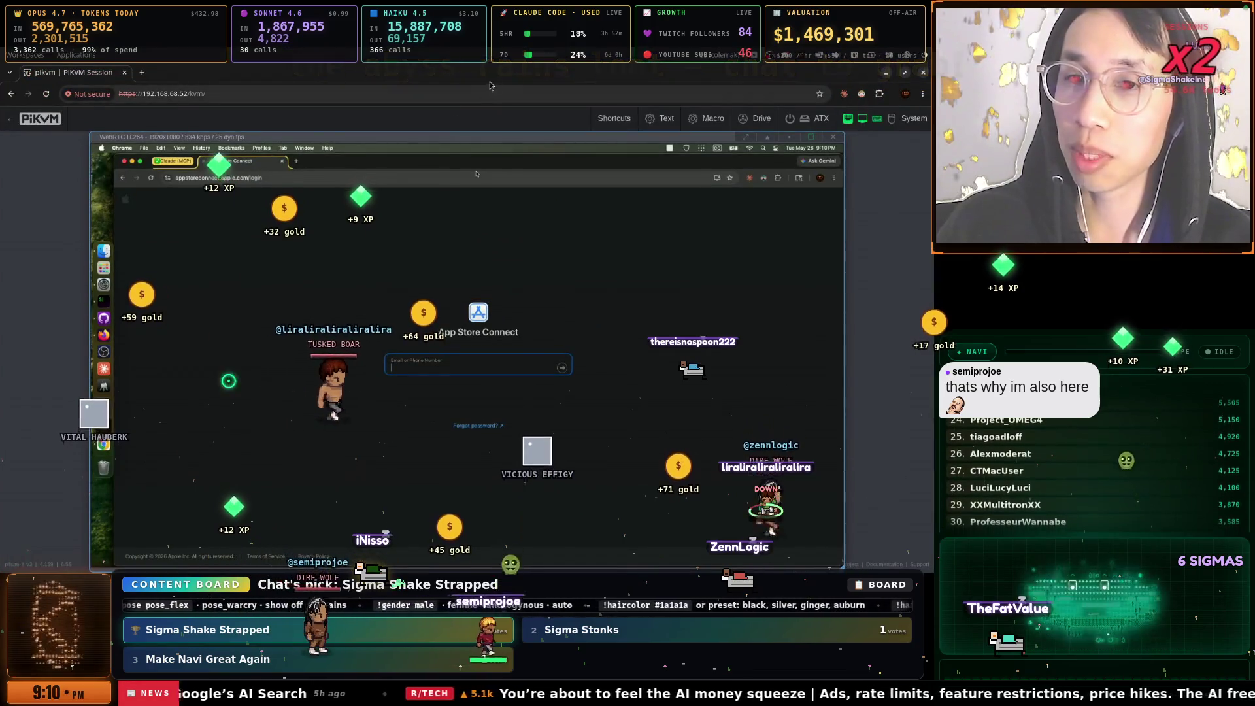
key("alt+Tab")
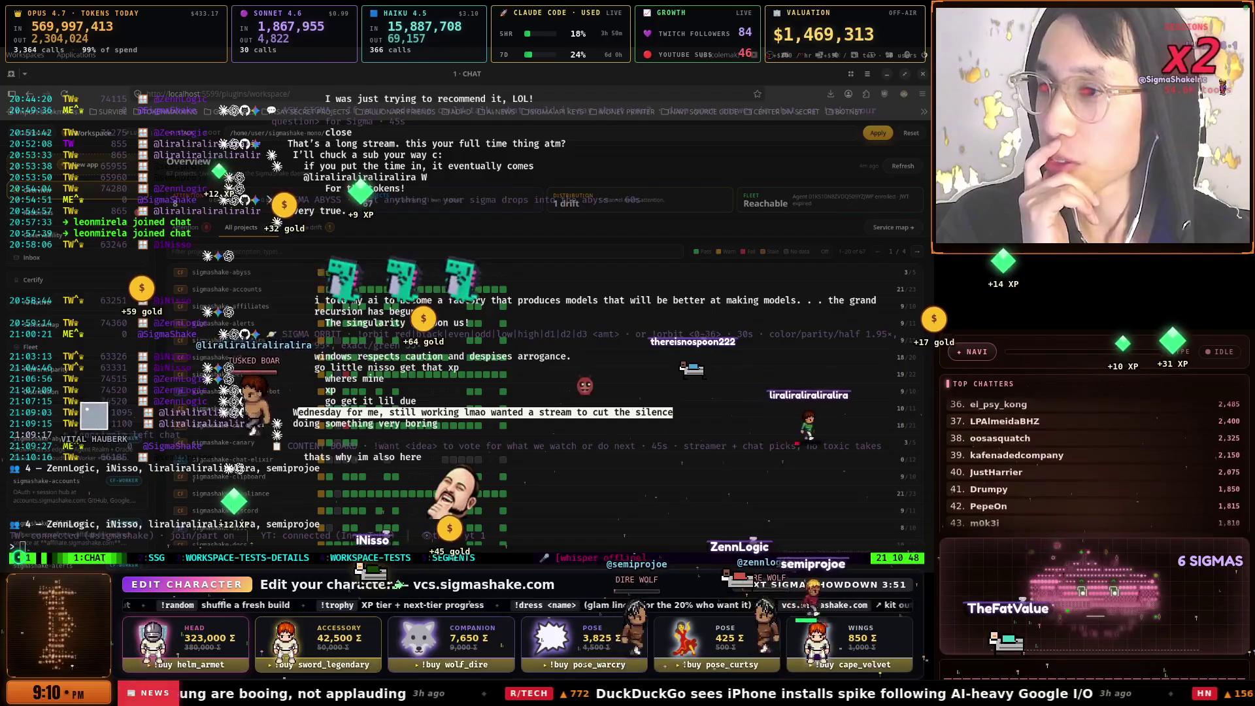
Bring the PiKVM window full-screen on the remote Mac and return to the App Store Connect tab
mouse_move(0, 243)
left_mouse_down()
mouse_move(421, 278)
mouse_move(674, 279)
mouse_move(645, 292)
left_mouse_up()
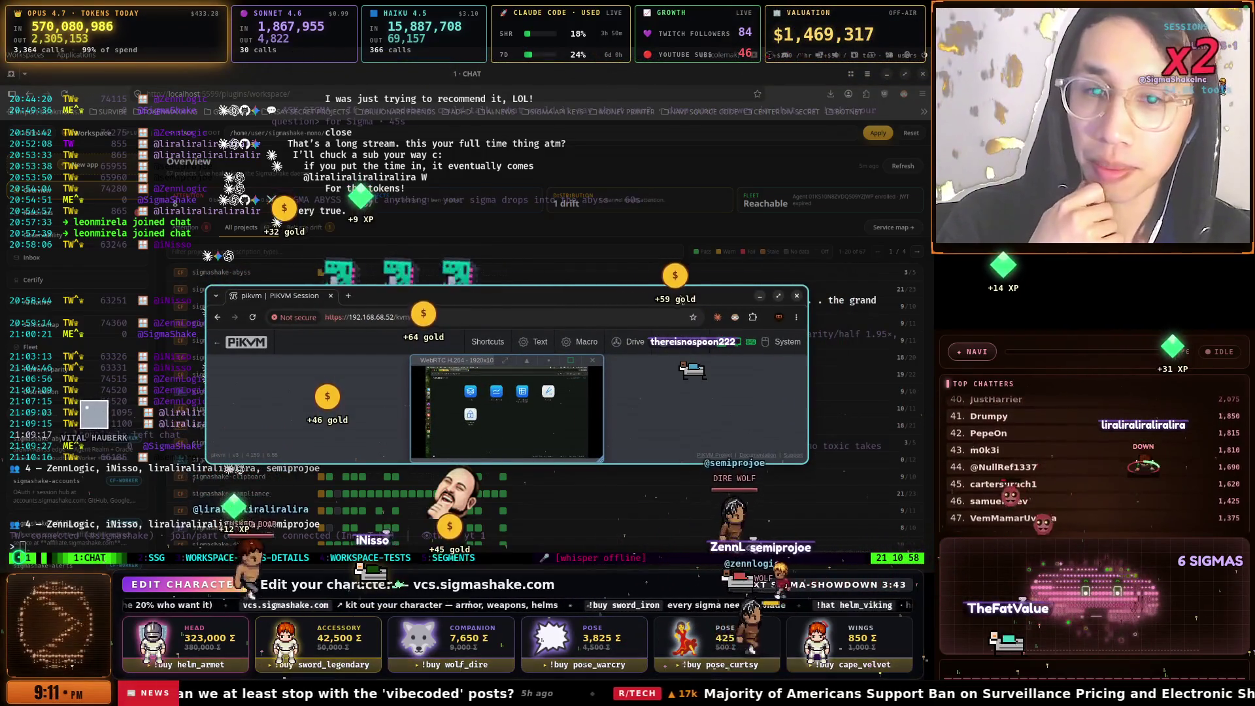
double_click(646, 293)
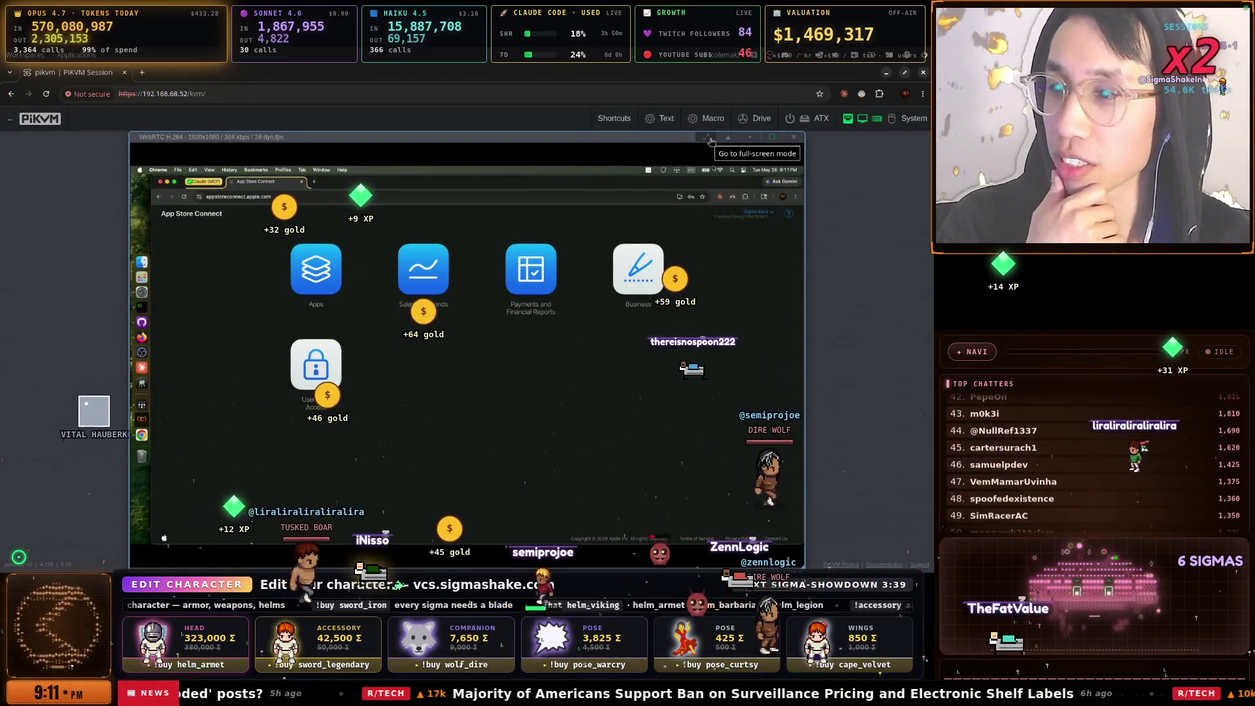
left_click(709, 139)
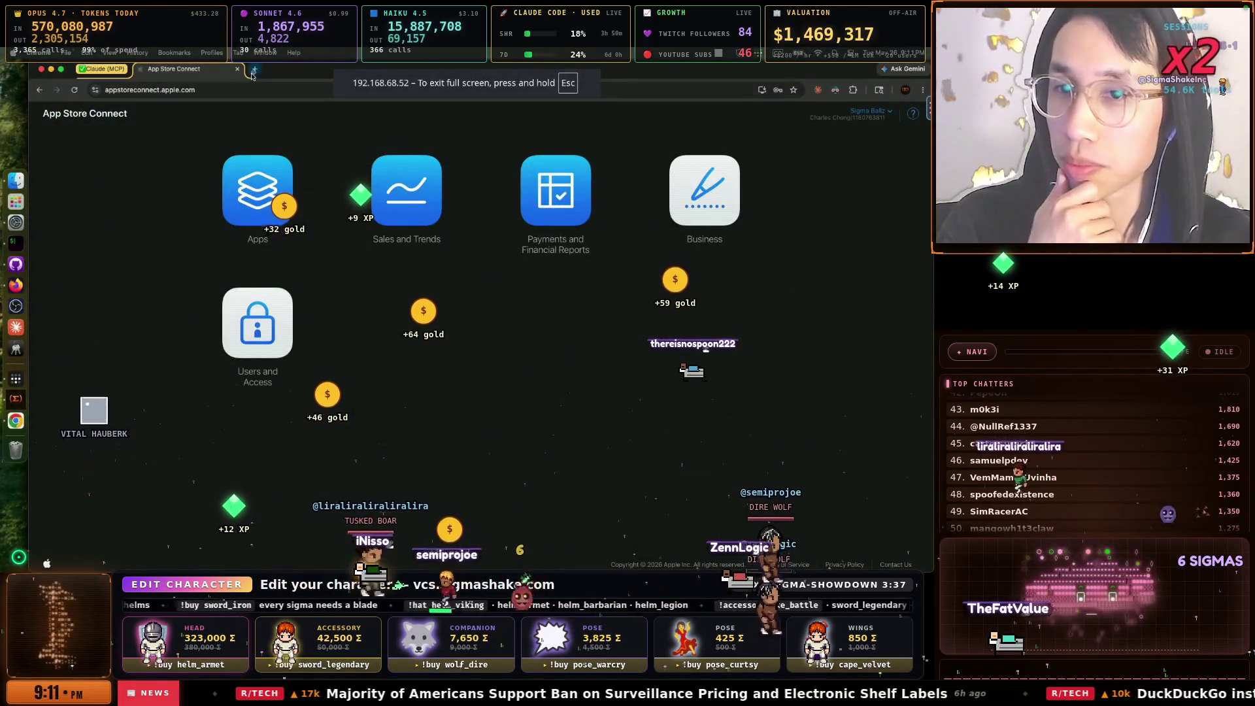
left_click(254, 70)
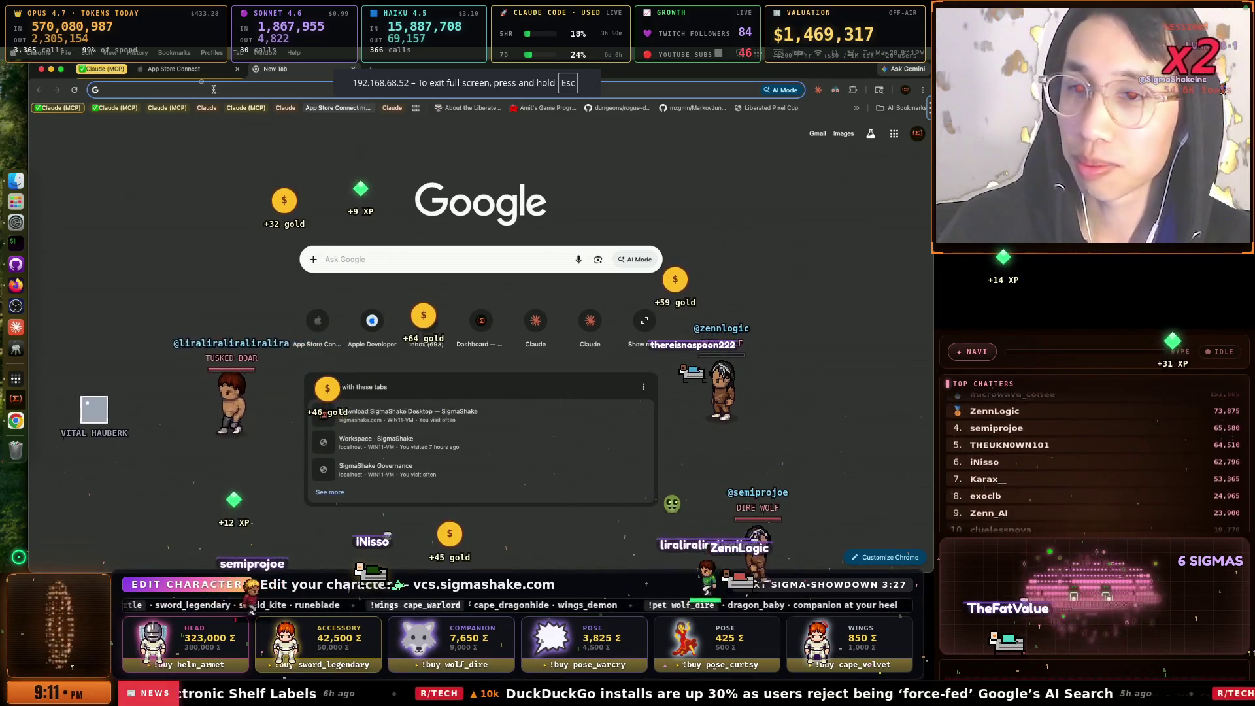
left_click(194, 70)
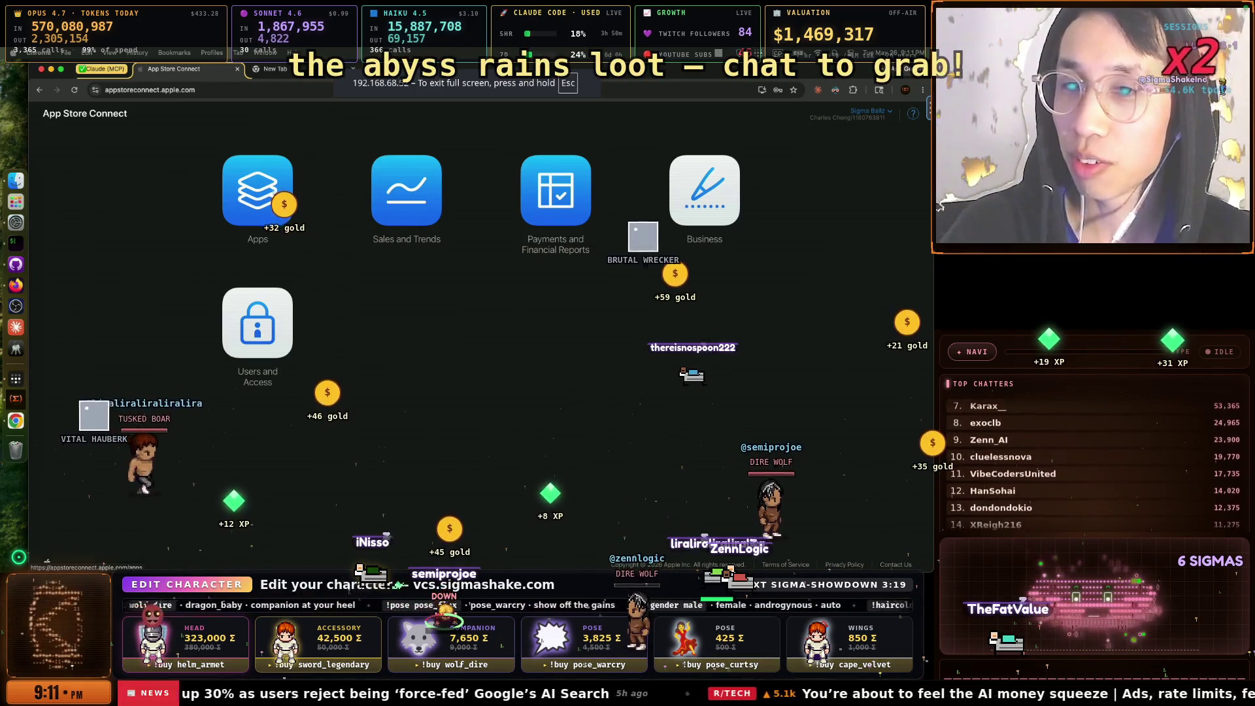
Close the blank New Tab beside the App Store Connect dashboard
left_click(347, 68)
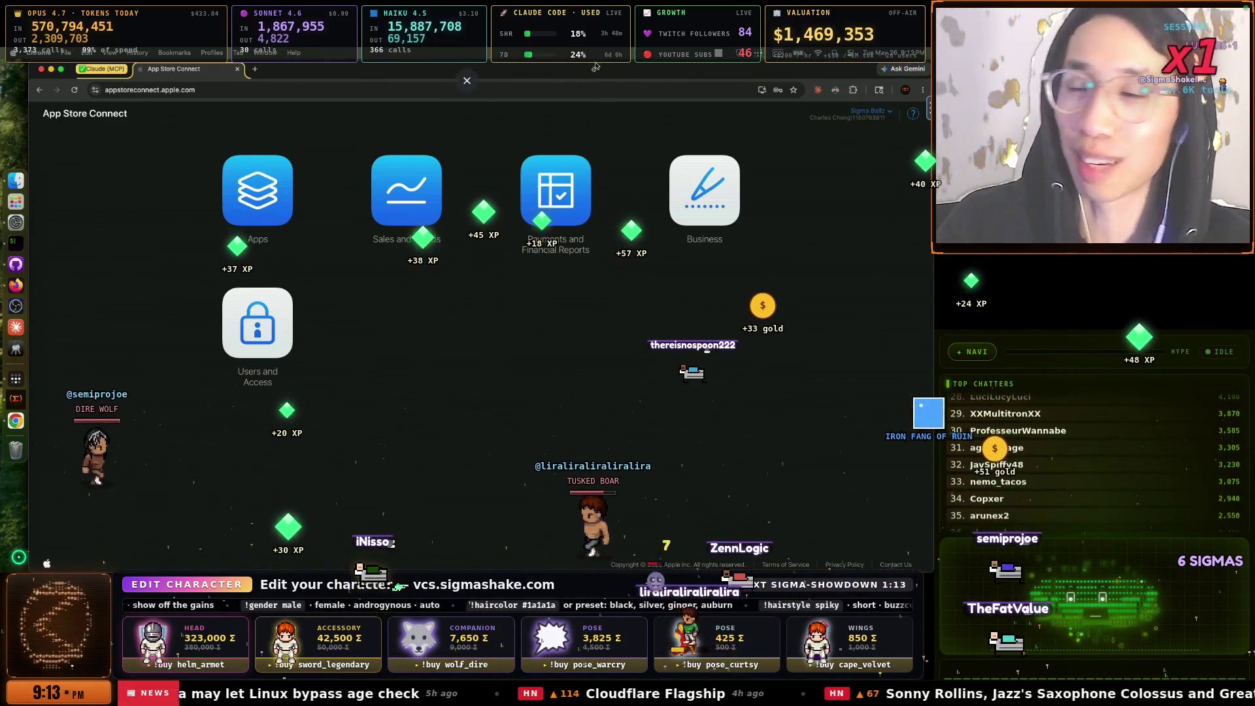
Confirm SigmaShake Desktop's macOS 1.0 submission shows Waiting for Review, then return to the iTerm terminal
mouse_move(561, 87)
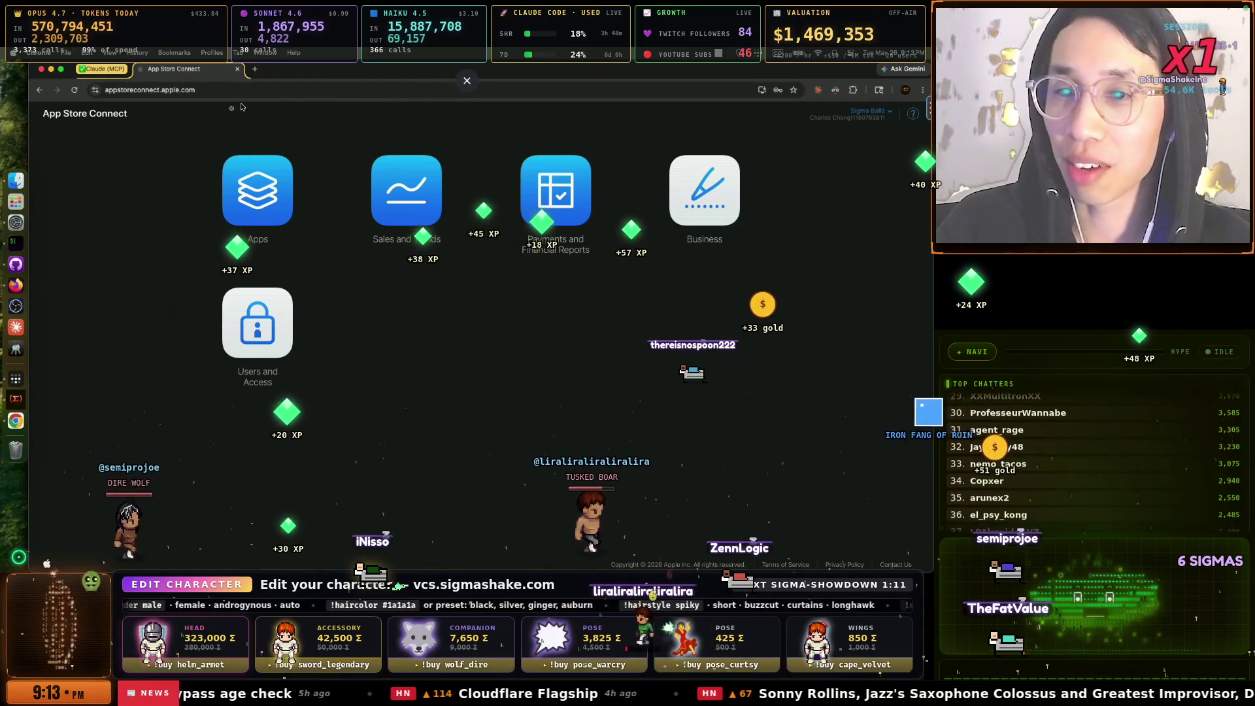
left_click(11, 240)
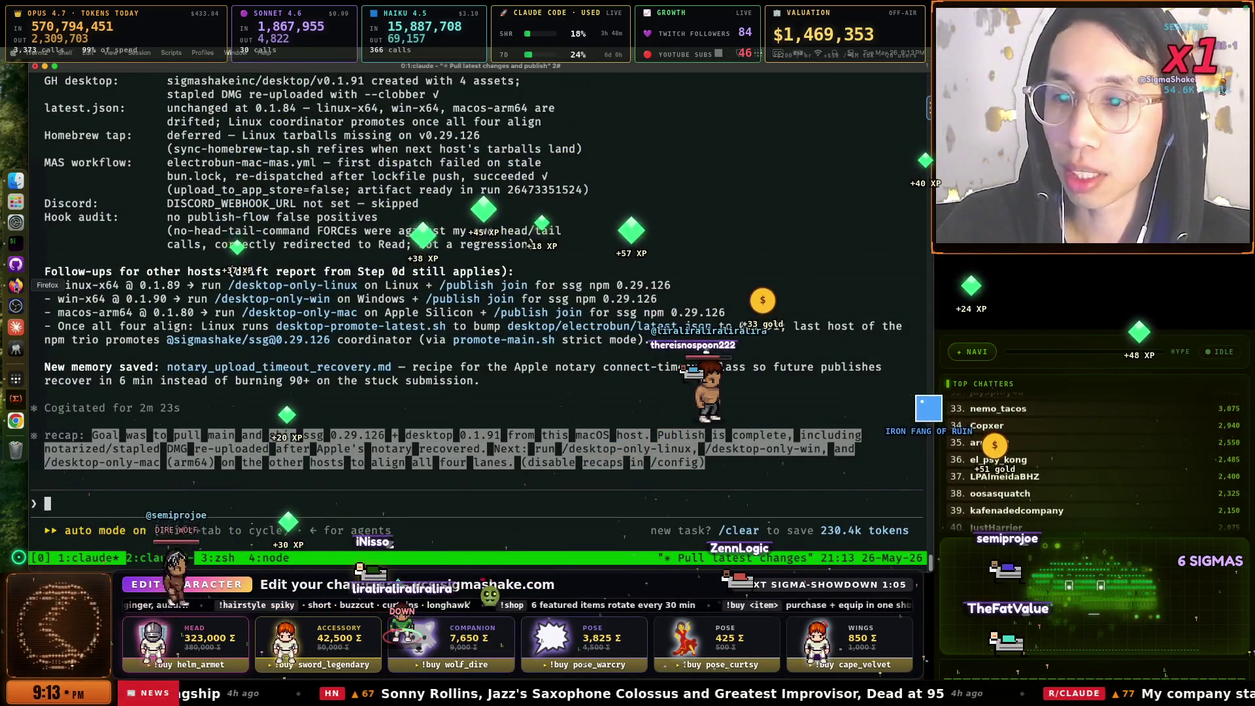
left_click(16, 421)
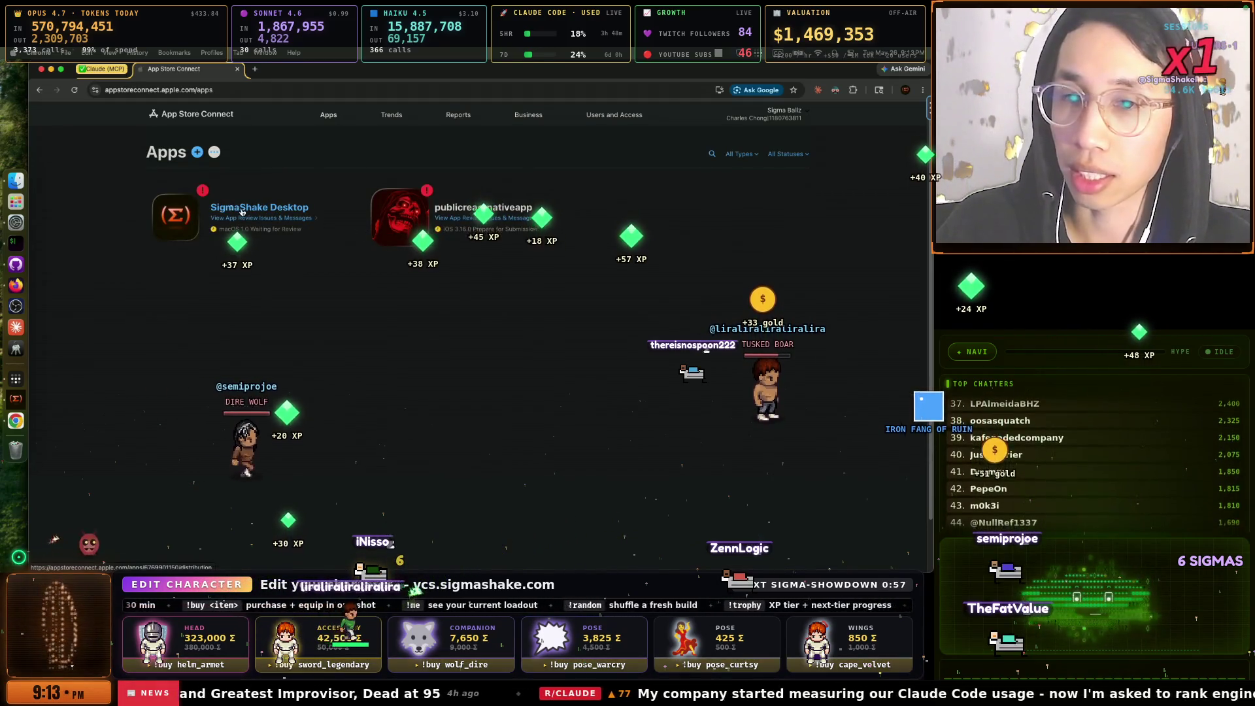
left_click(212, 206)
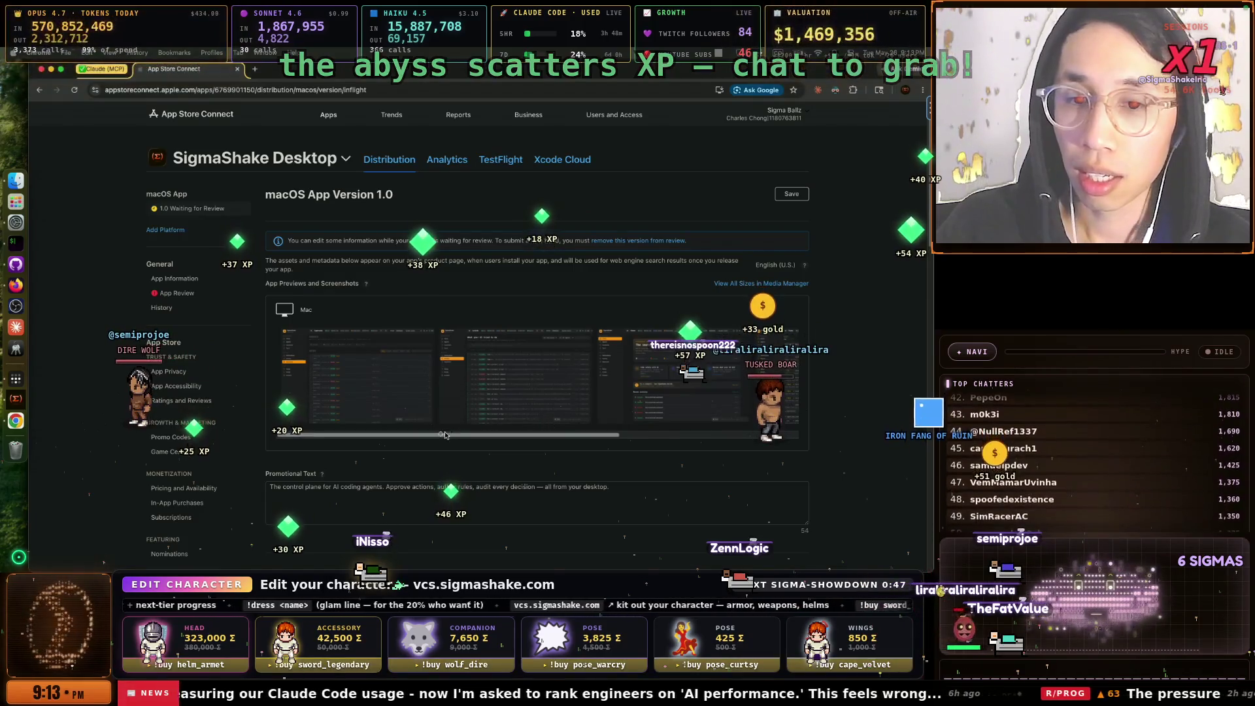
scroll(491, 436, "right", 2)
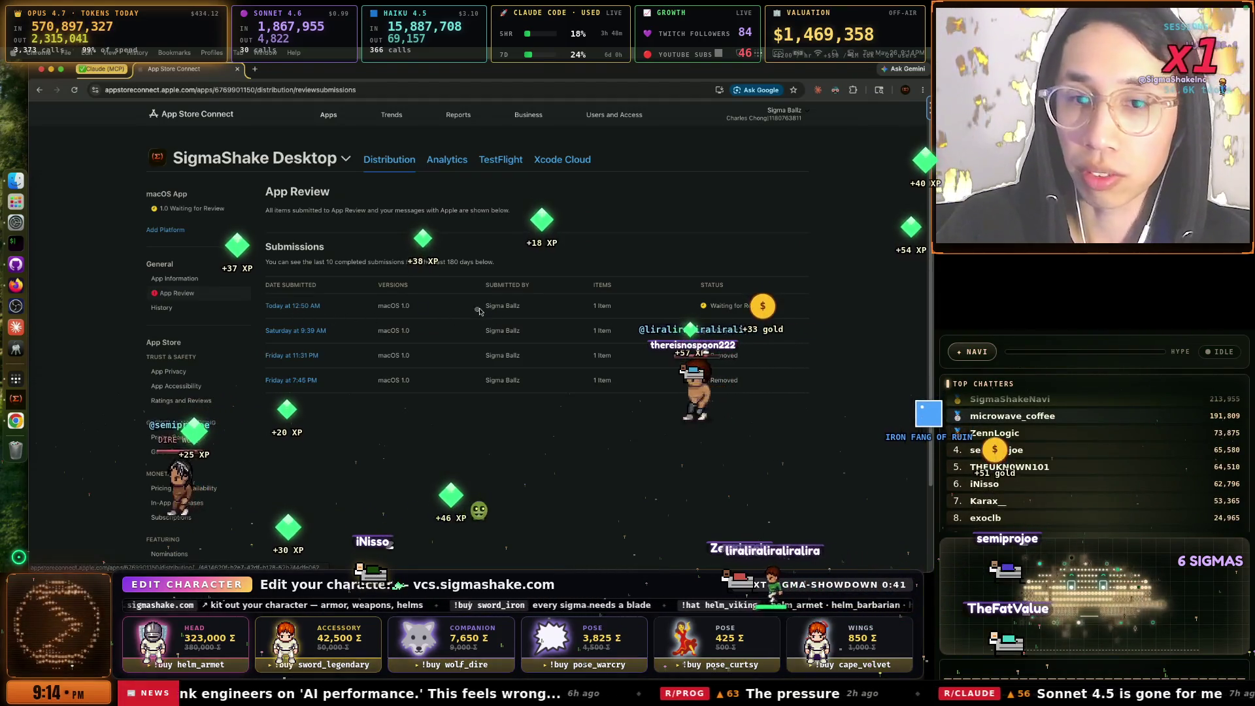
left_click(11, 243)
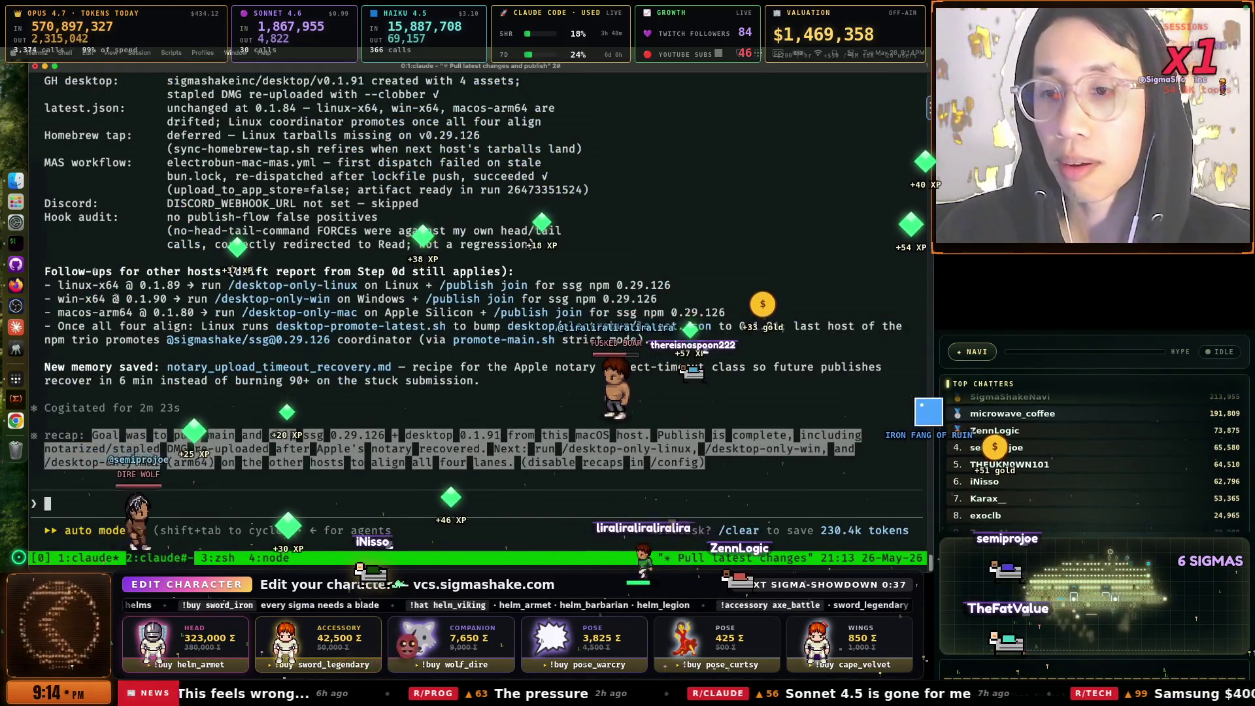
Try Pull origin on sigmashake-mono in GitHub Desktop, dismiss the overwrite error, and return to the terminal
left_click(16, 285)
left_click(15, 265)
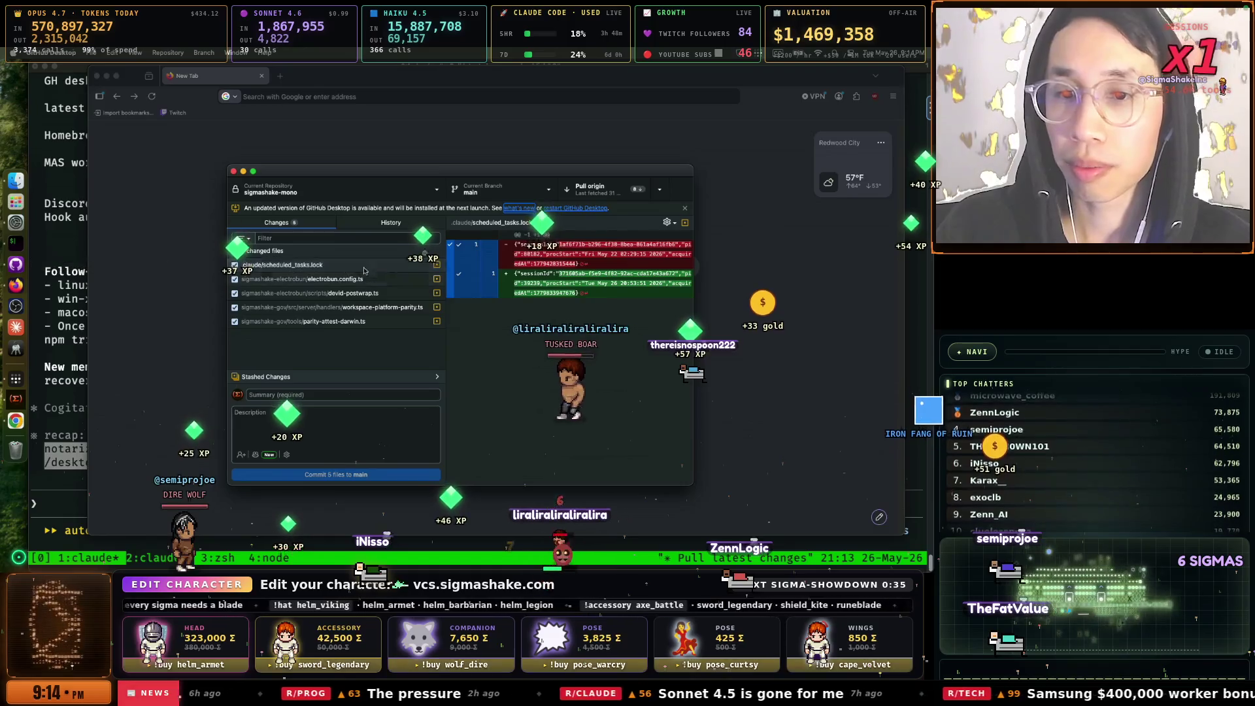
left_click(586, 190)
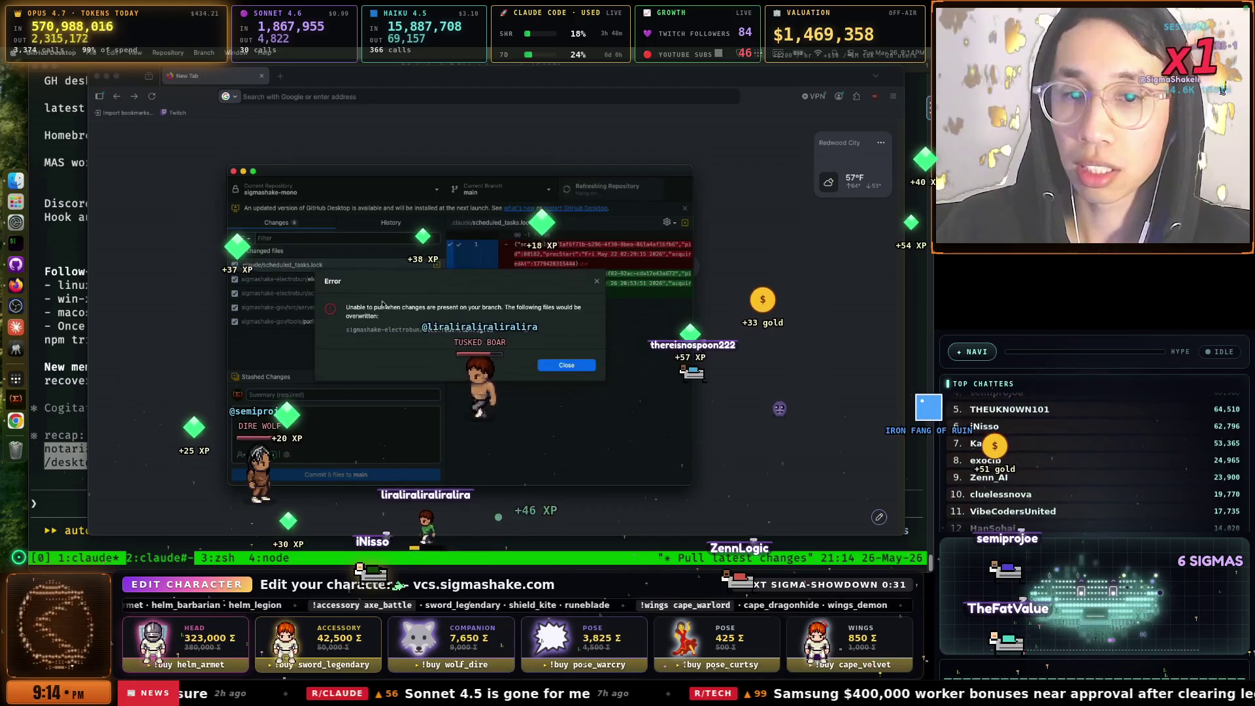
key("Return")
key("super+Tab")
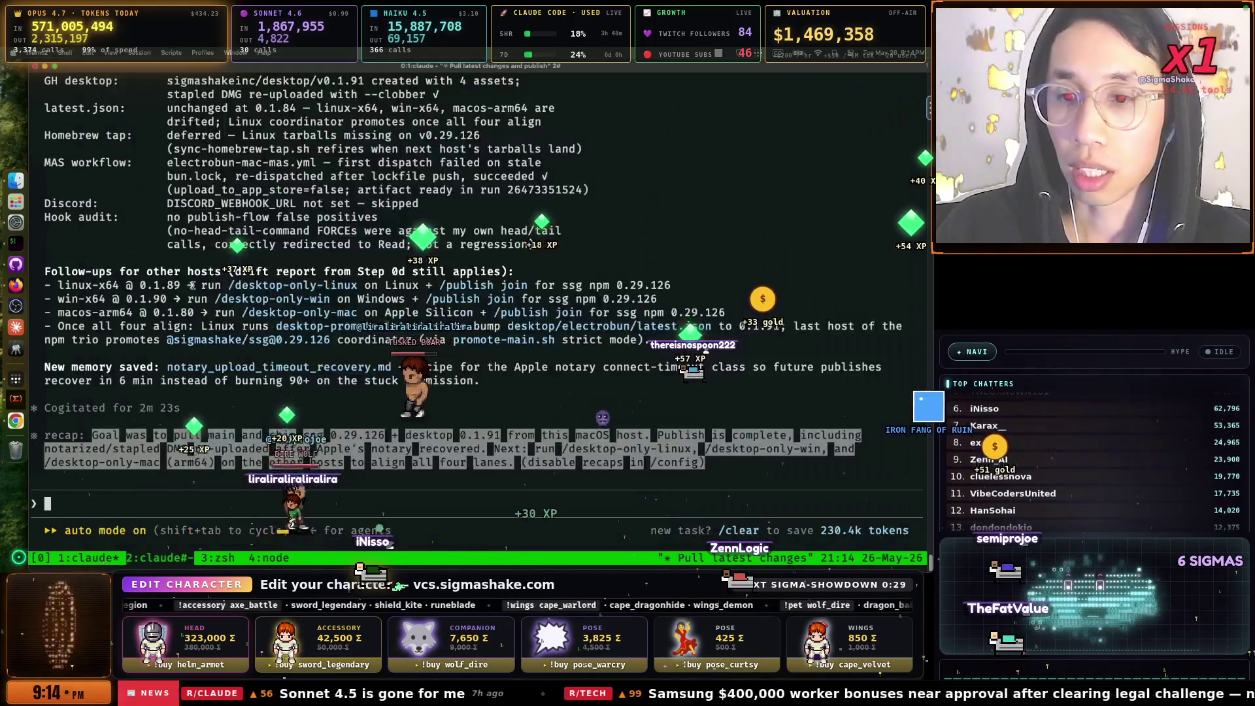
In tmux window 2's Claude session, request 'commit and push, pull latest changes, then /publish'
key("ctrl+b")
key("4")
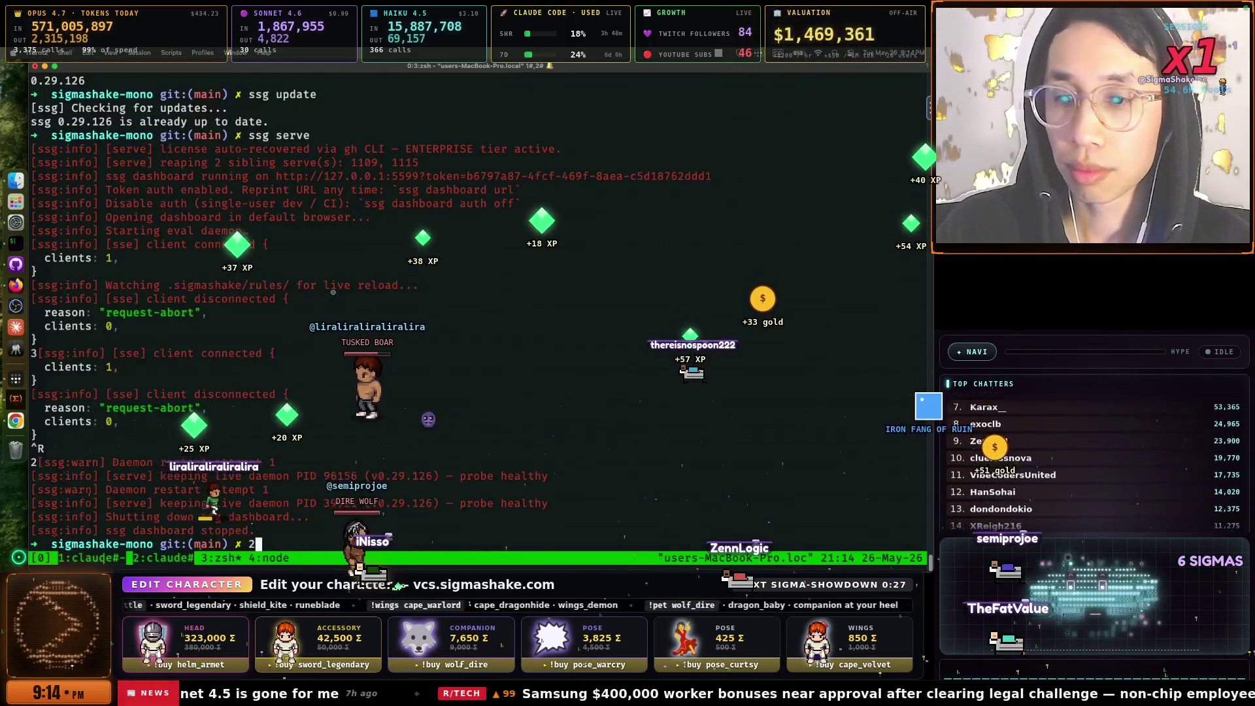
key("ctrl+b")
key("3")
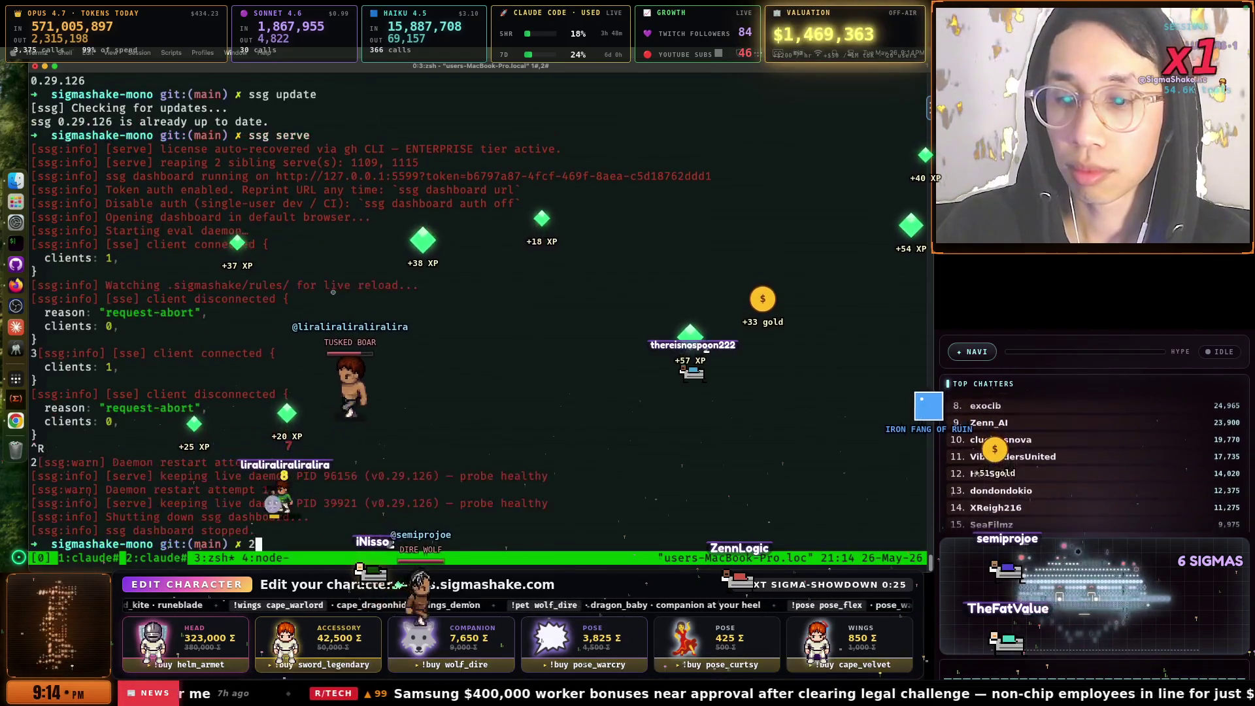
key("ctrl+b")
key("2")
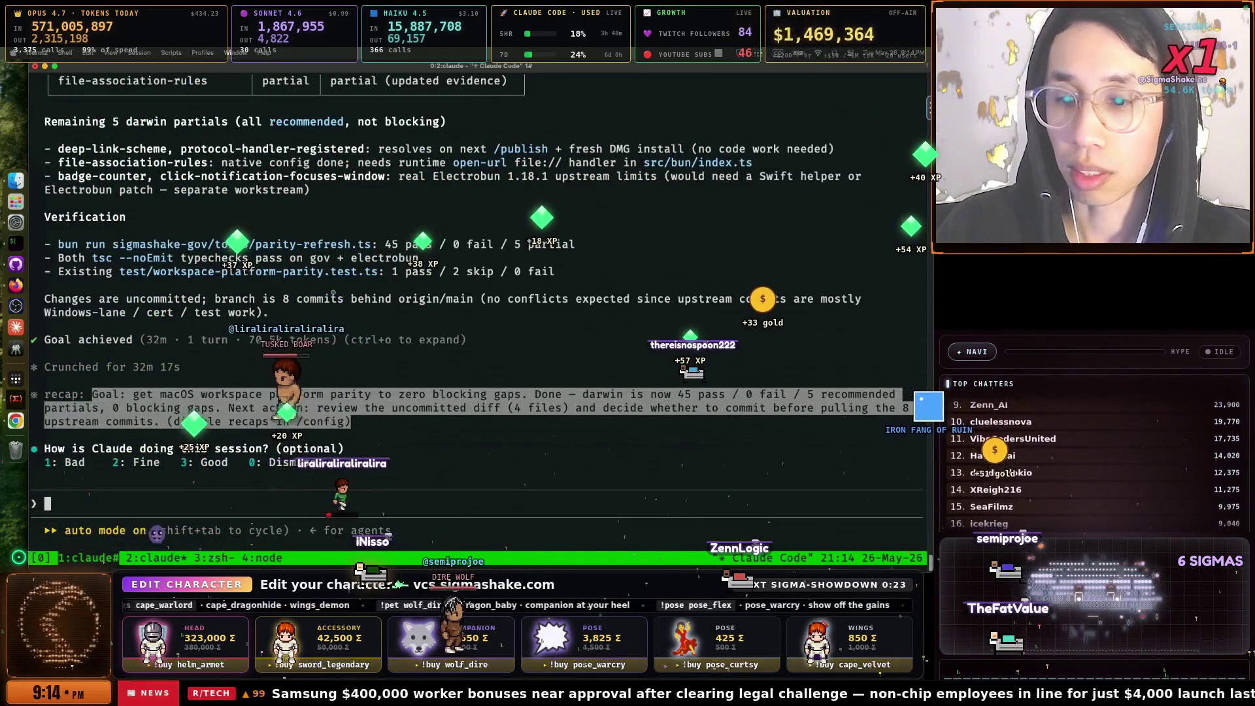
key("ctrl+b")
key("1")
key("ctrl+b")
key("3")
key("ctrl+b")
key("2")
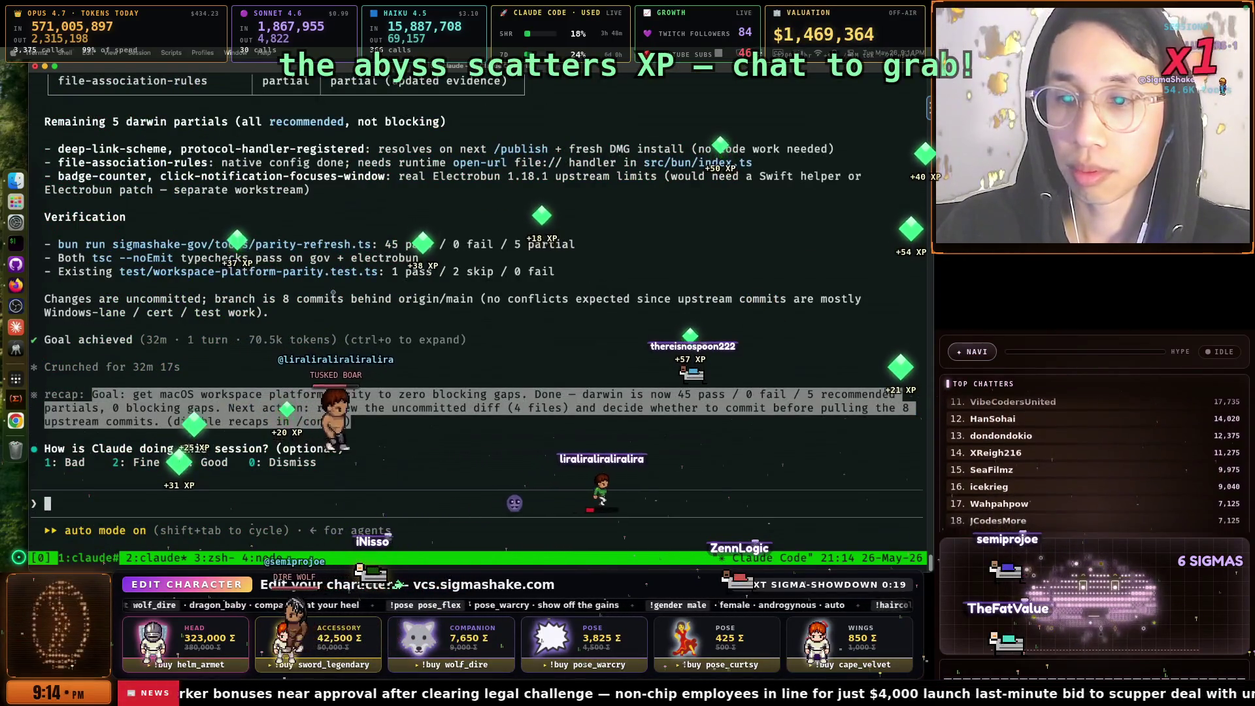
type("commi")
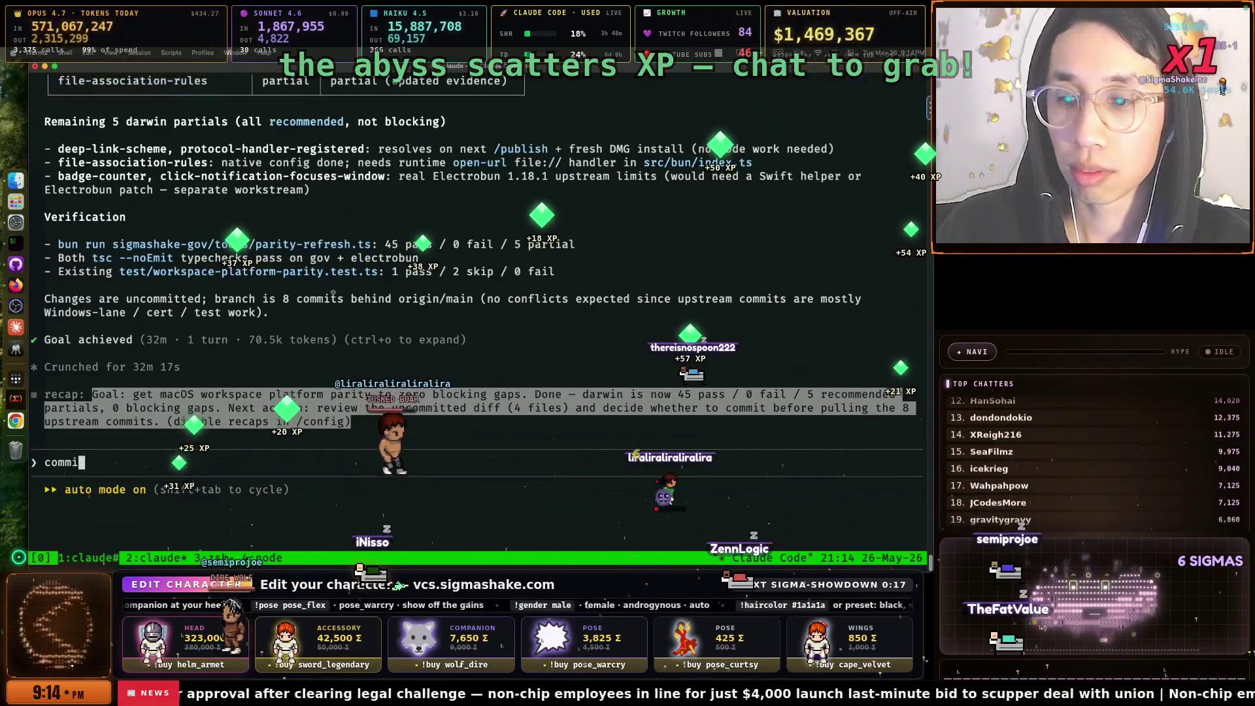
type("t and pus ")
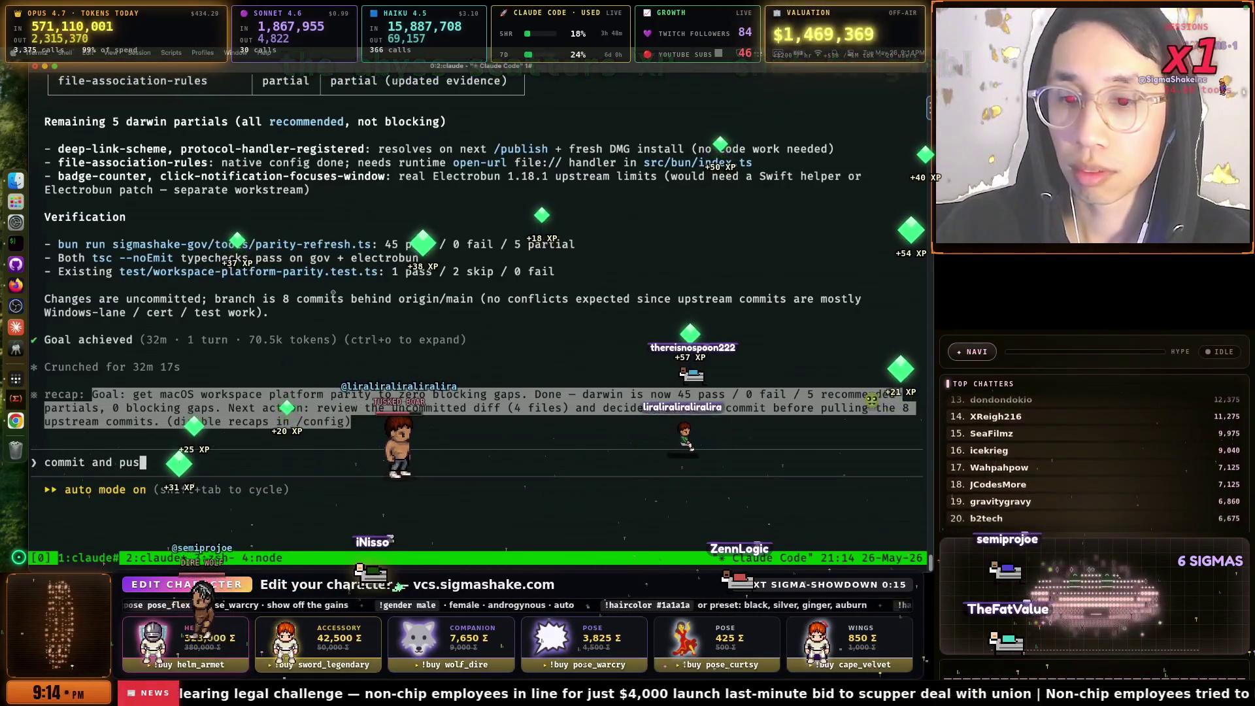
type("h")
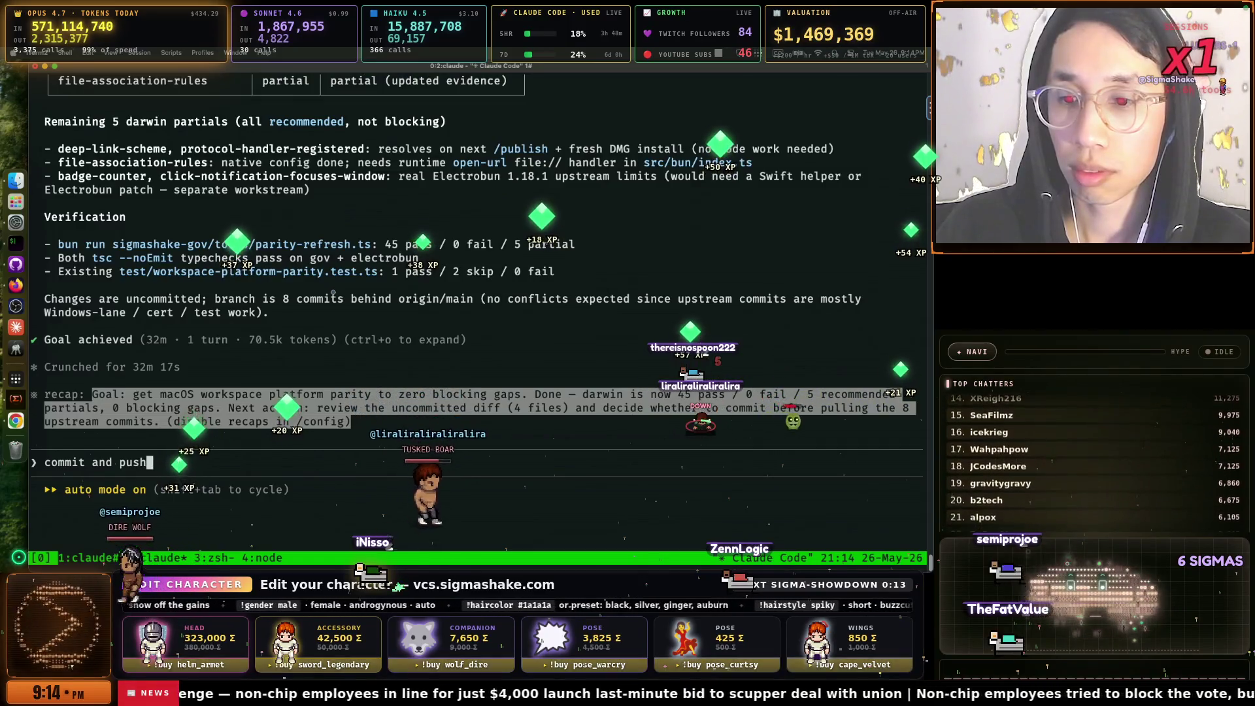
type(", push")
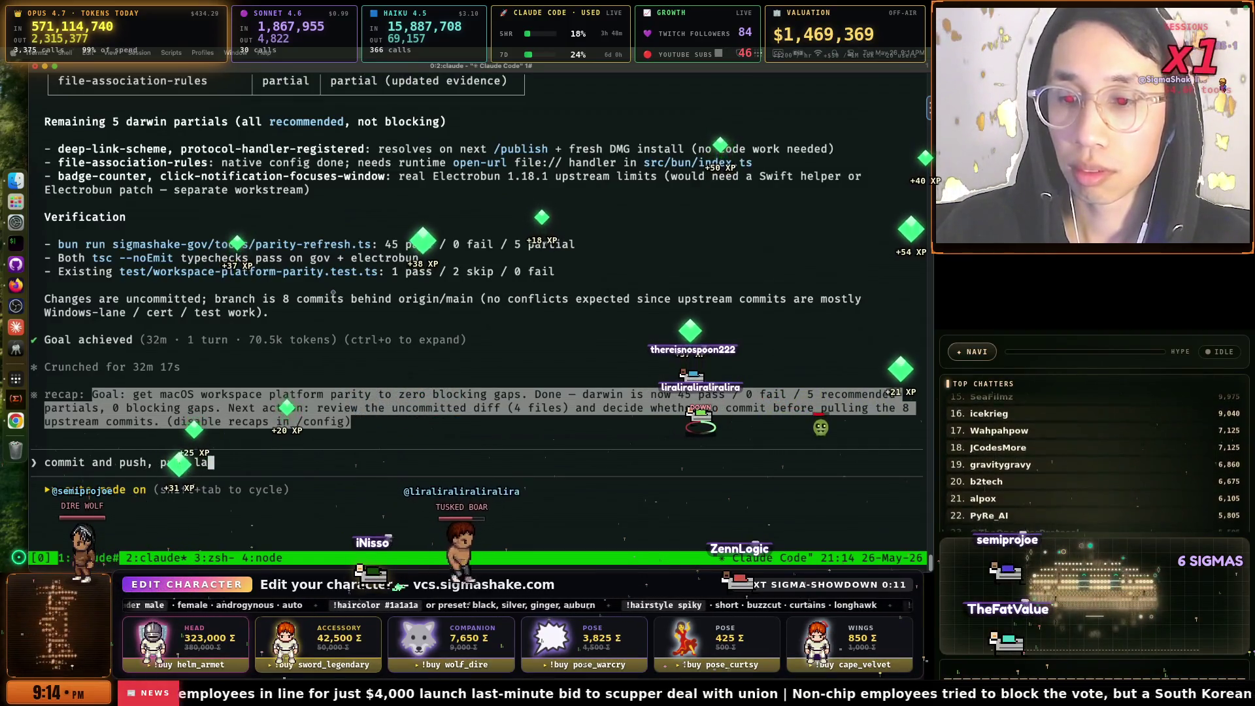
type("test")
type(" changes")
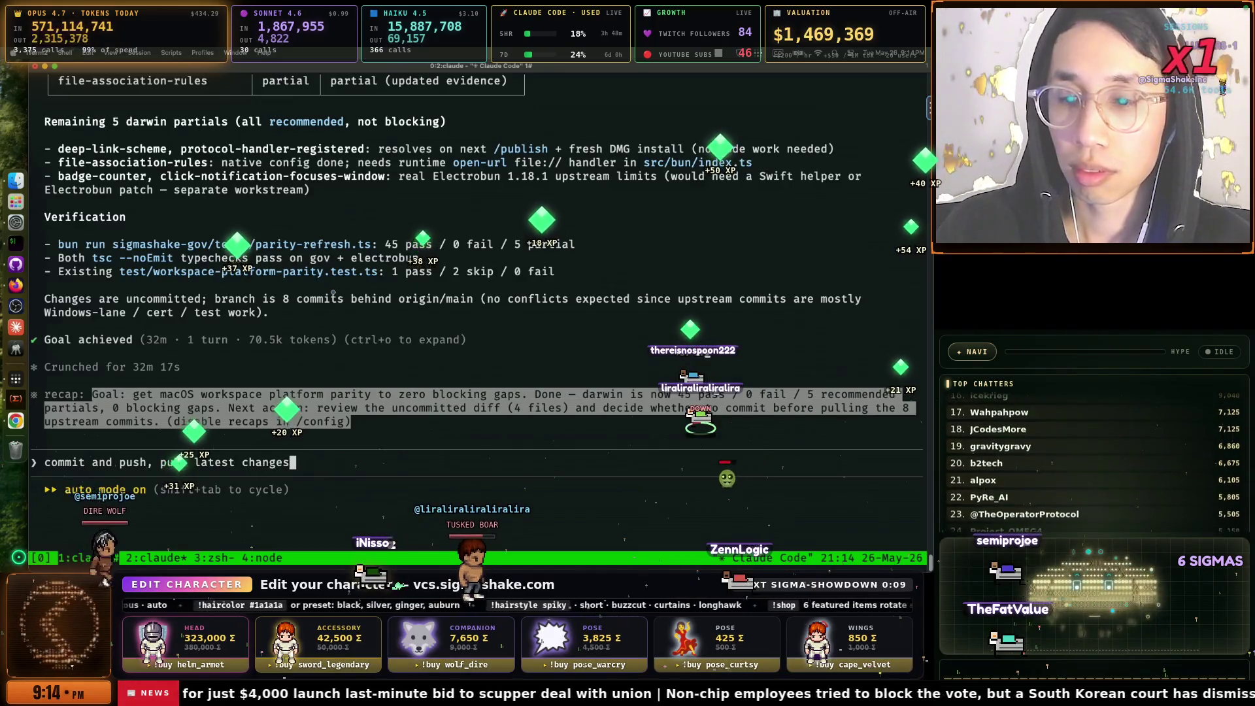
type(", then /publish")
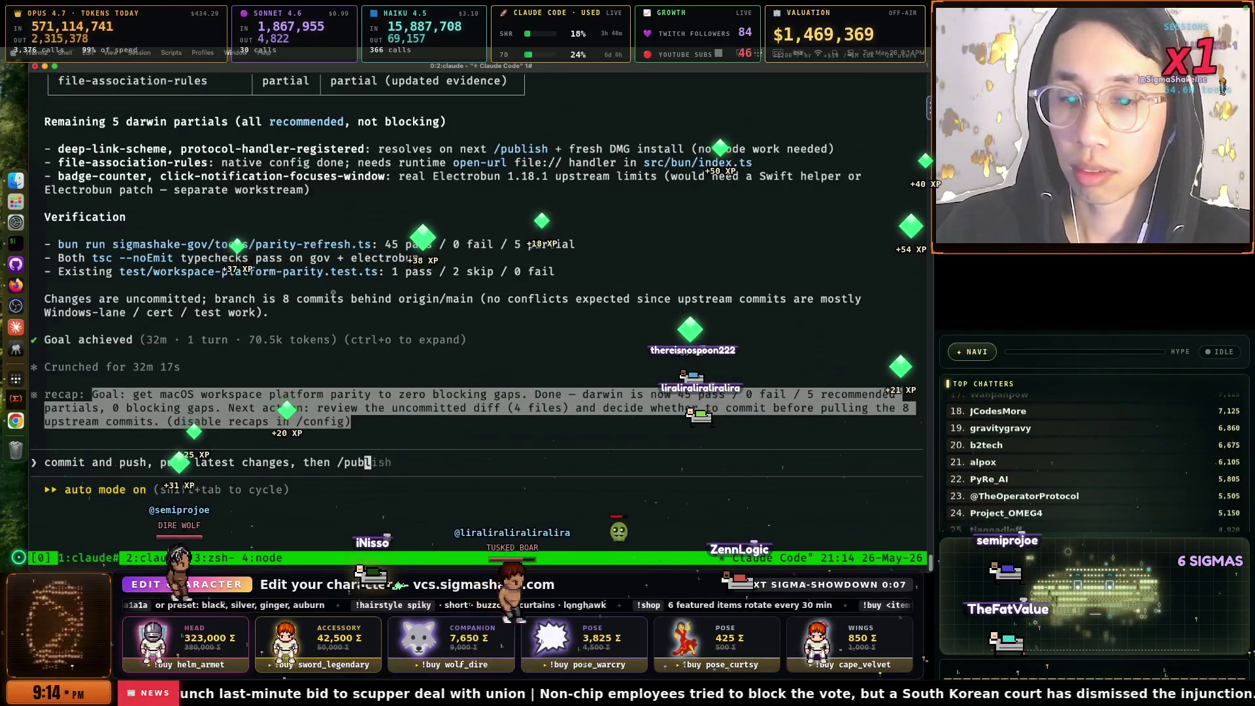
key("Return")
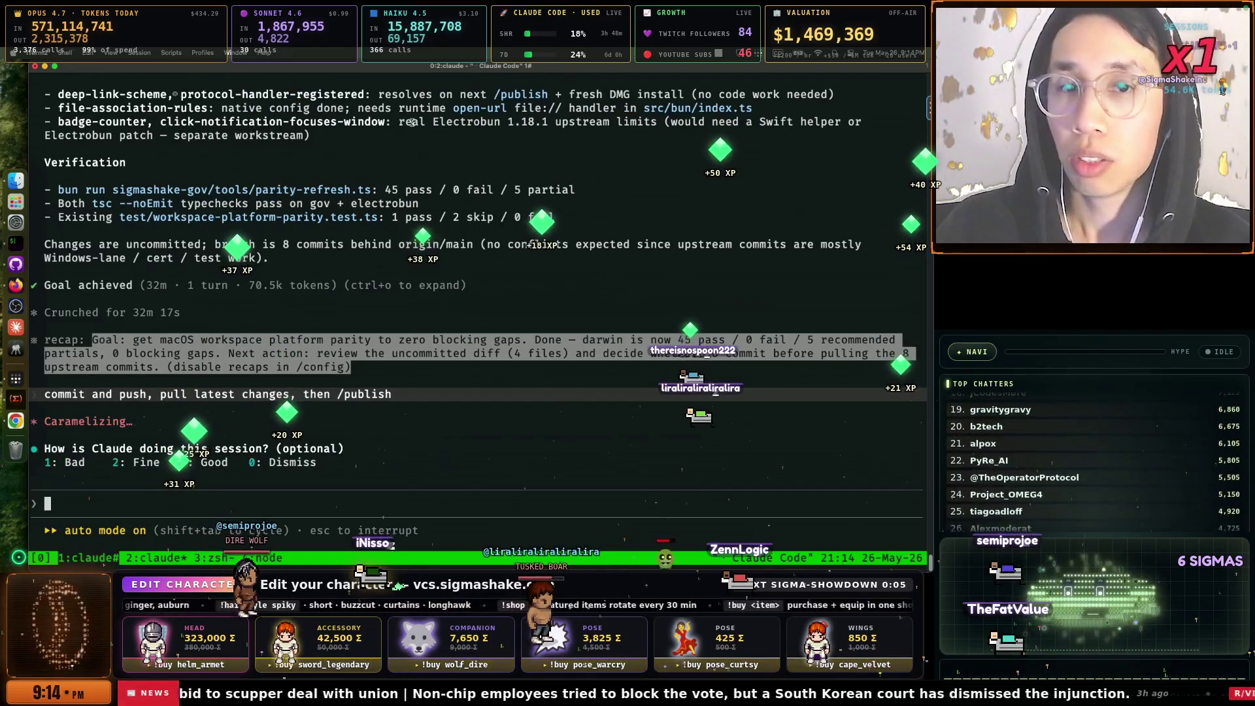
Move to the chat workspace and cycle tmux windows to the workspace-tests session
key("ctrl+Right")
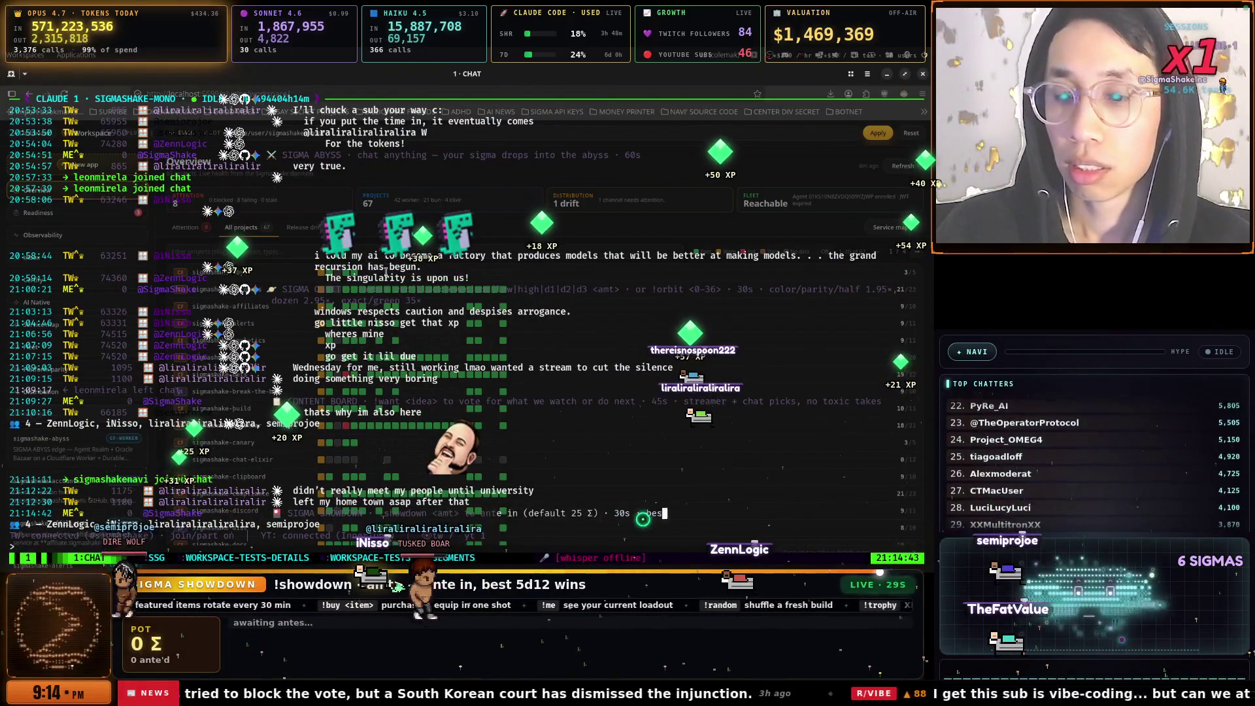
key("ctrl+b")
key("n")
key("ctrl+b")
key("n")
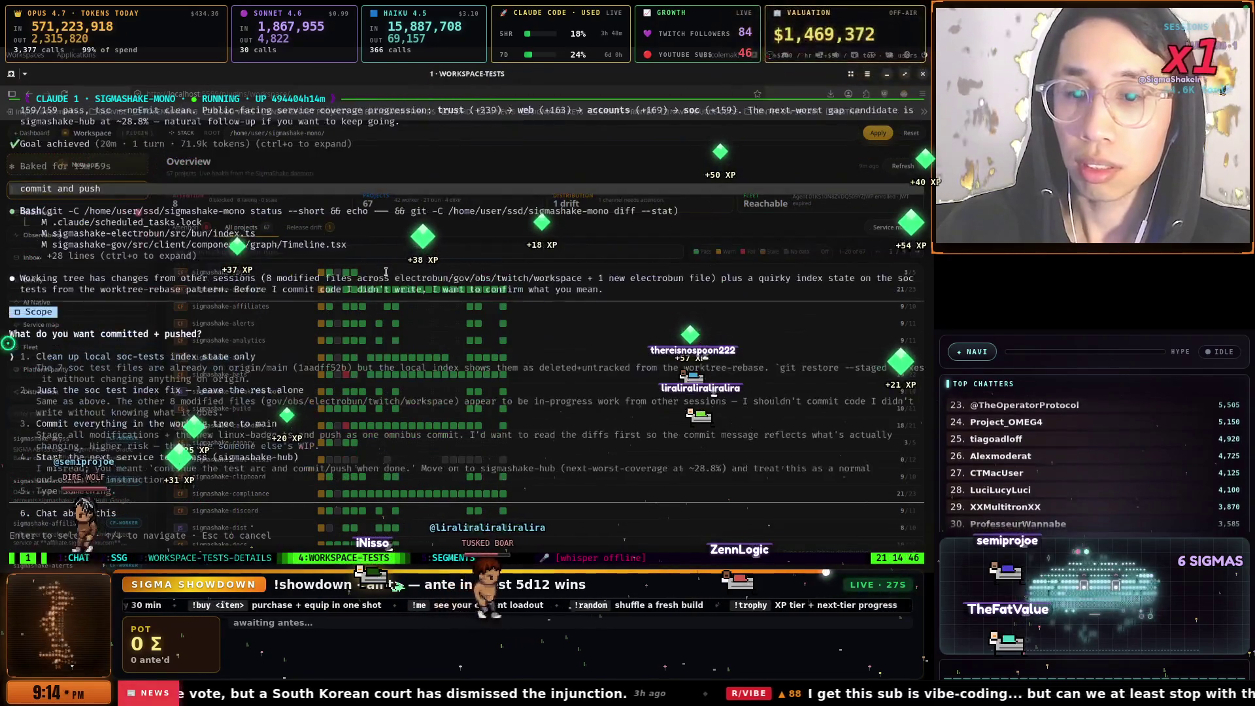
Answer the sigmashake-mono commit question with the don't-commit option, then go to the workspace-tests session
key("Up")
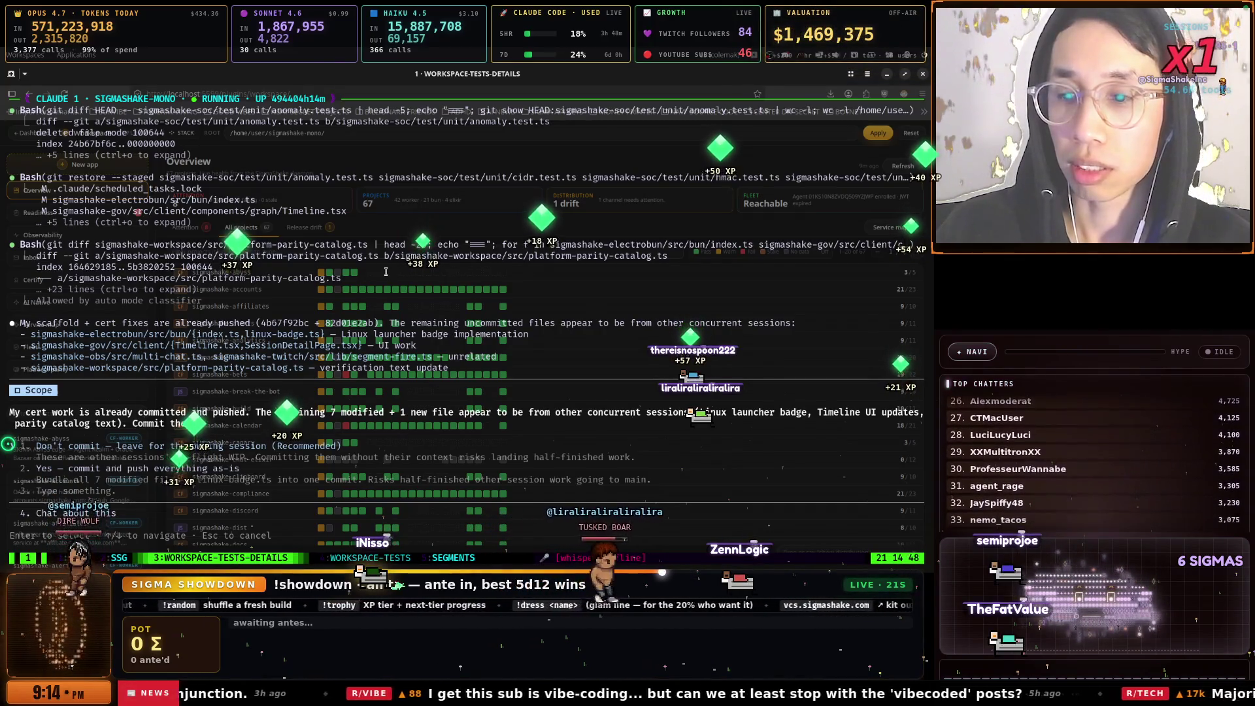
key("Return")
key("ctrl+b")
key("n")
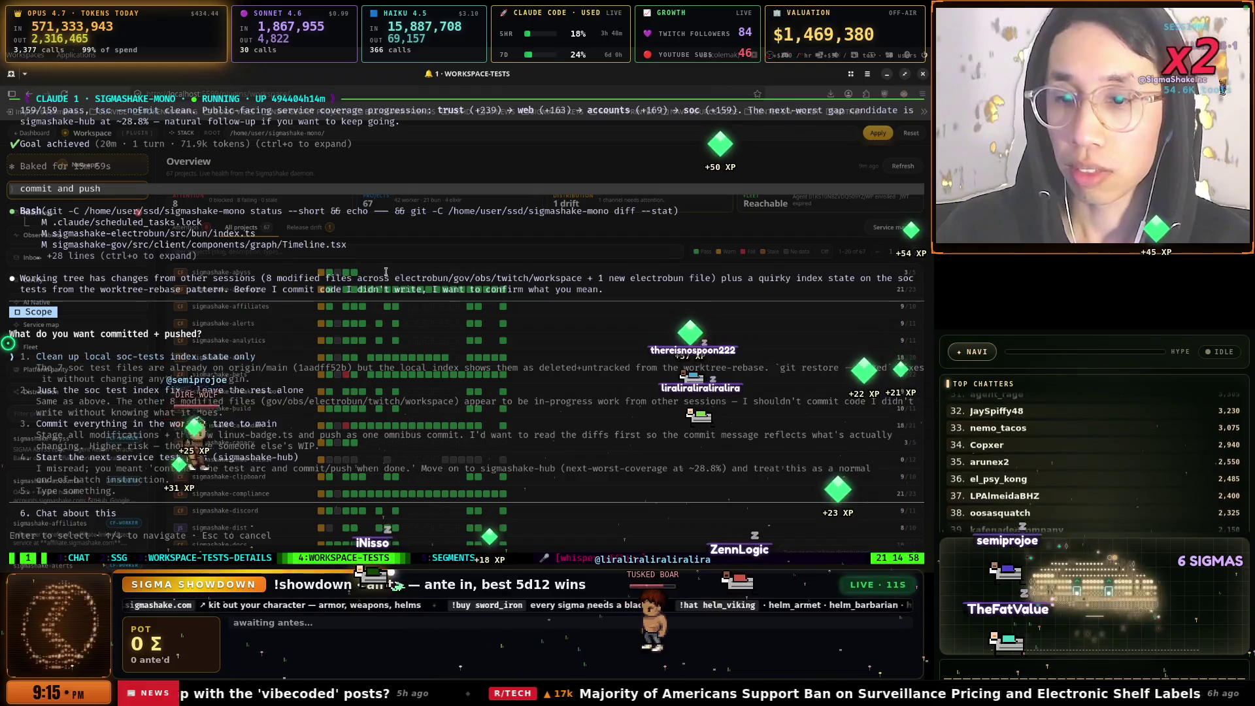
Use the app and window switcher to bring a terminal window forward, then dismiss the switcher
key("super")
key("Down")
key("Down")
key("Down")
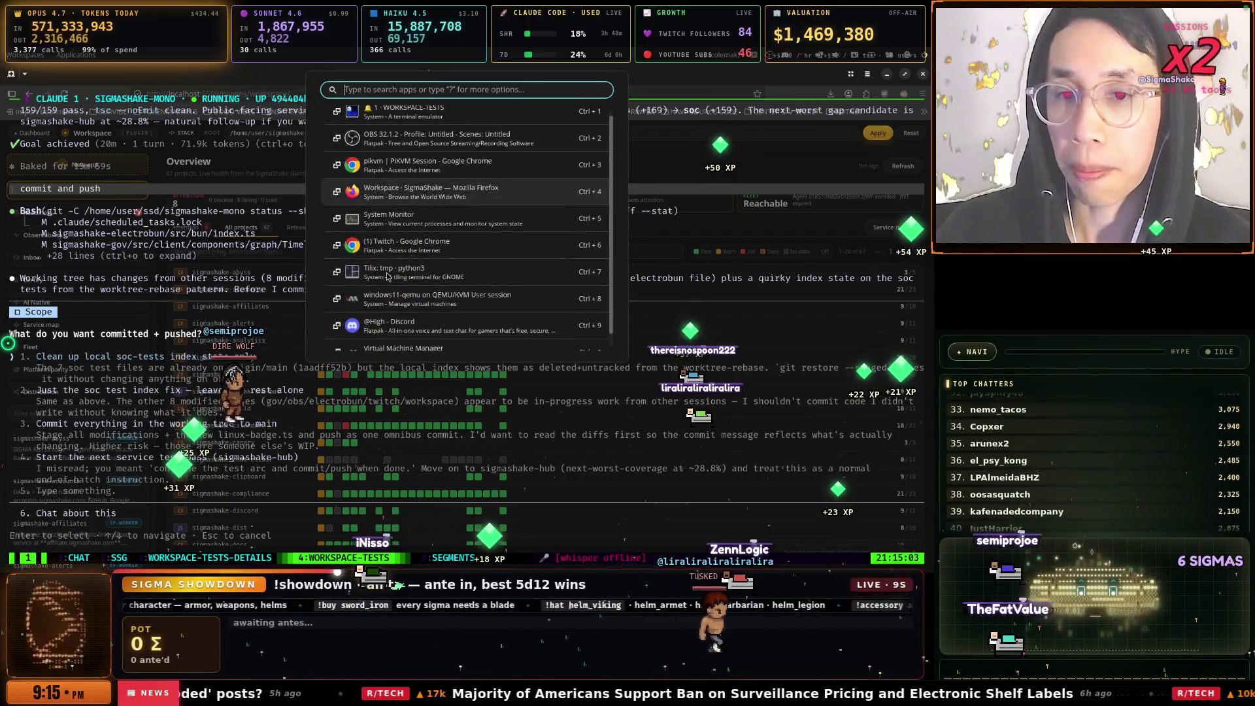
left_click(387, 276)
key("super")
key("Escape")
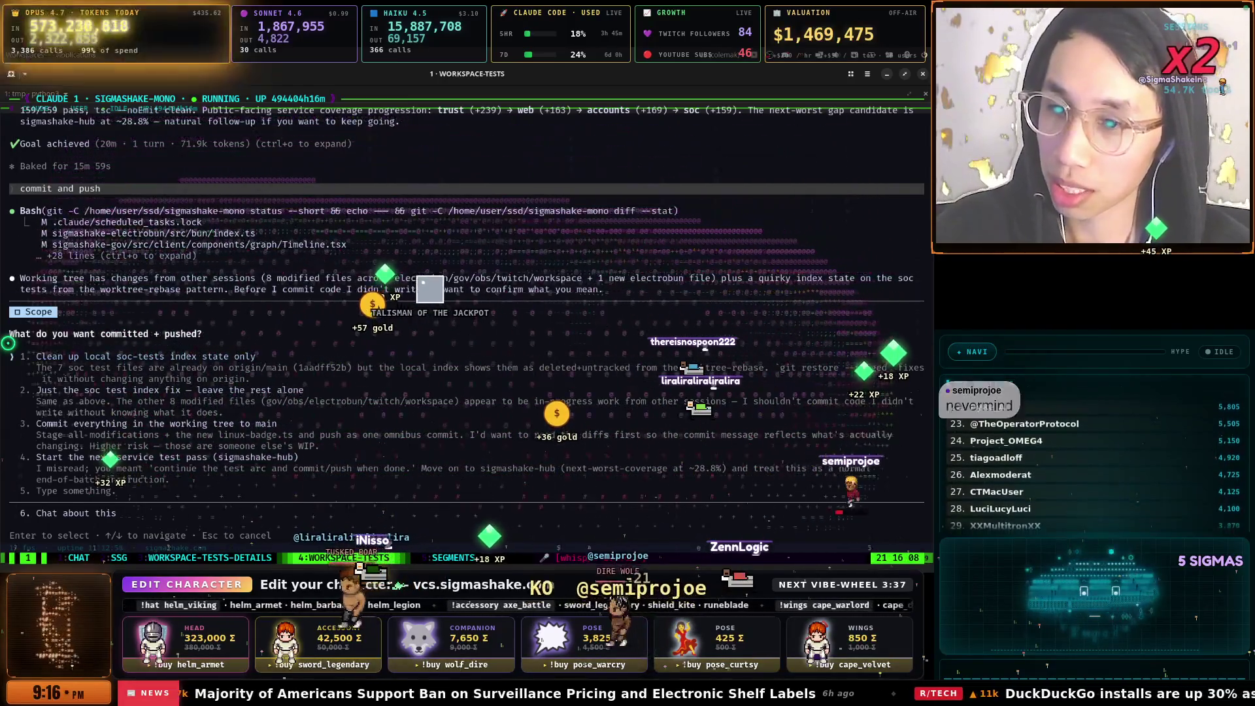
Choose 'Clean up local soc-tests index state only' and switch to the 5:SEGMENTS tmux window
key("Down")
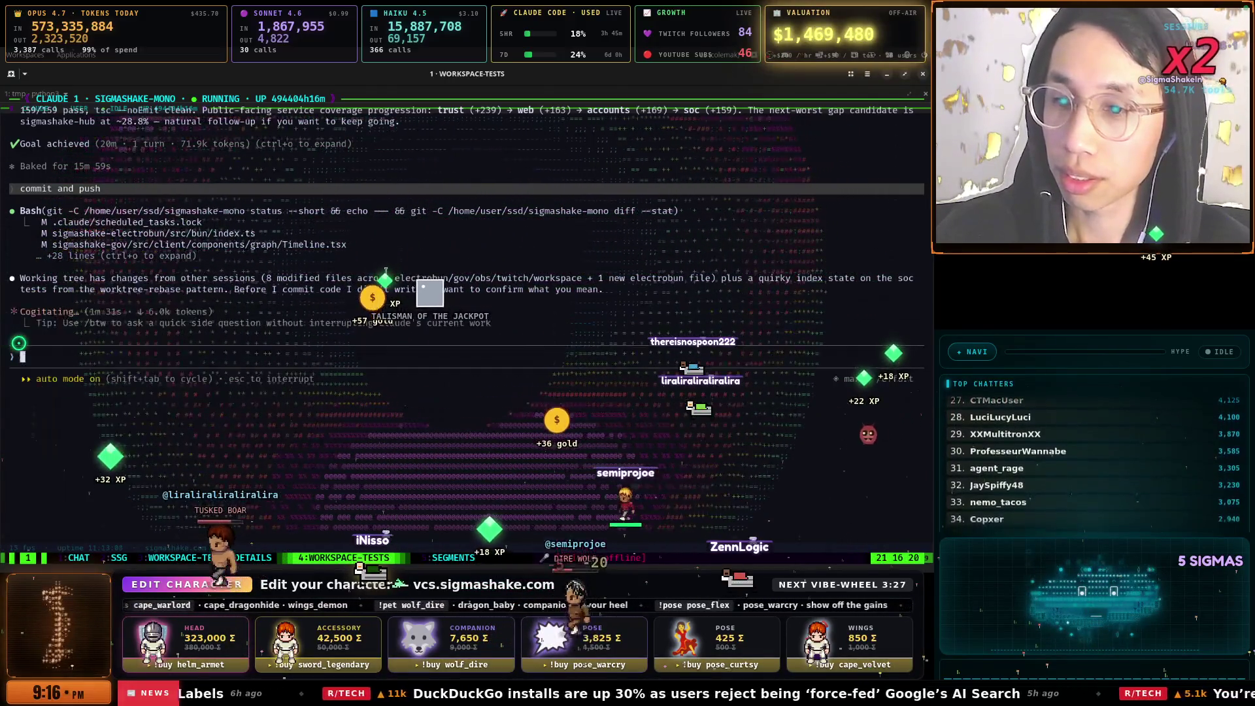
key("ctrl+b")
key("n")
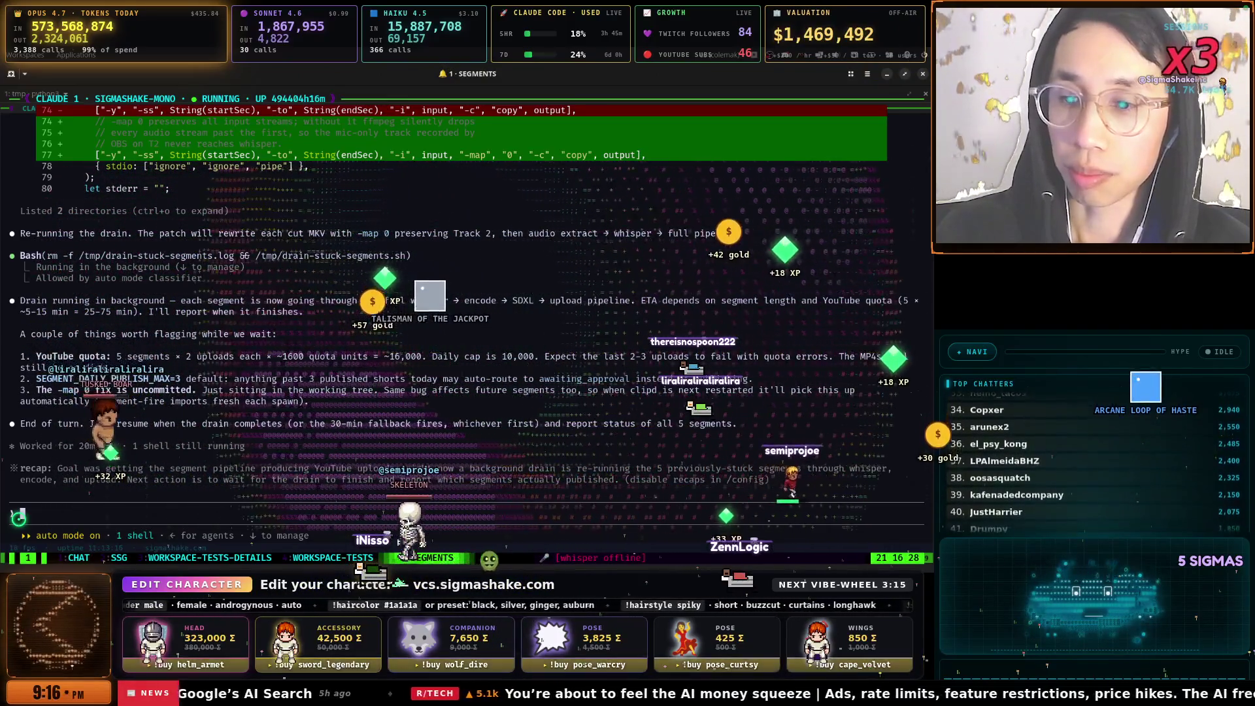
Dictate that 100,000 quota units are available, then follow up that the quota covers YouTube chat only
key("ctrl+alt+space")
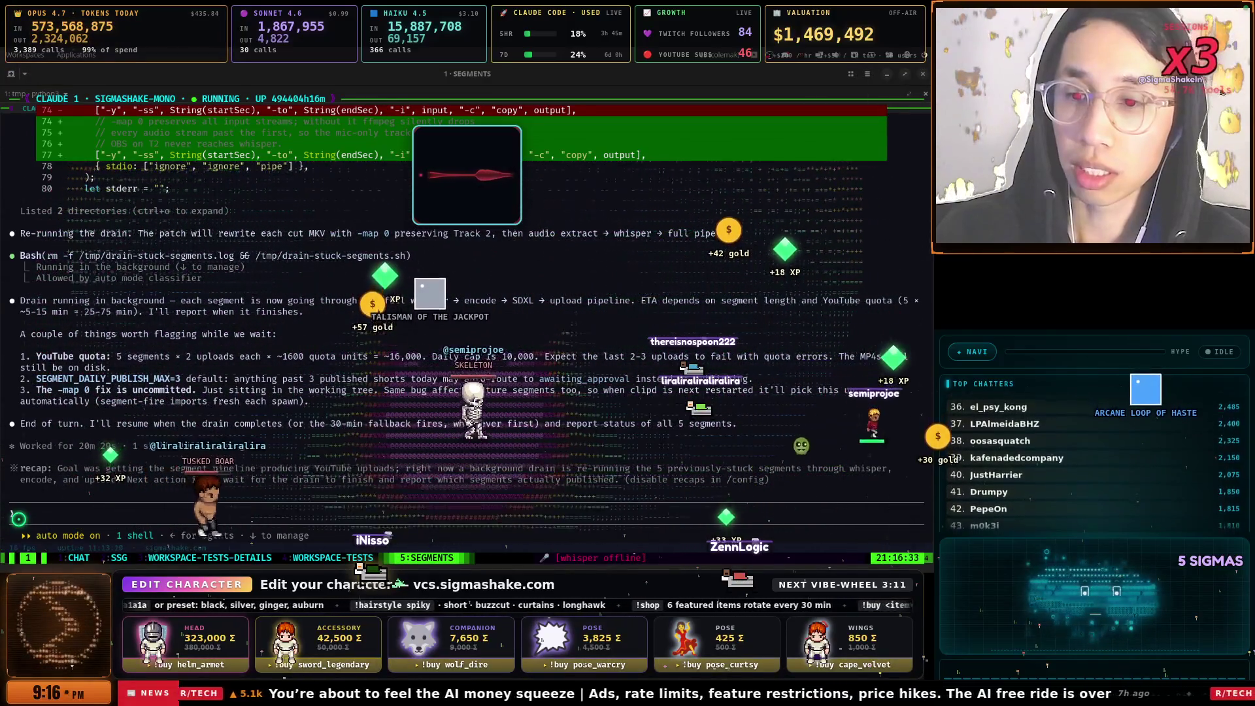
key("ctrl+alt+space")
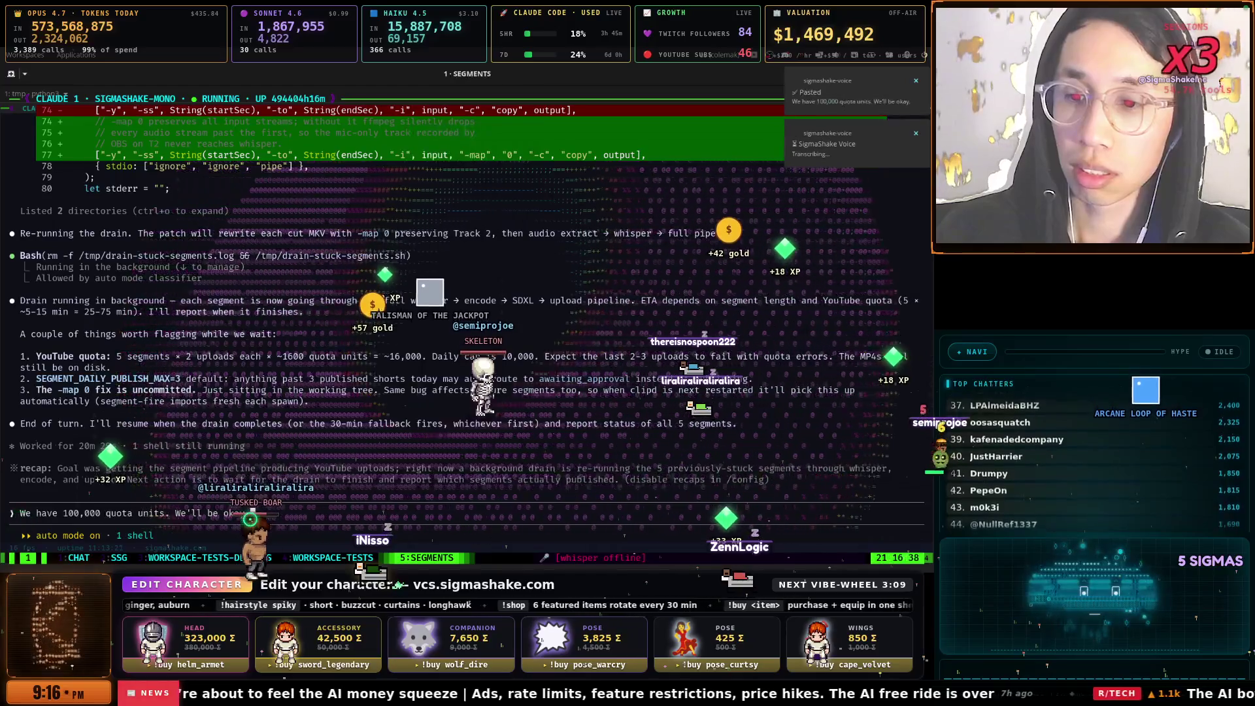
key("Return")
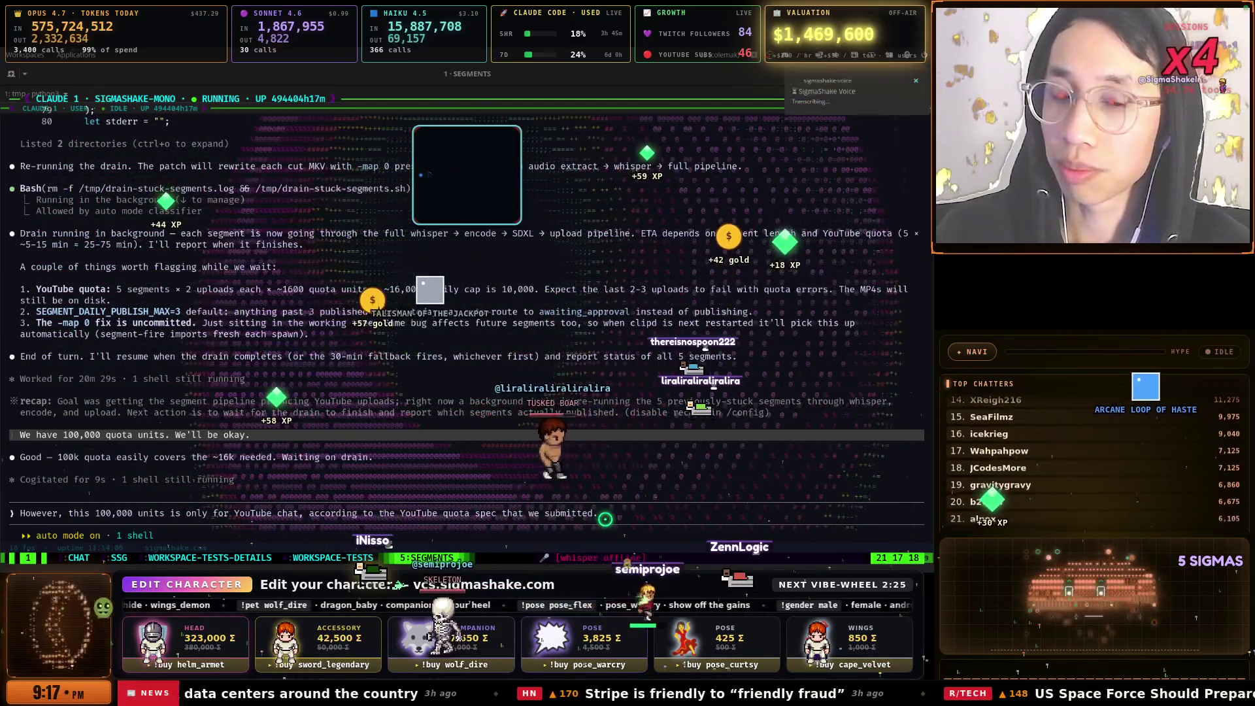
key("Return")
key("ctrl+b")
key("p")
key("ctrl+b")
key("p")
key("ctrl+b")
key("p")
key("ctrl+b")
key("p")
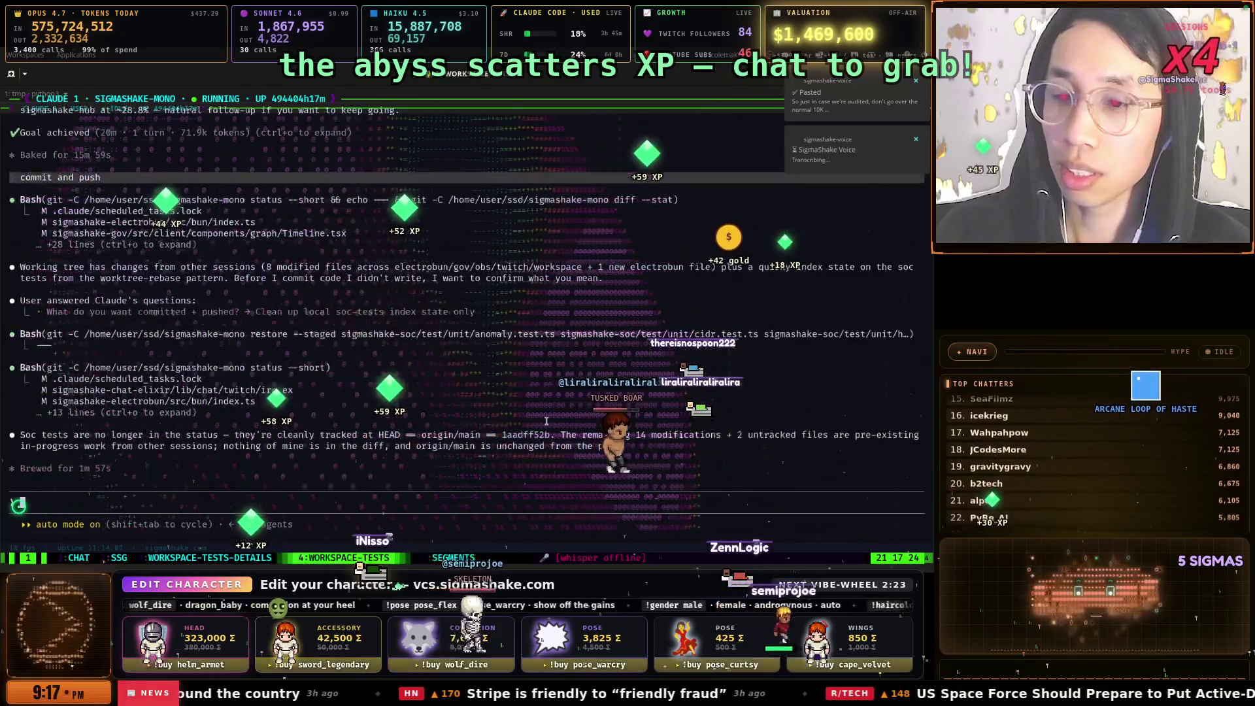
key("ctrl+b")
View the 2:SSG four-session window, then switch to '(1) Twitch - Google Chrome' Stream Manager
key("n")
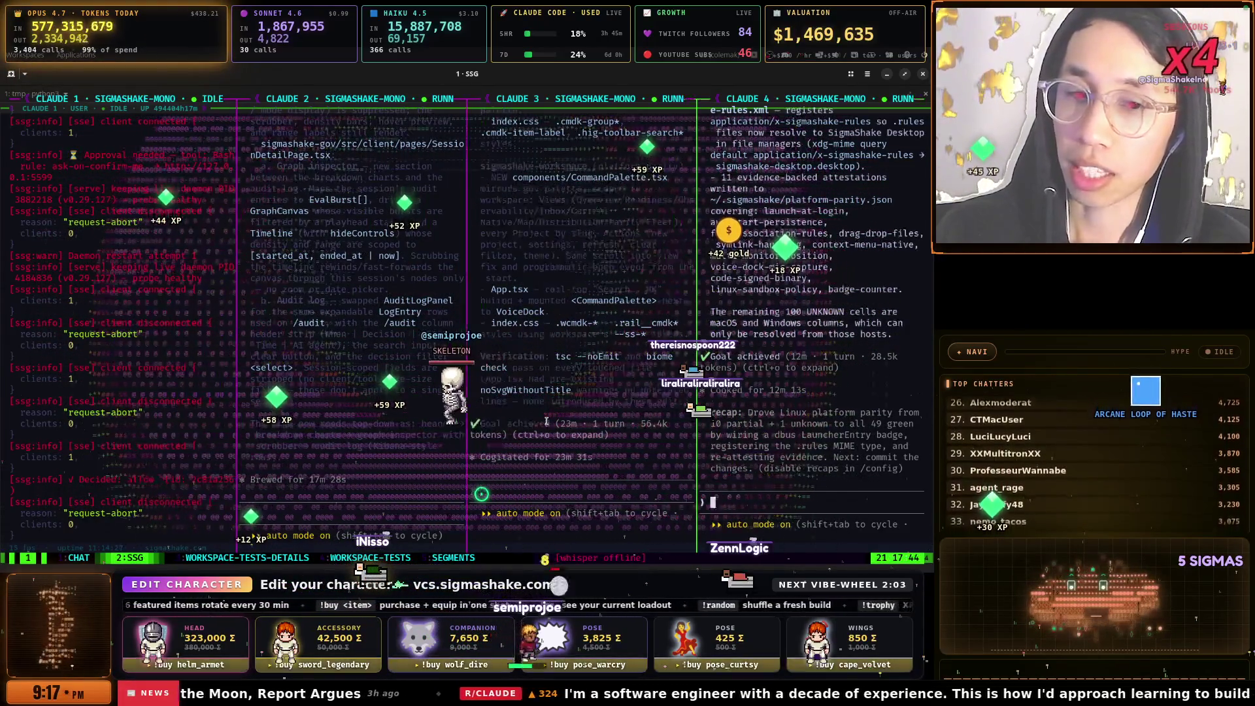
type("ee")
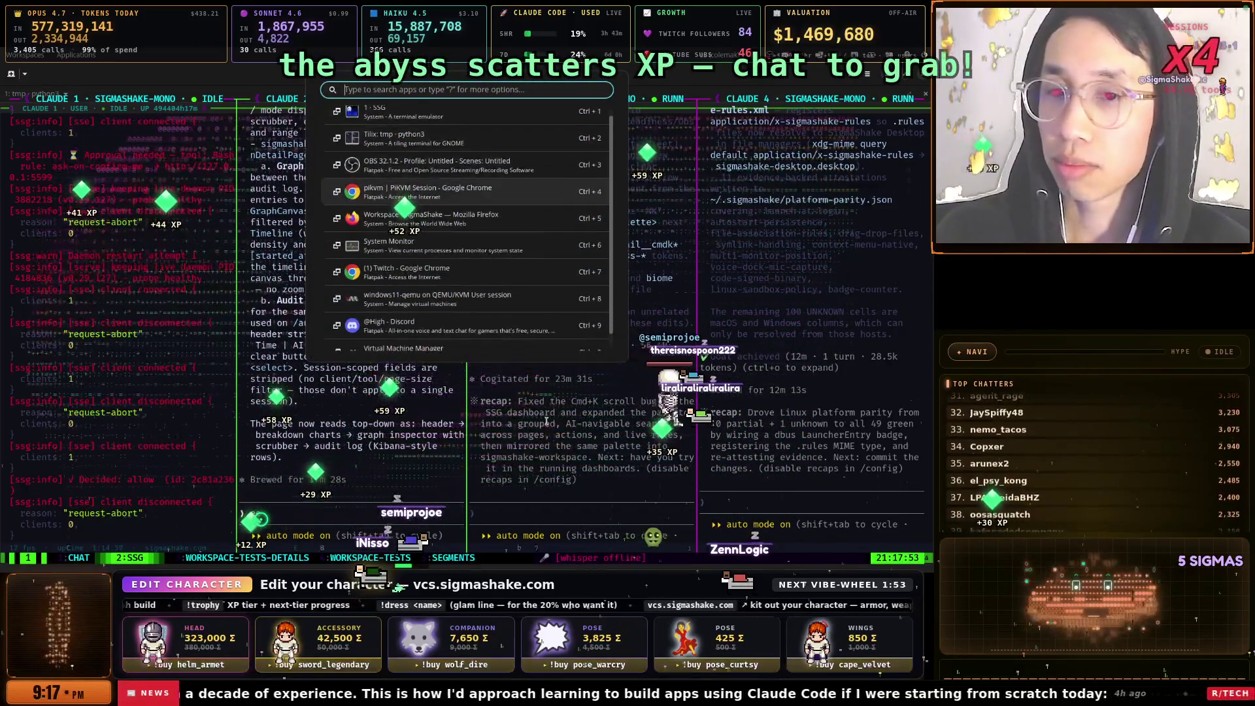
key("Escape")
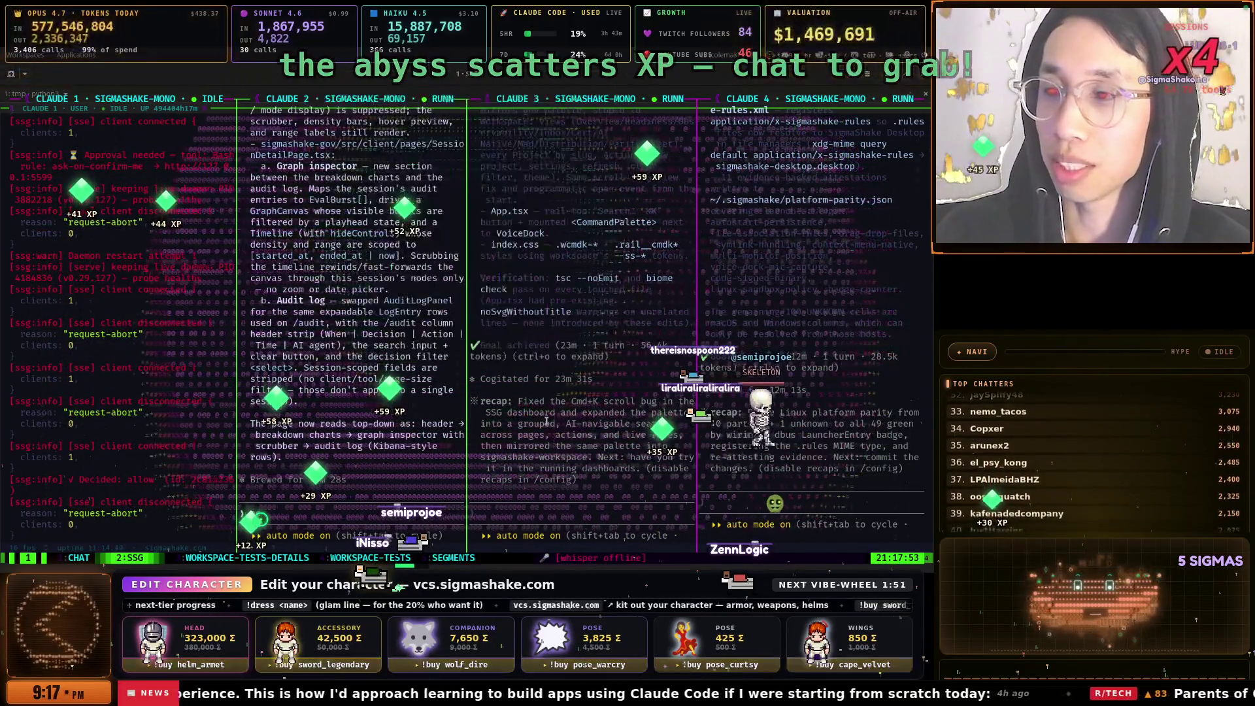
key("super")
key("Down")
key("Down")
key("Down")
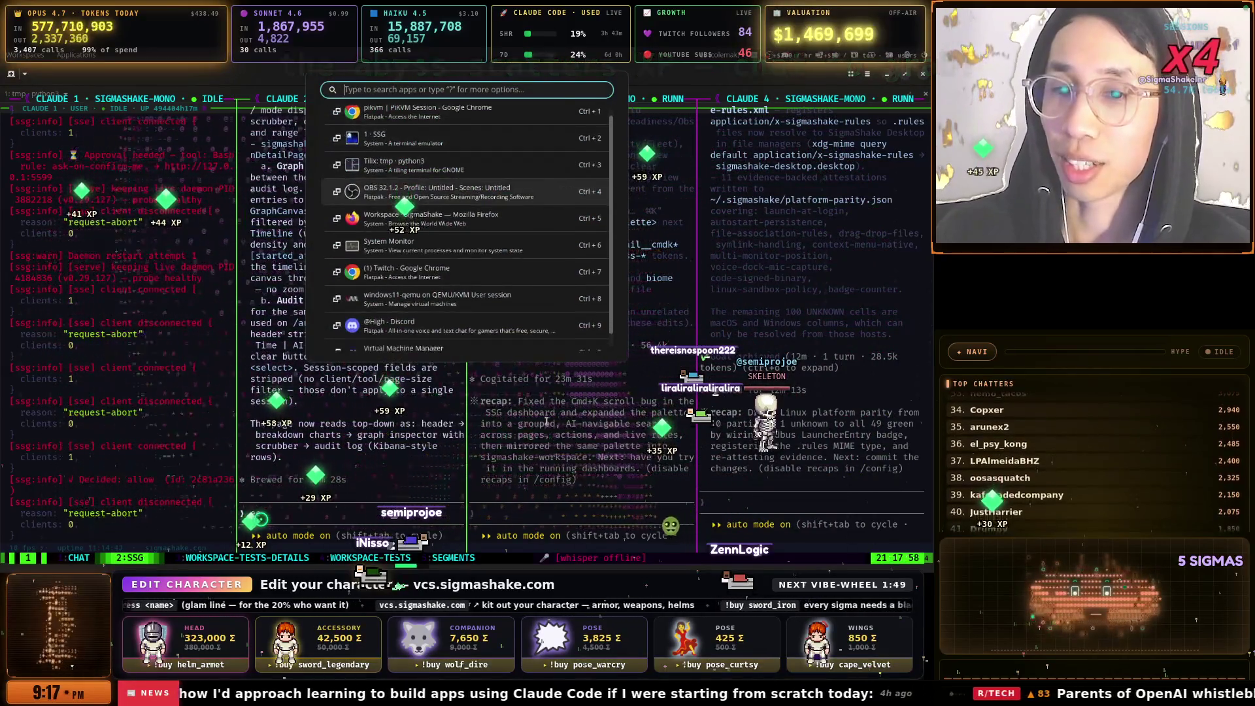
key("Return")
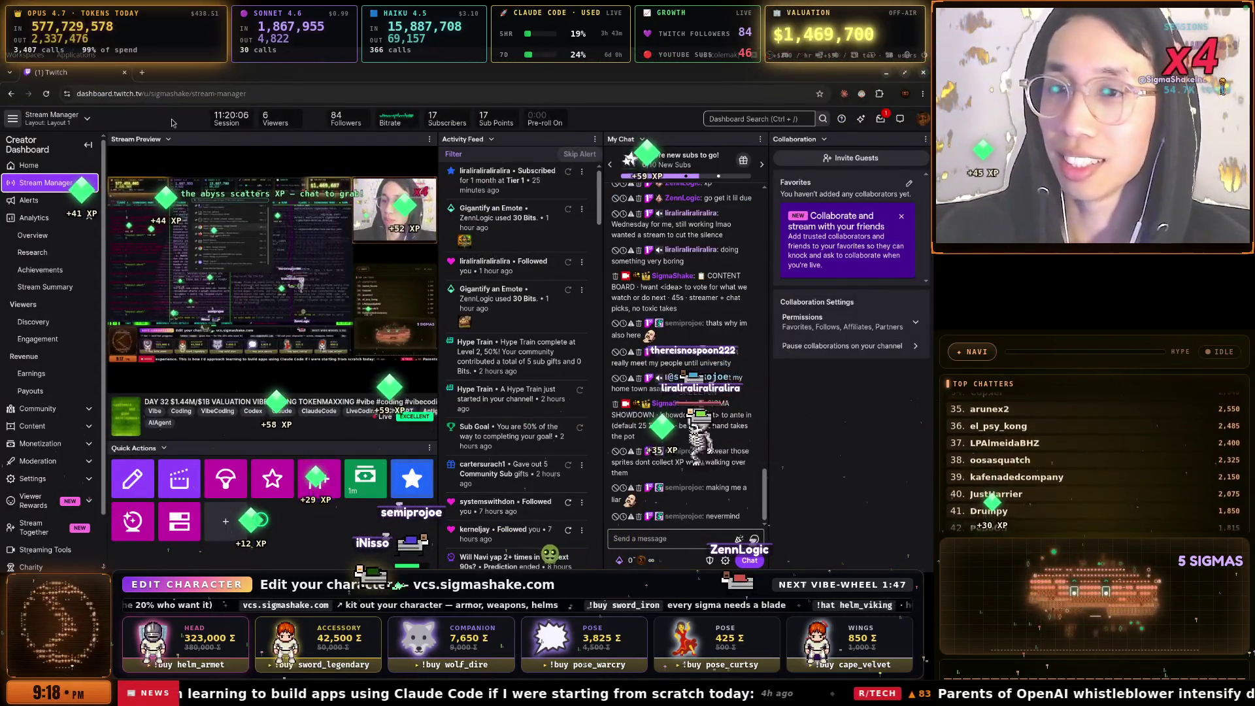
Open Google AI Mode in a new tab and dictate a question about moats and the seven laws of power
left_click(143, 73)
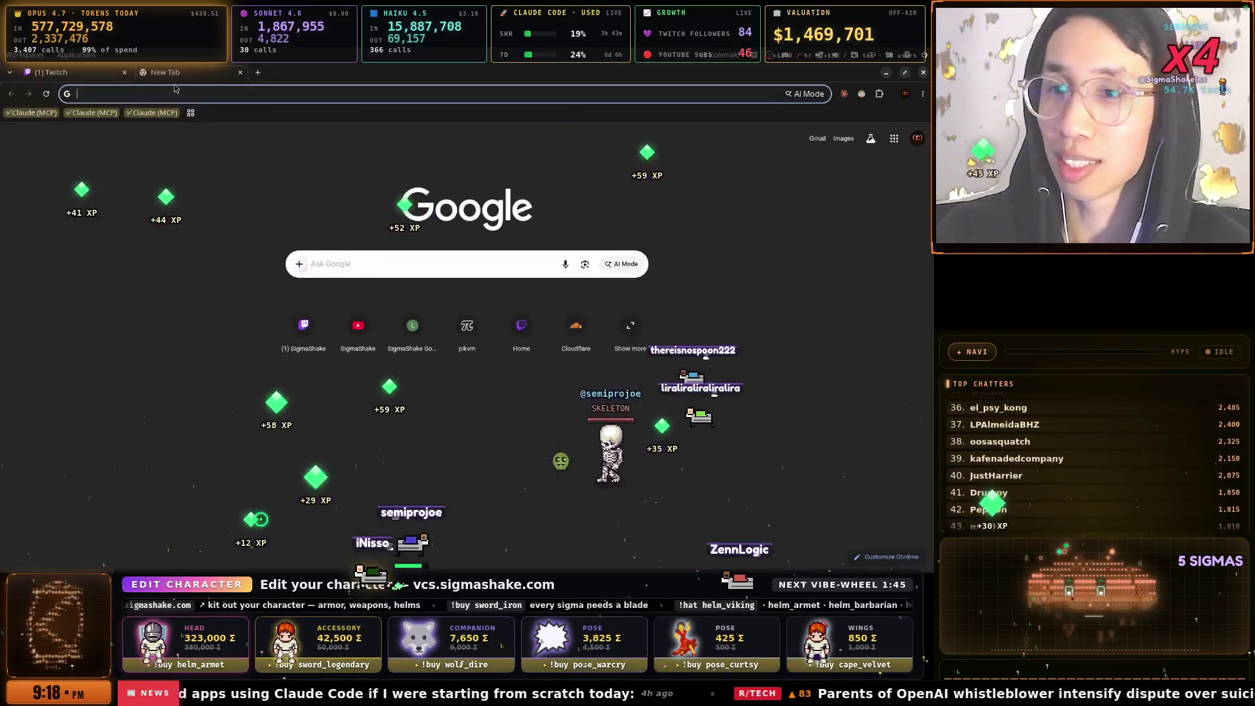
type("goo")
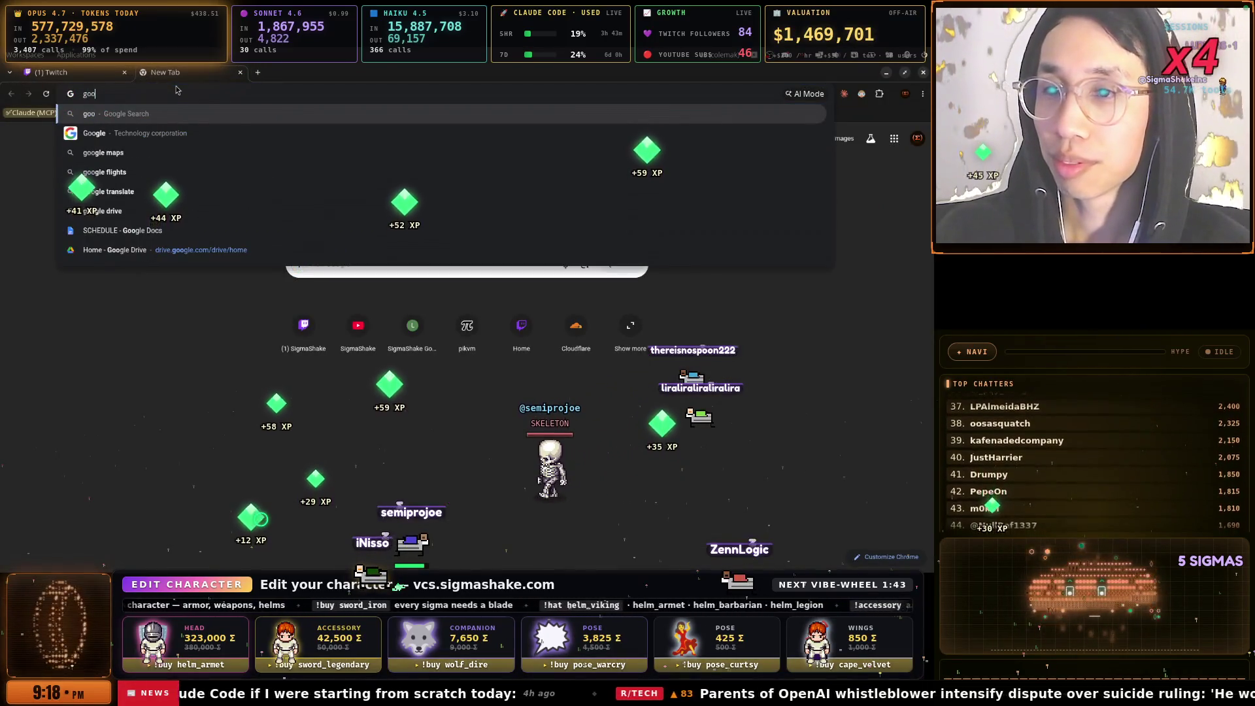
type("gle.com/")
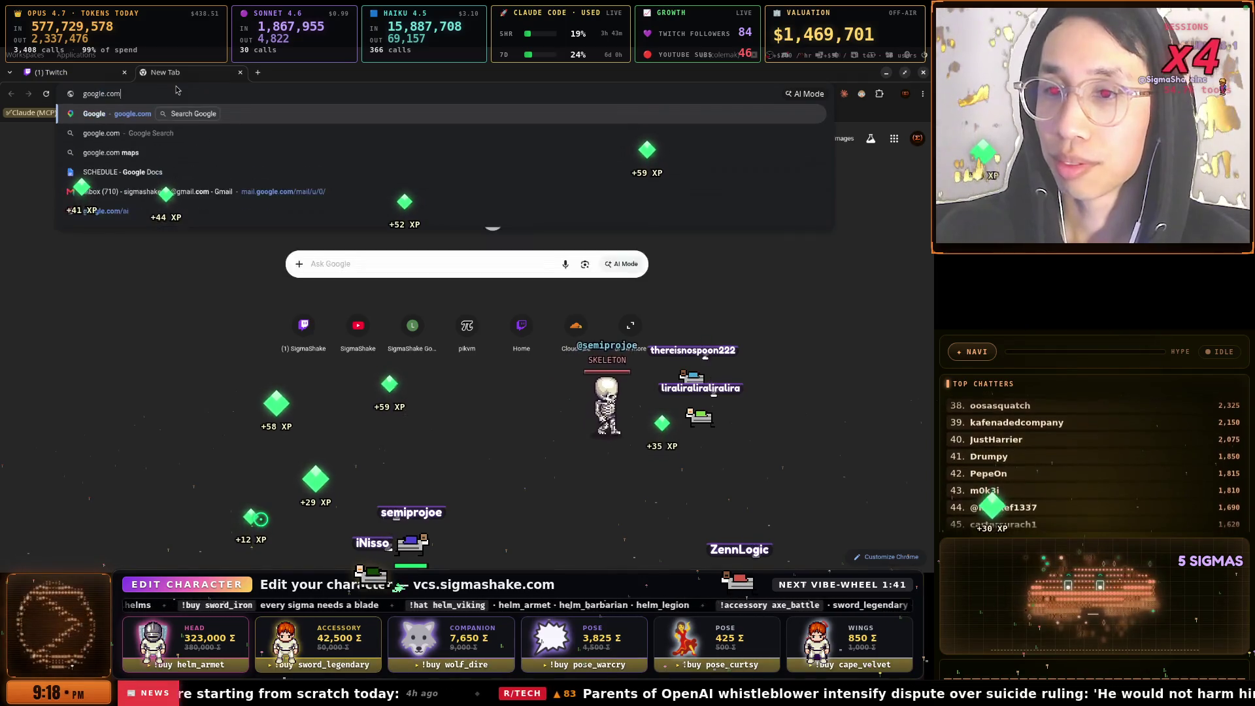
key("Tab")
key("Return")
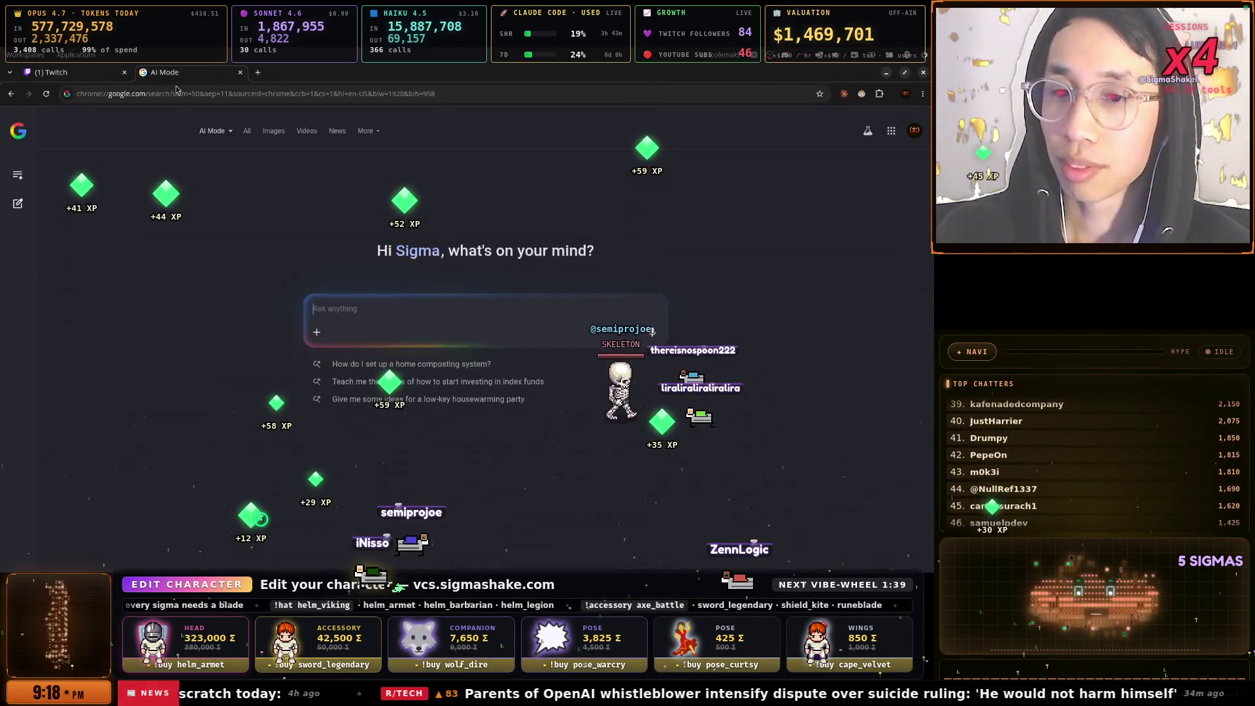
key("ctrl+shift+space")
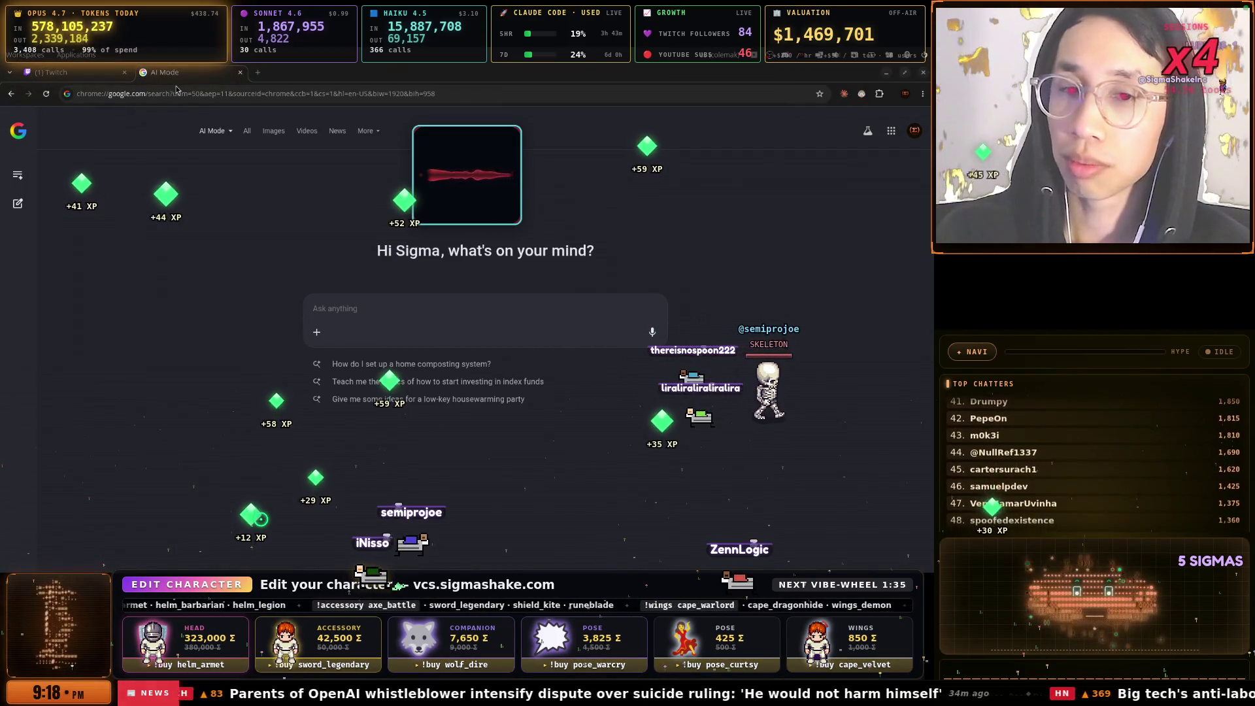
key("ctrl+shift+space")
key("Return")
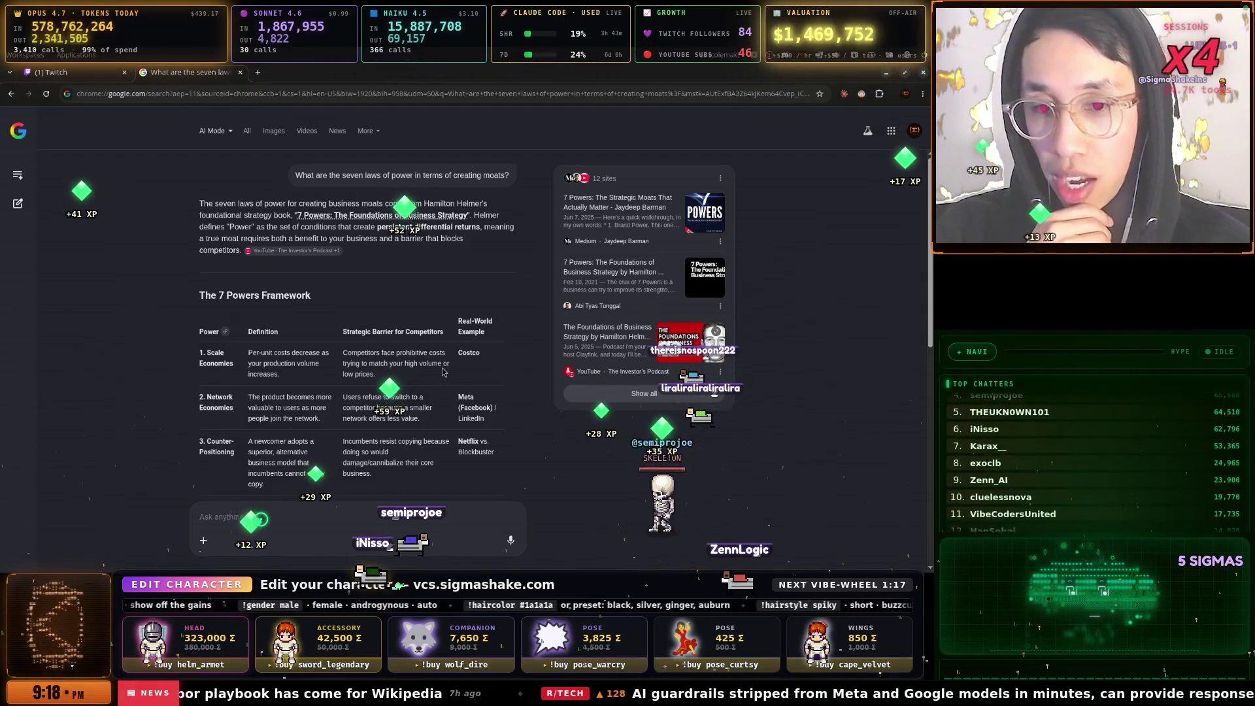
Scroll through the 7 Powers table, Scale Economies to Process Power, and the How Moats Progress Over Time section
scroll(438, 366, "down", 2)
scroll(406, 353, "up", 1)
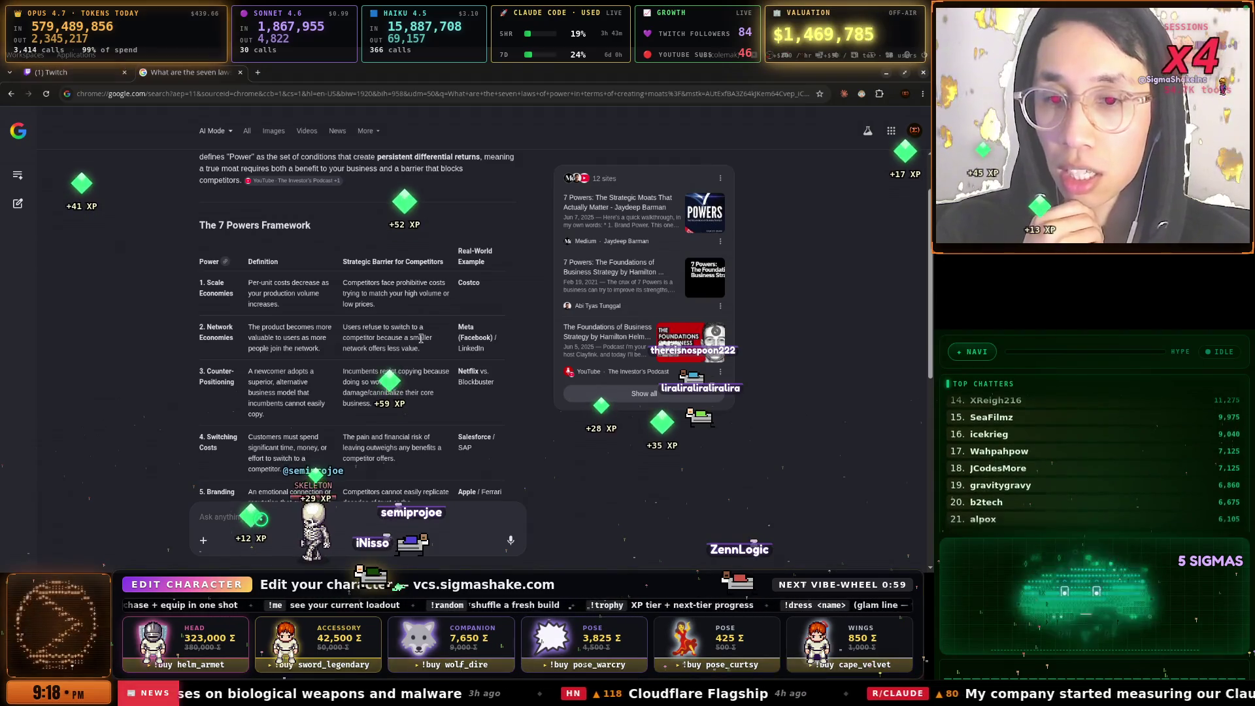
scroll(414, 350, "down", 3)
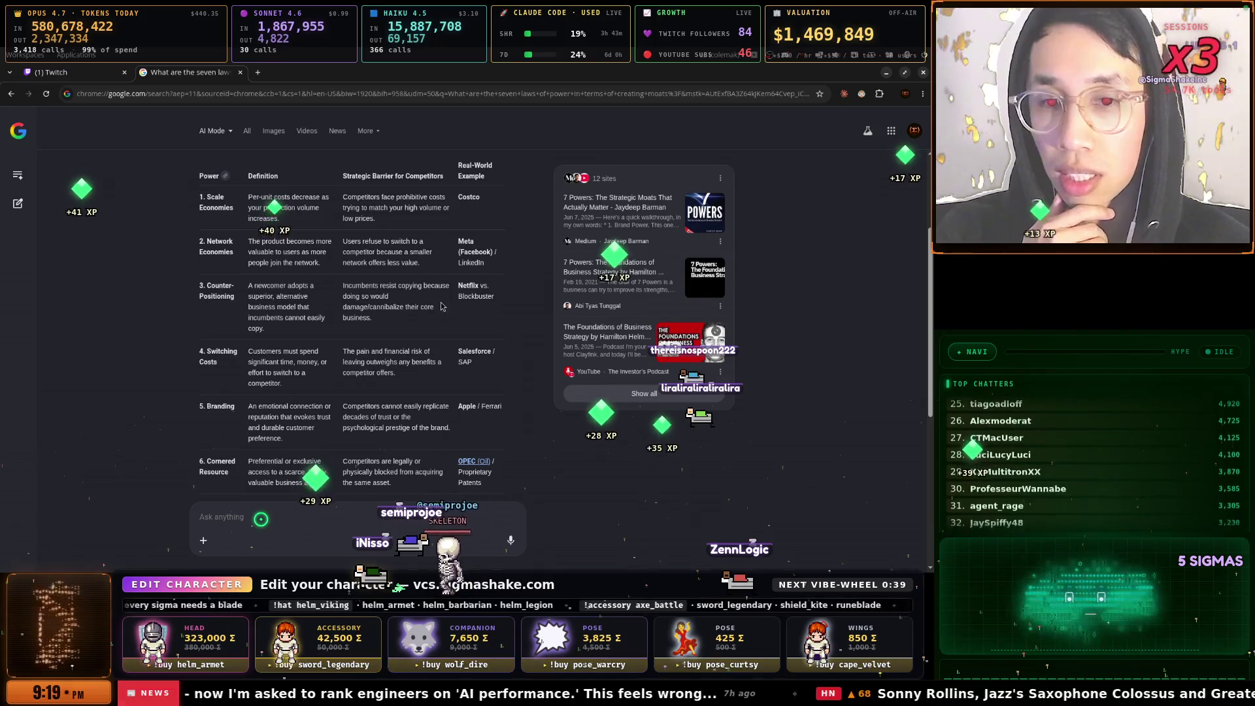
scroll(486, 305, "down", 1)
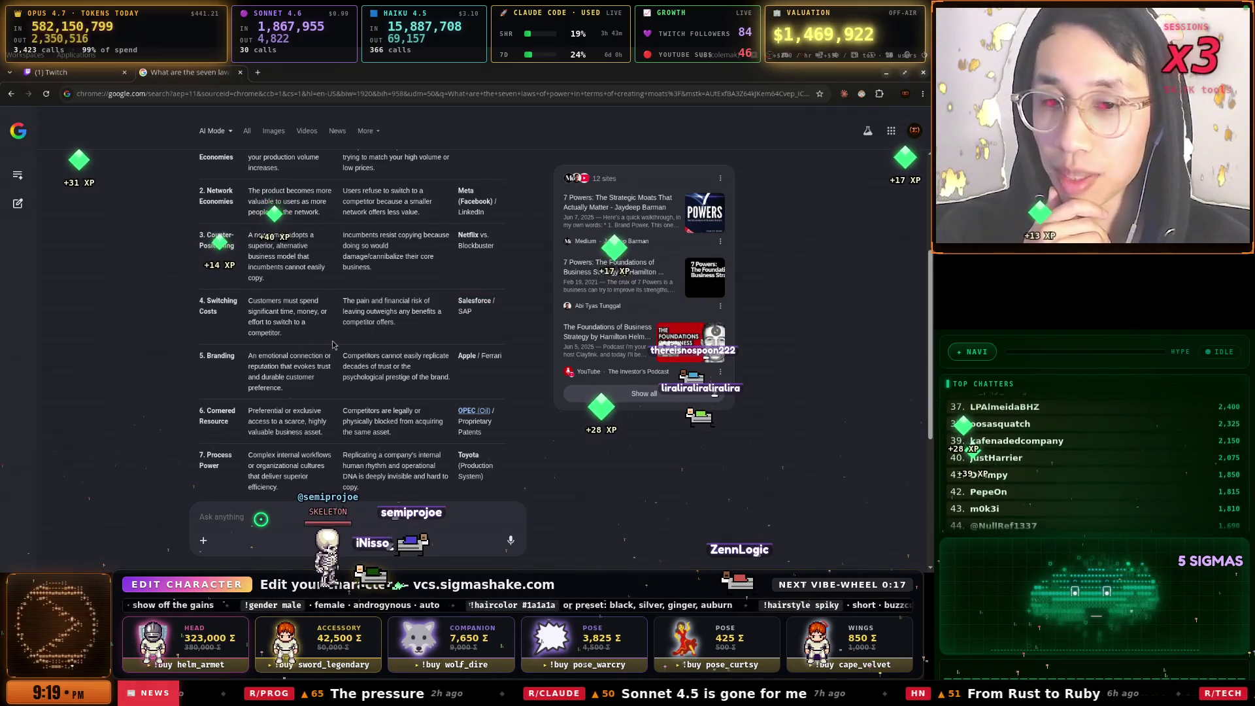
scroll(266, 311, "down", 2)
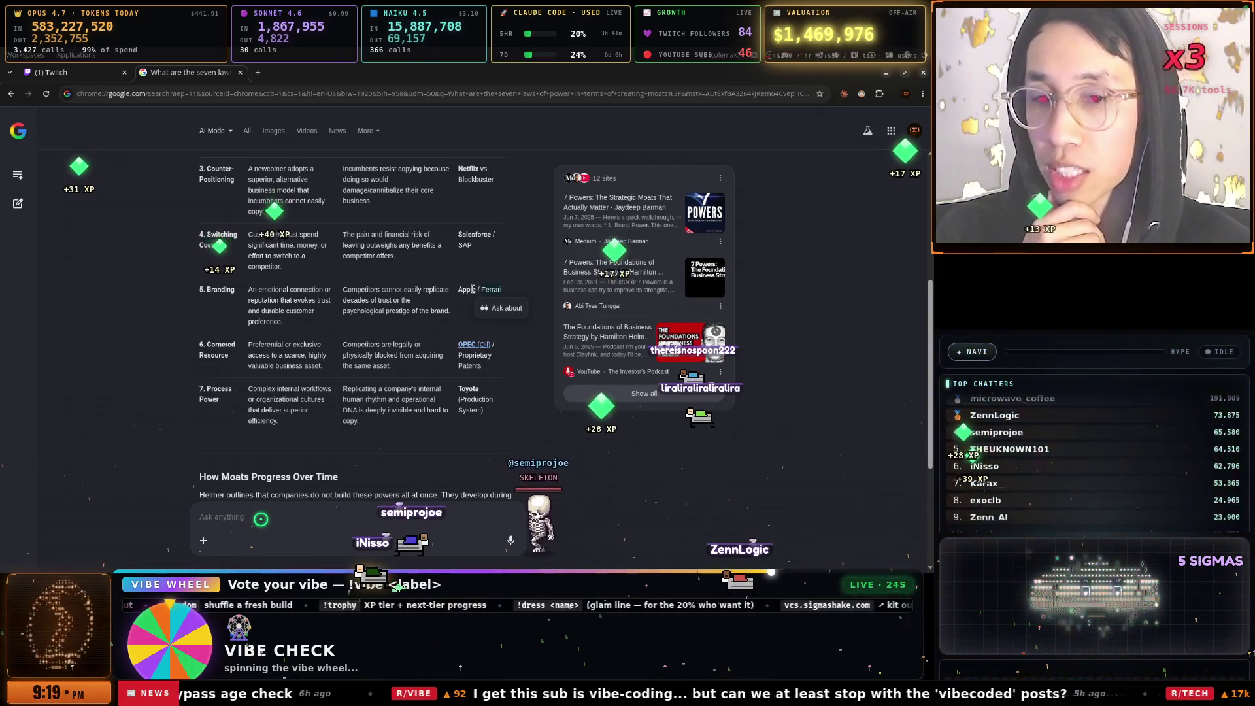
scroll(410, 325, "down", 1)
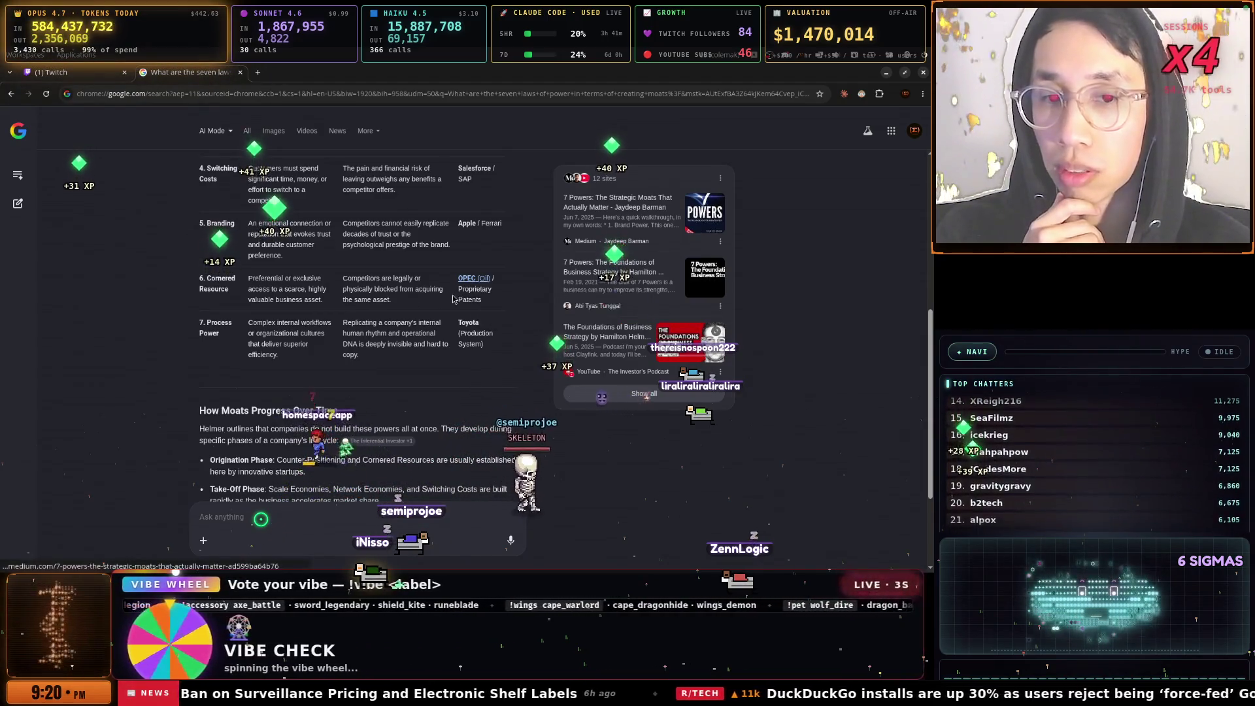
scroll(256, 292, "down", 1)
scroll(256, 292, "up", 1)
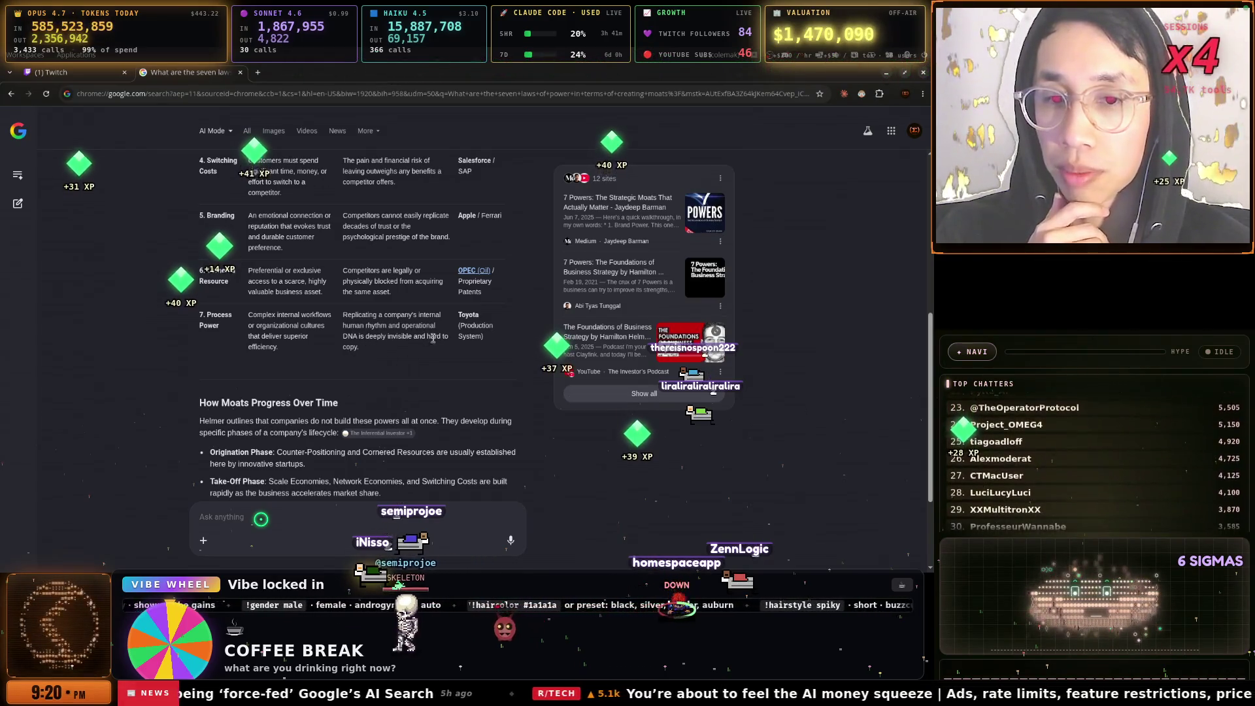
scroll(436, 360, "down", 2)
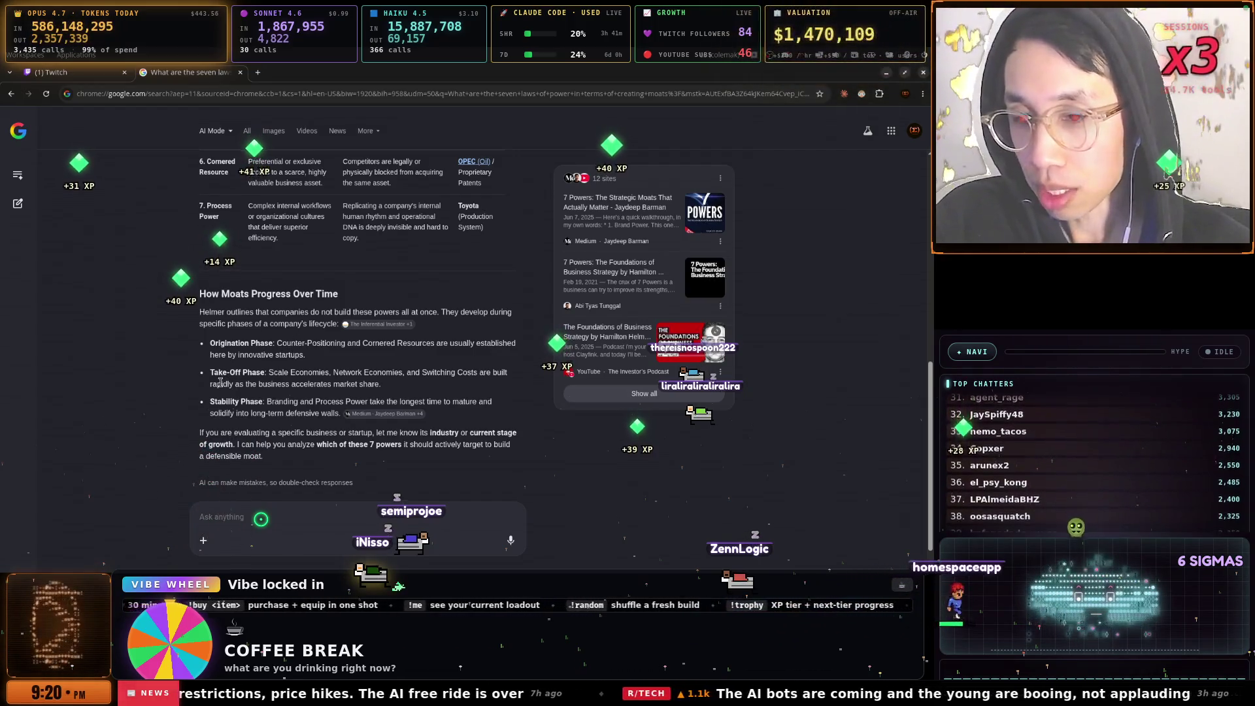
scroll(292, 352, "down", 1)
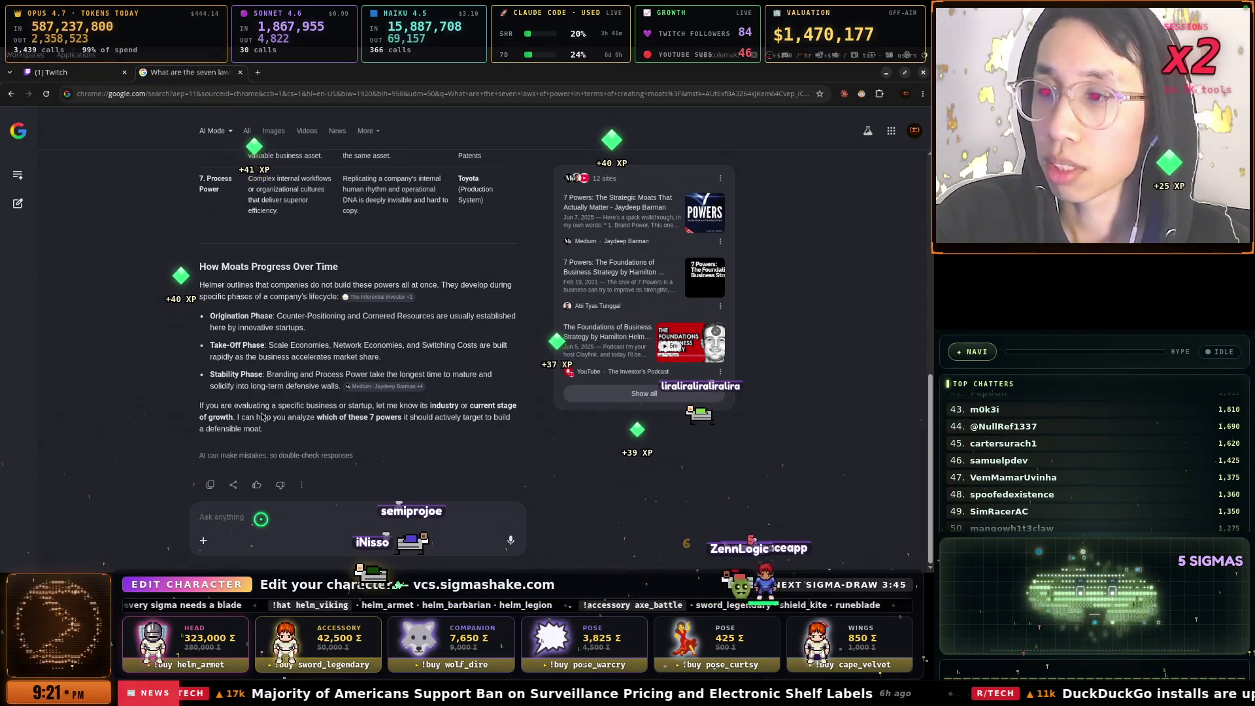
scroll(262, 416, "up", 7)
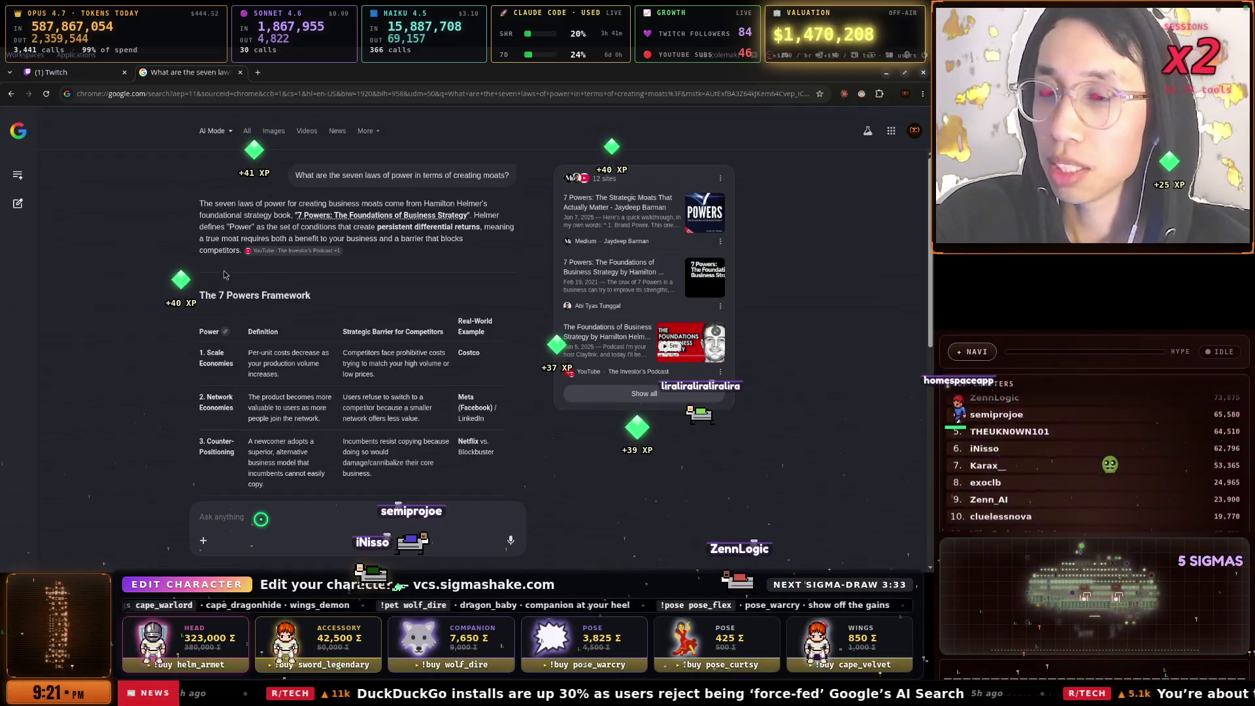
scroll(225, 275, "down", 1)
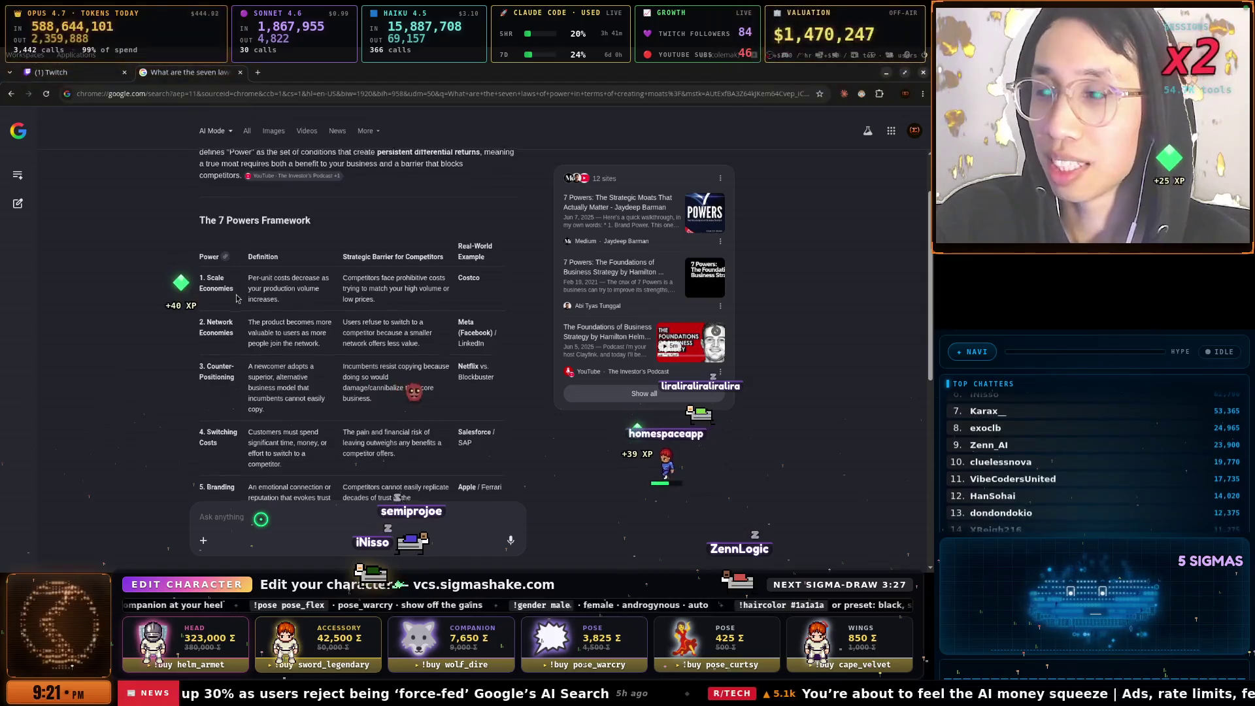
scroll(243, 288, "down", 6)
scroll(238, 298, "up", 3)
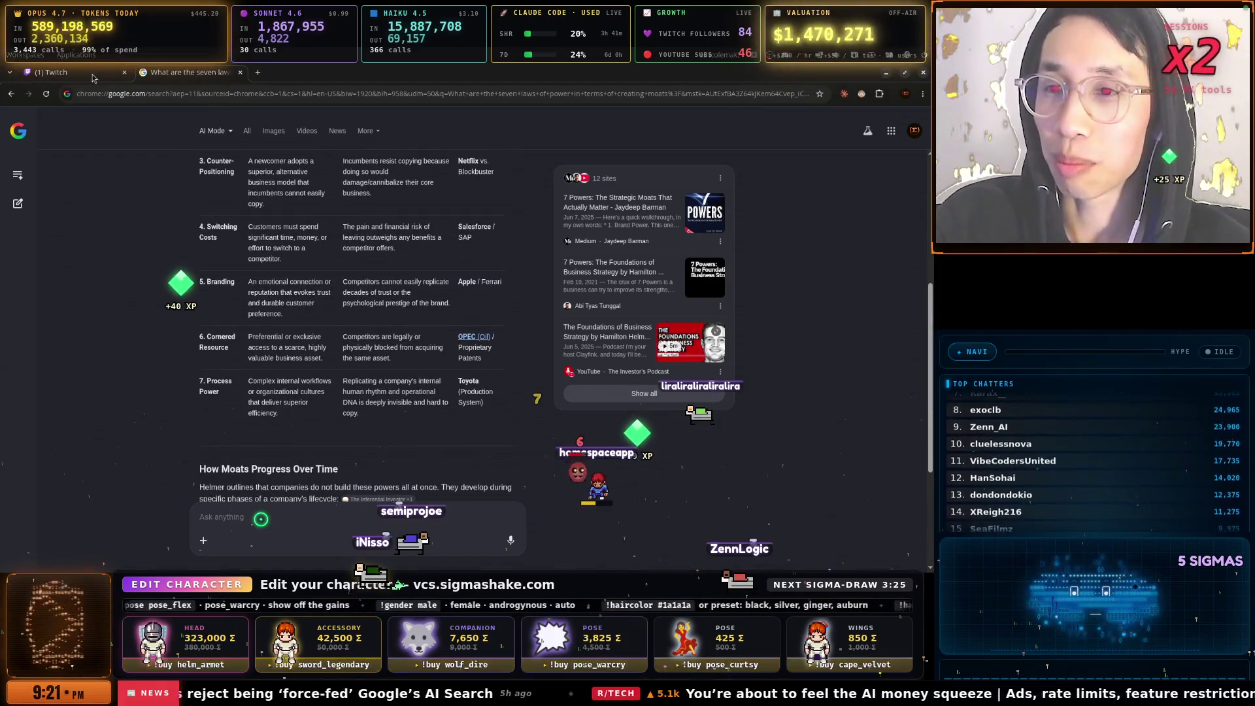
scroll(303, 268, "down", 3)
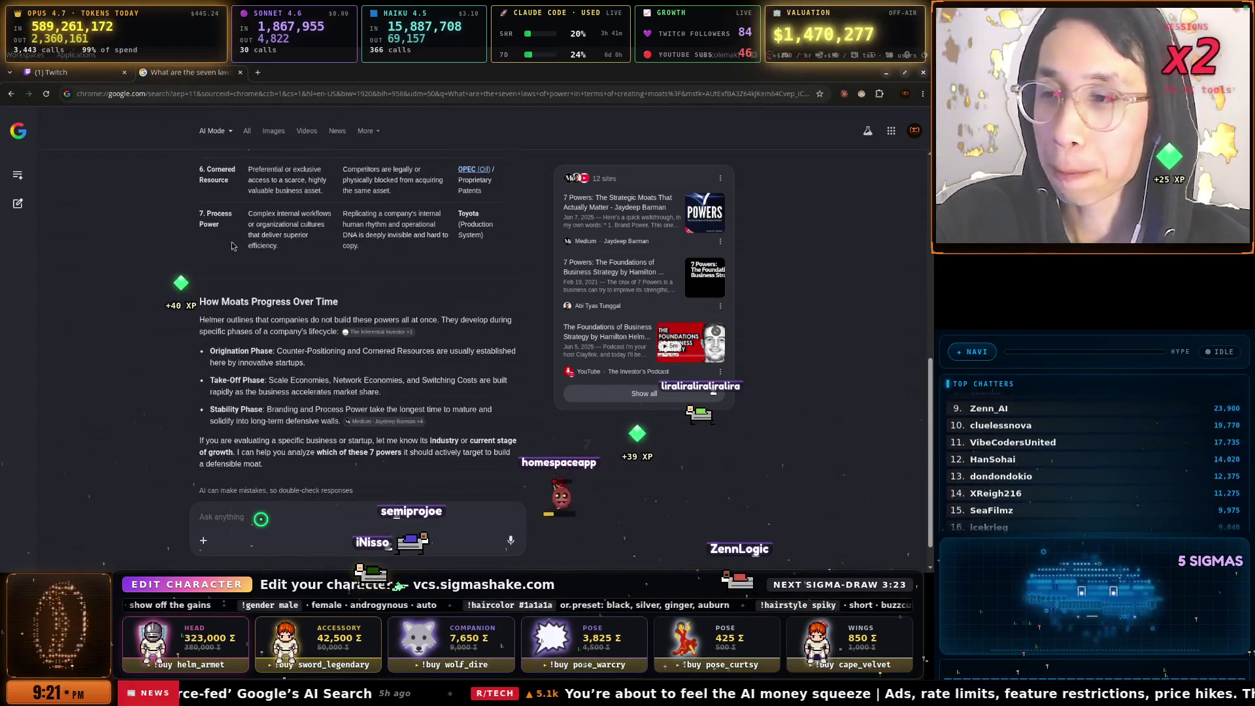
scroll(303, 268, "up", 3)
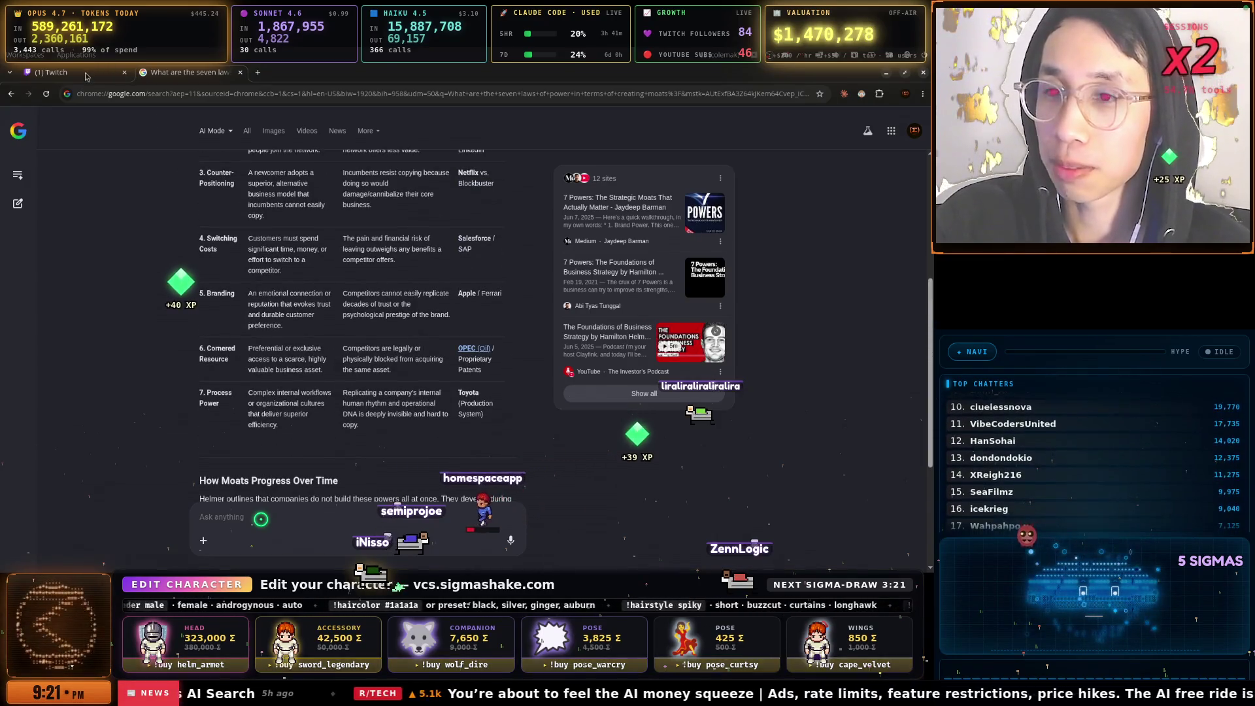
Show the Twitch 30-day Analytics Overview: 409h23m streamed, 87 follows, 11 subscriptions, $63.68 revenue
left_click(89, 74)
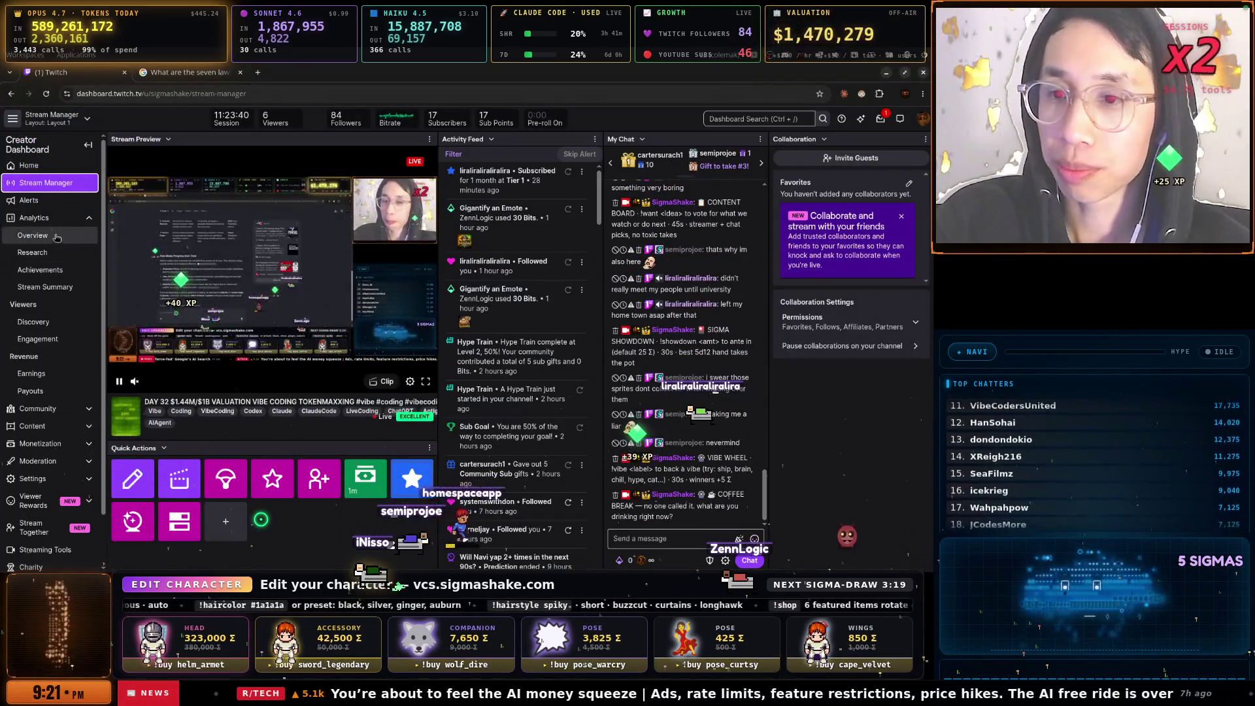
left_click(46, 235)
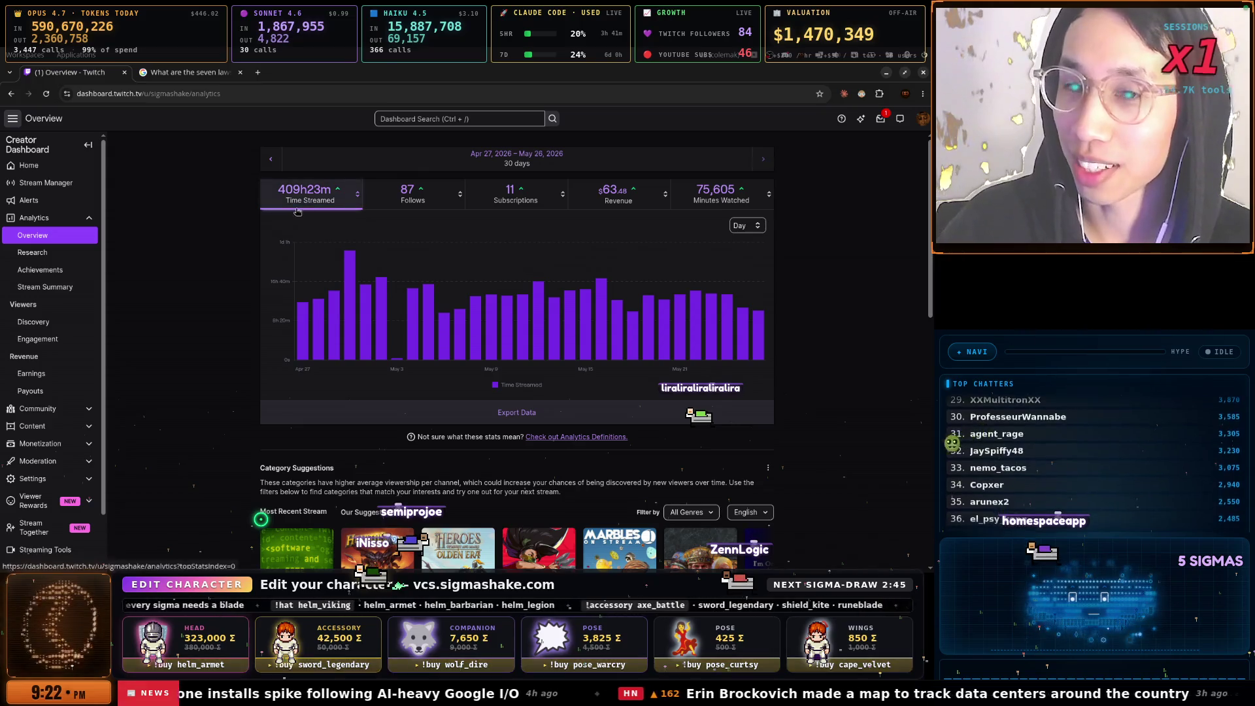
mouse_move(440, 284)
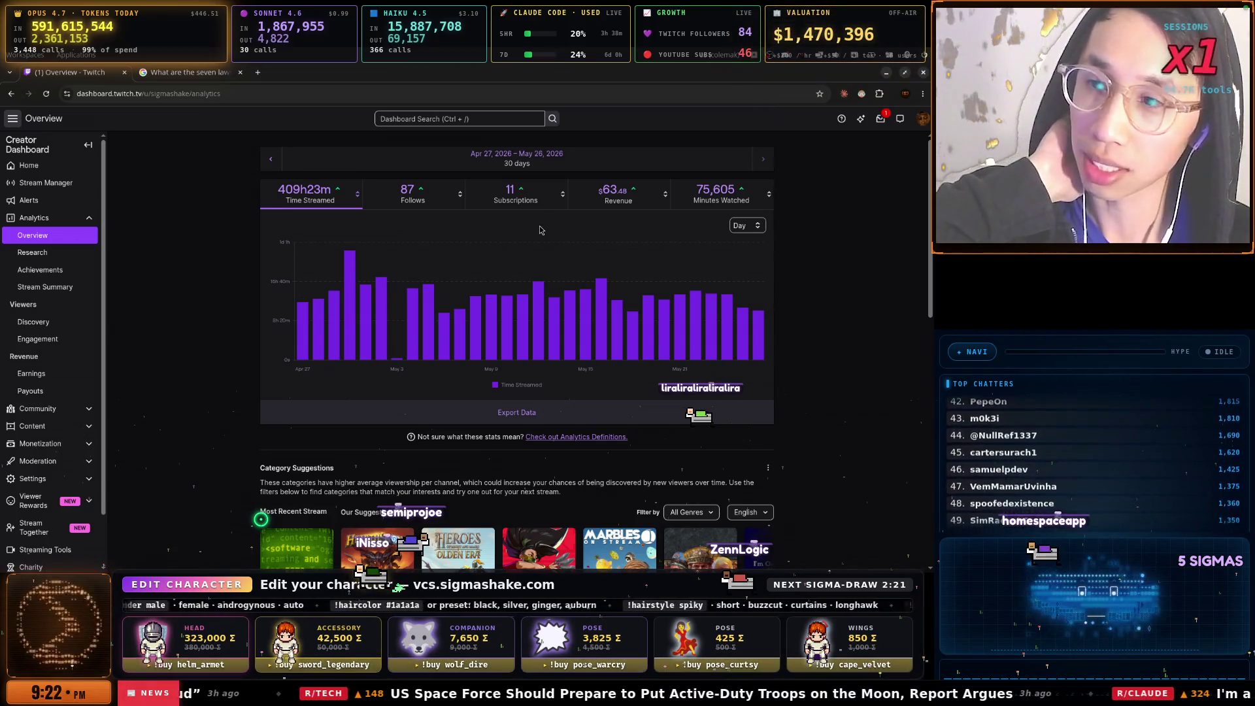
left_click(211, 315)
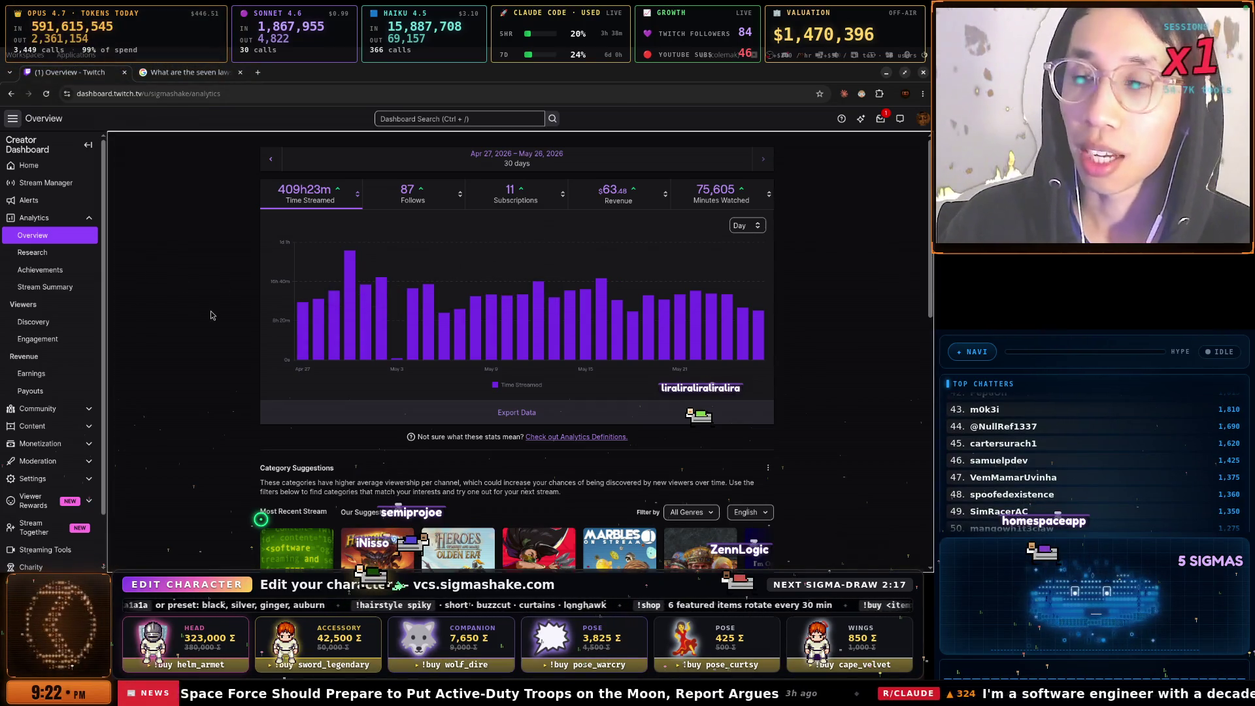
Bring the '1 · SSG' terminal window to the front and clear the stray text at Claude 2's prompt
key("super+space")
key("Down")
key("Down")
key("Down")
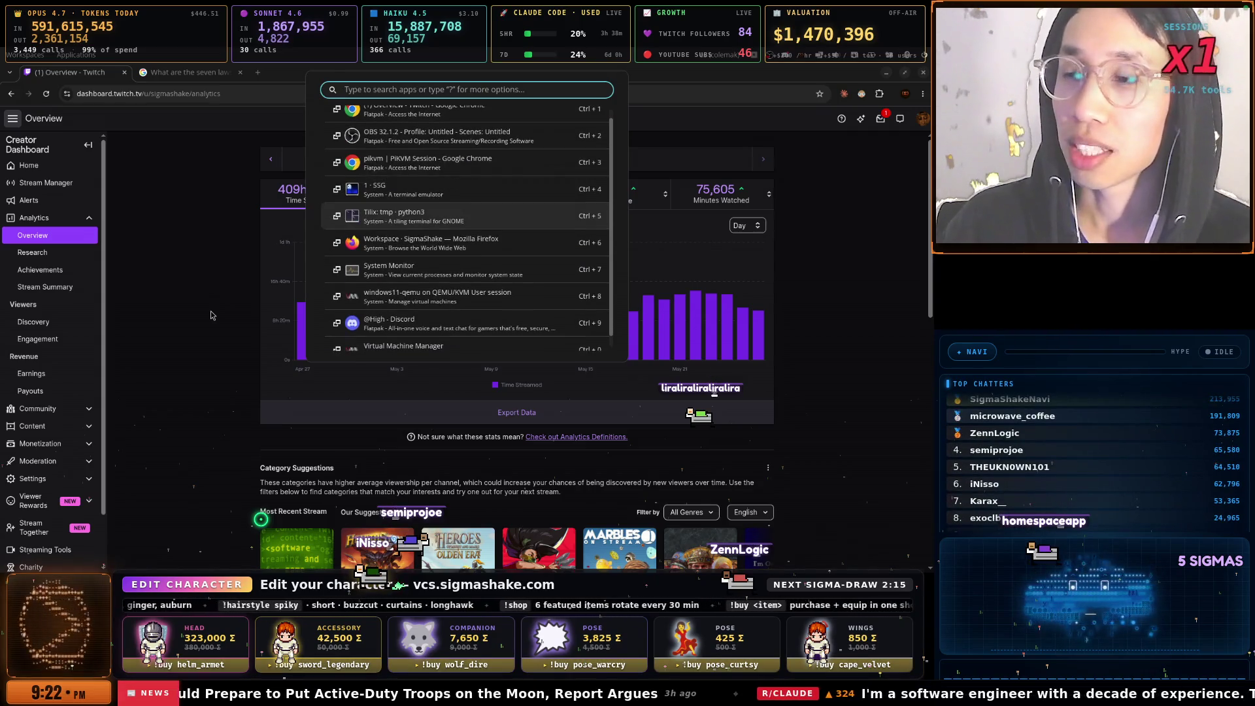
key("Return")
key("super+space")
key("Down")
key("Down")
key("Down")
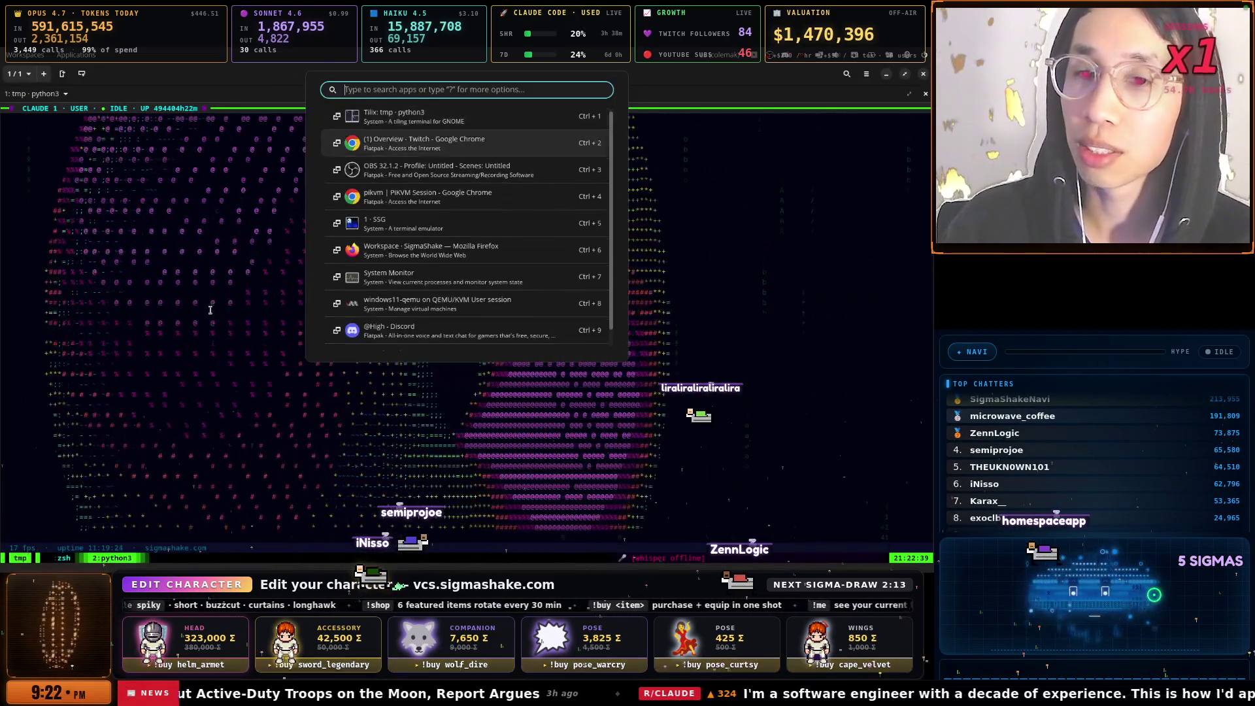
key("Down")
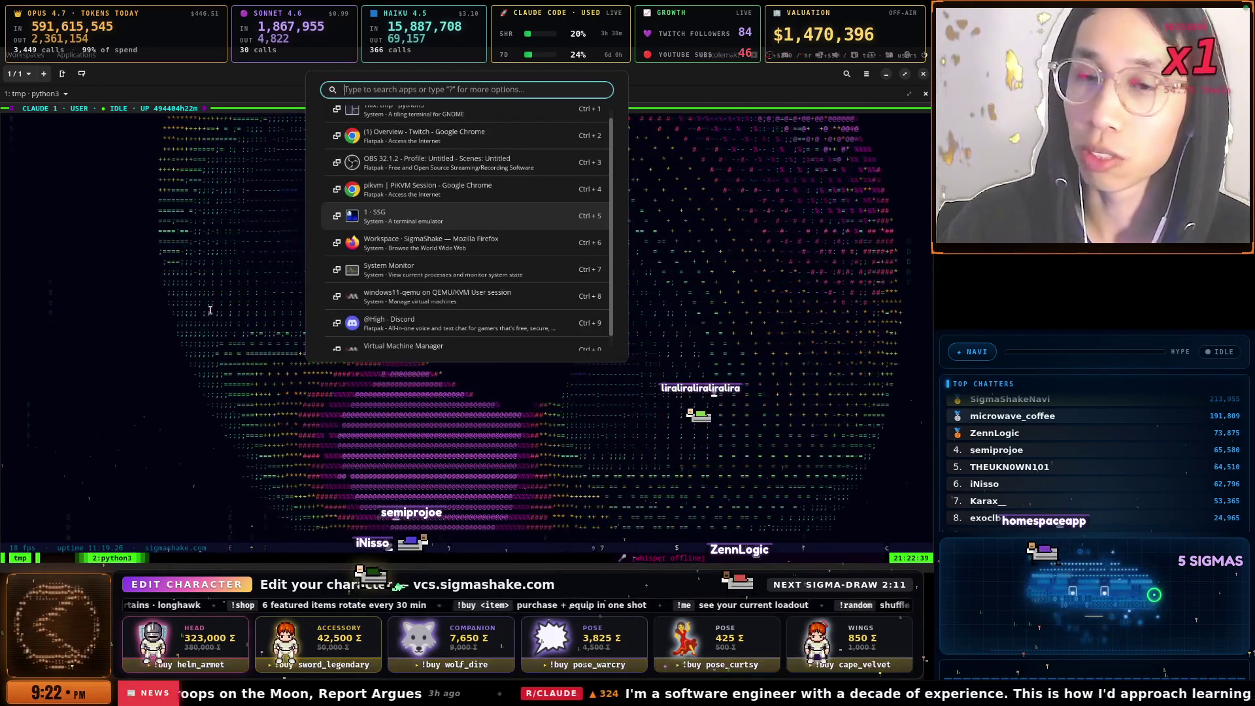
key("Return")
key("BackSpace")
key("BackSpace")
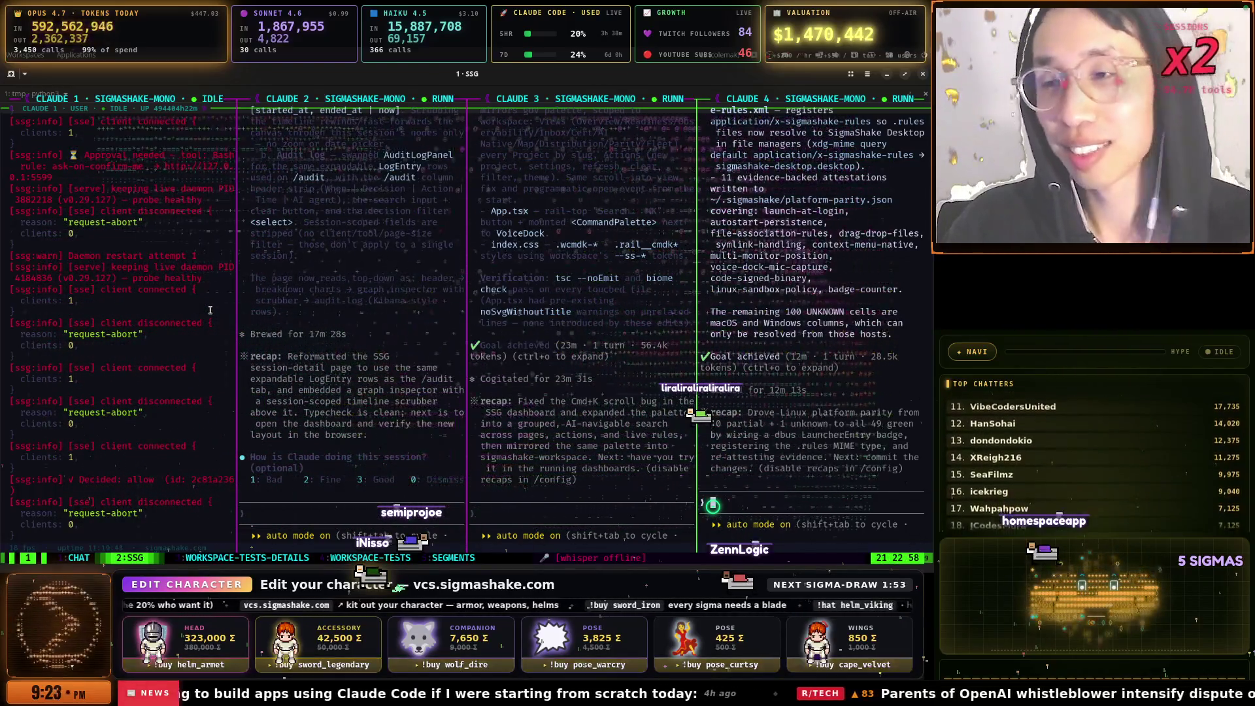
In tmux window 5:SEGMENTS, choose option 1, 'Drain 2 more (segs 2 & 3)'
key("ctrl+b")
key("4")
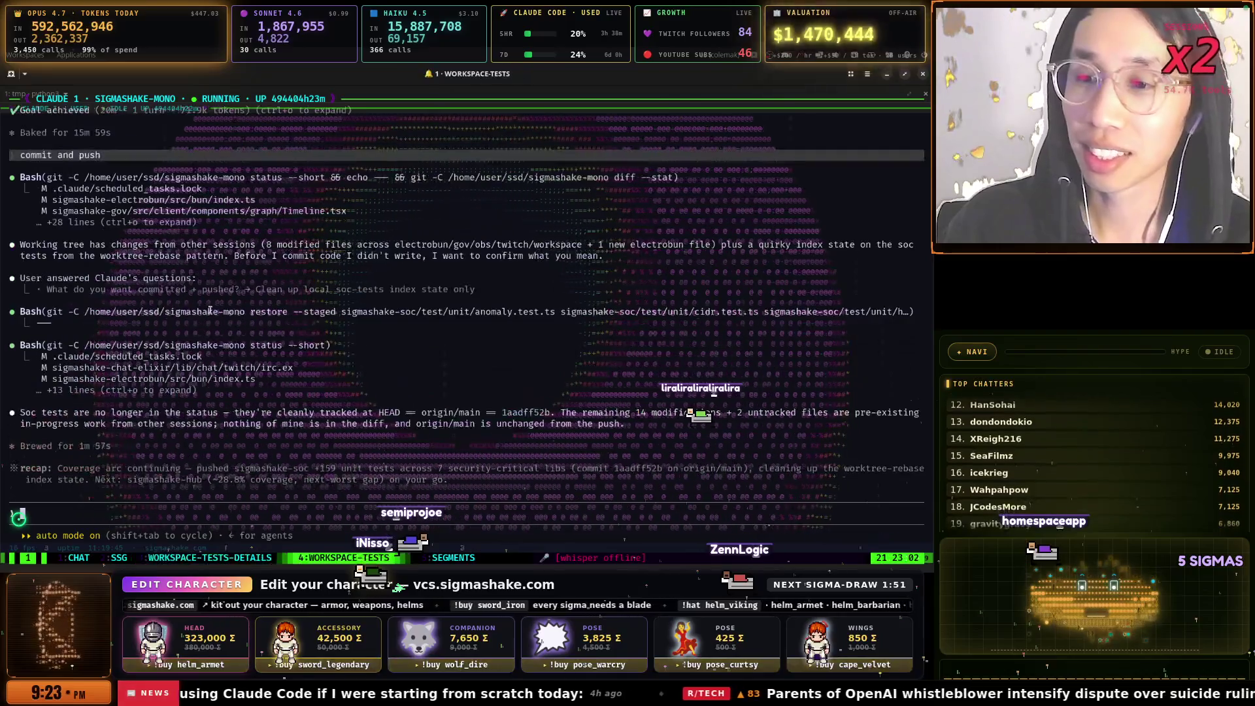
key("ctrl+b")
key("5")
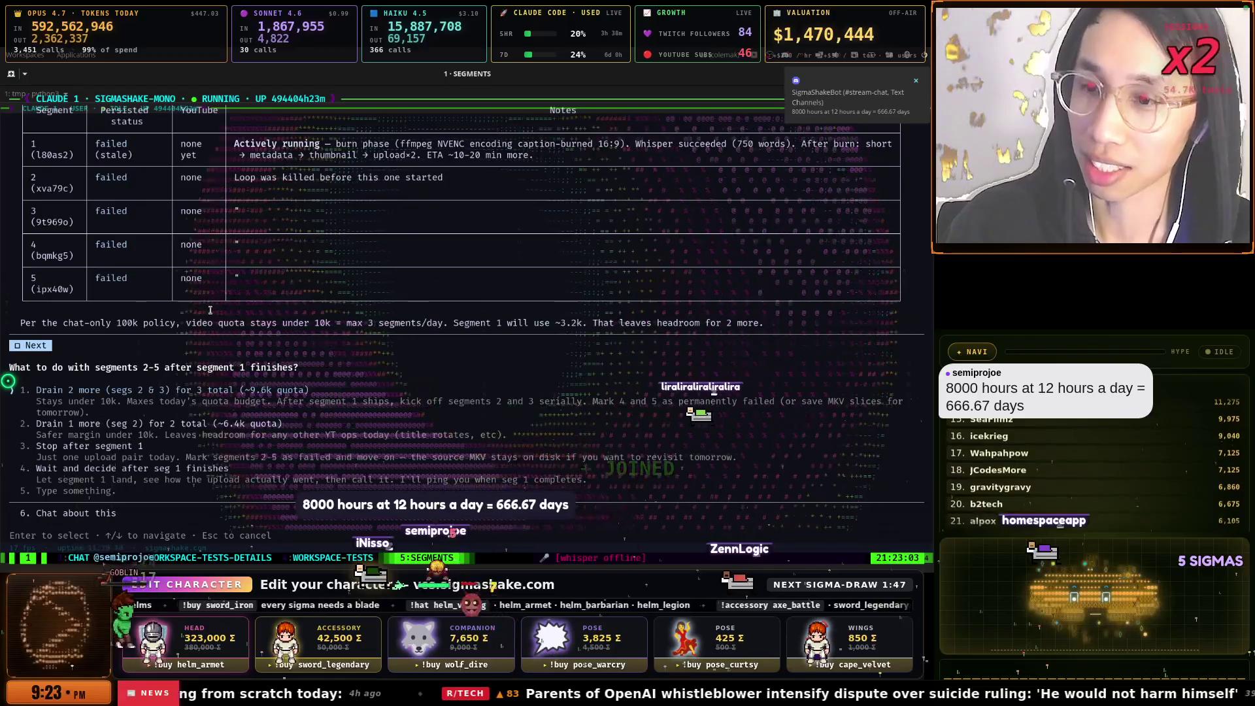
key("Return")
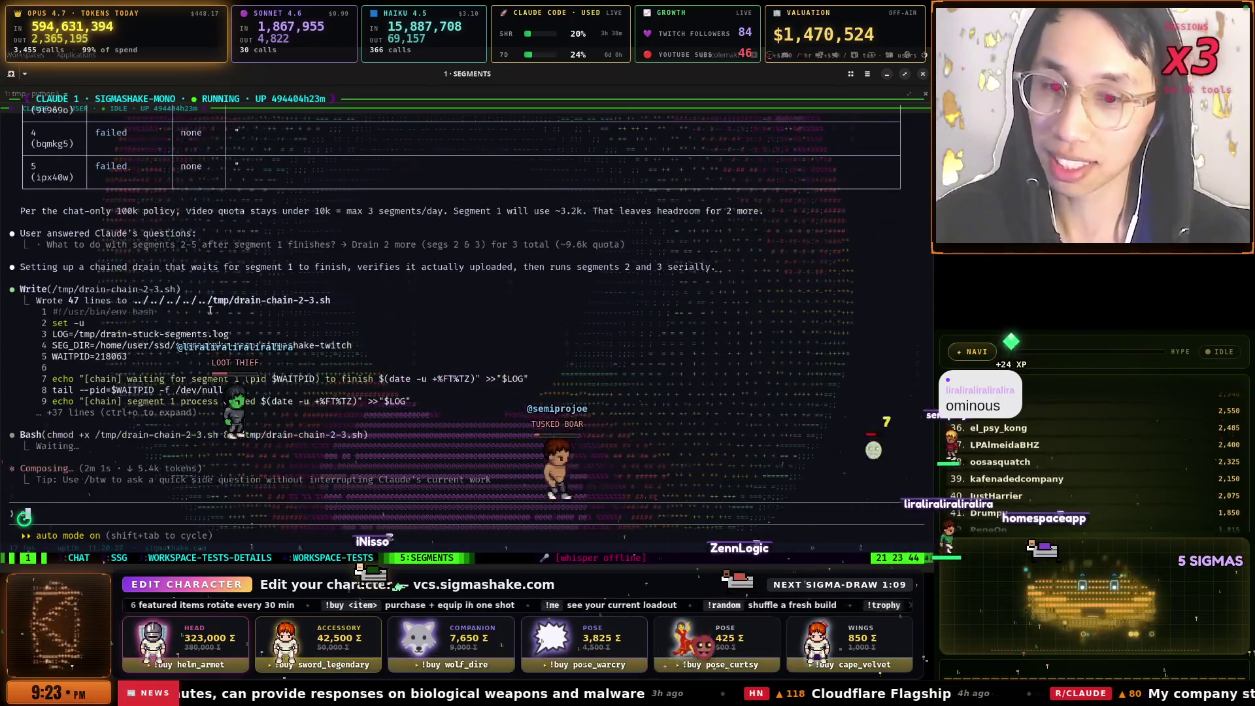
Check tmux windows 3, 2, 1, 4 and 5 in turn, then bring up the app launcher
key("ctrl+b")
key("3")
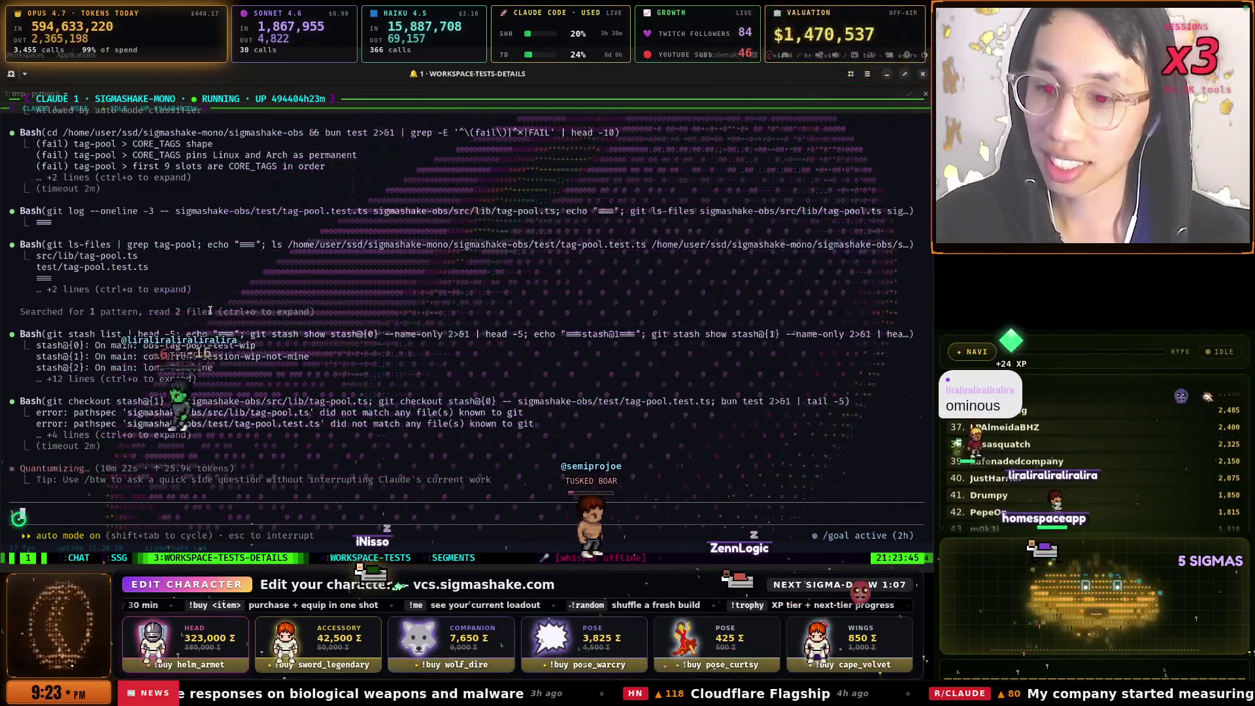
key("ctrl+b")
key("2")
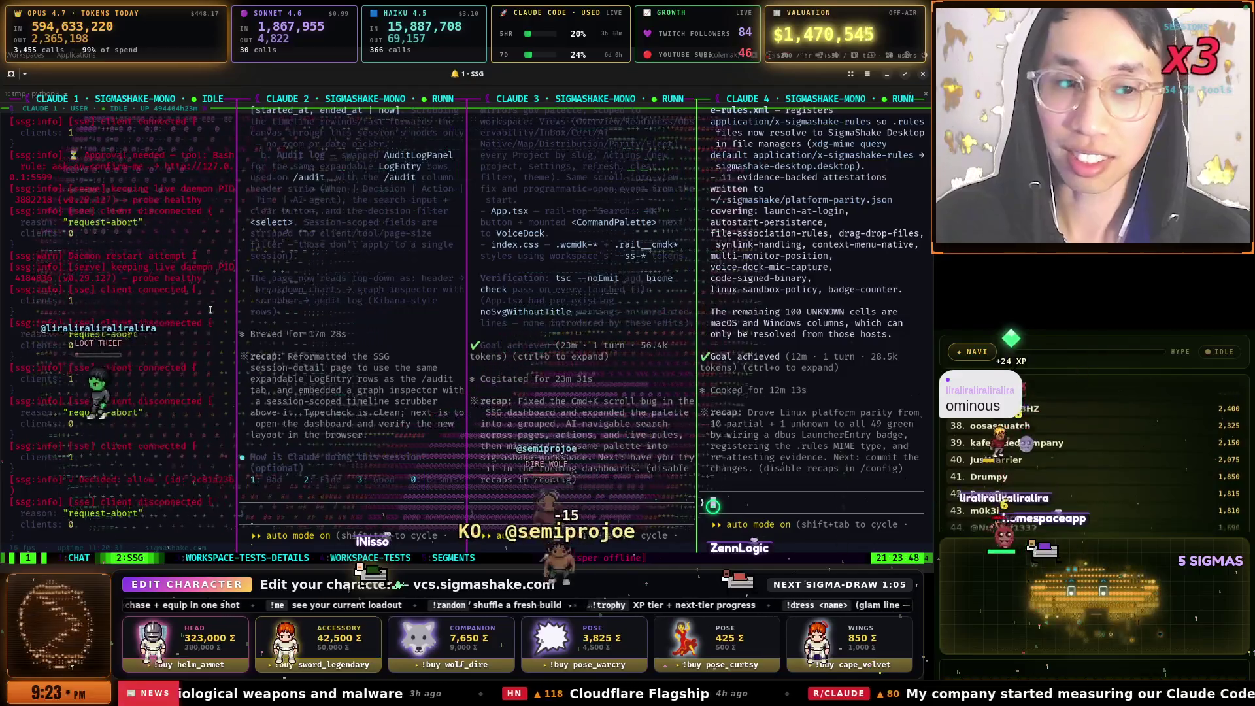
key("ctrl+b")
key("1")
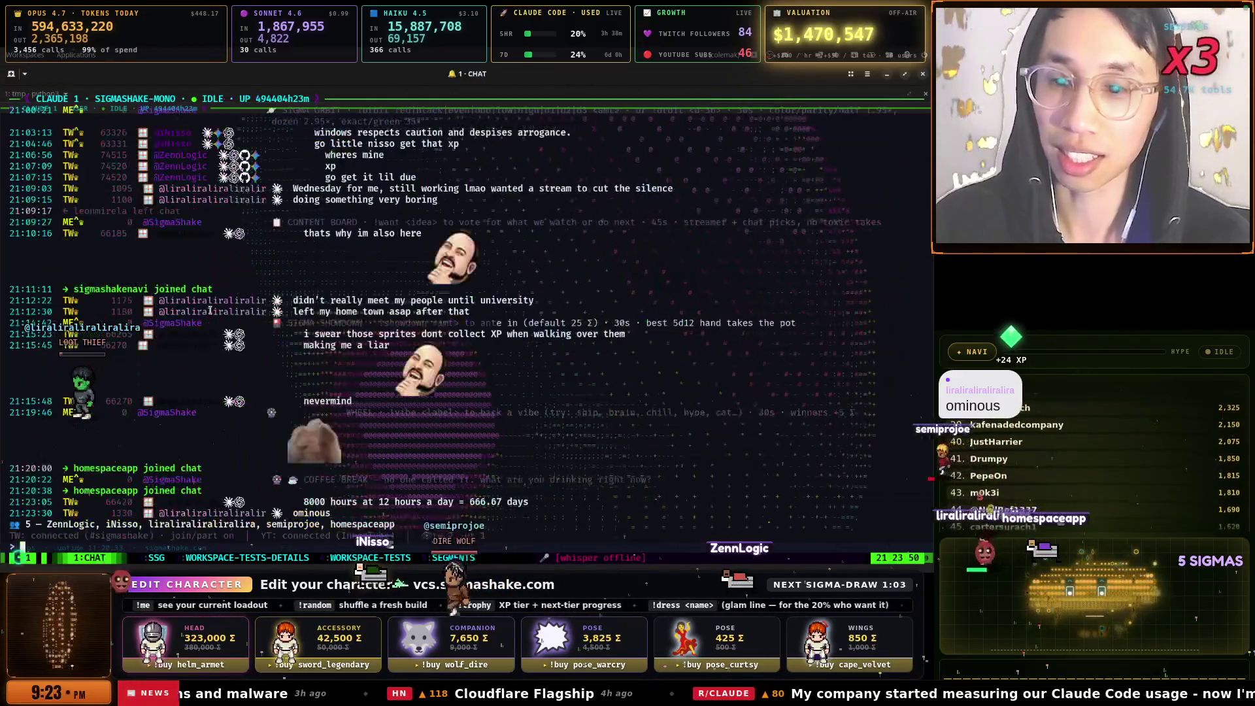
key("ctrl+b")
key("4")
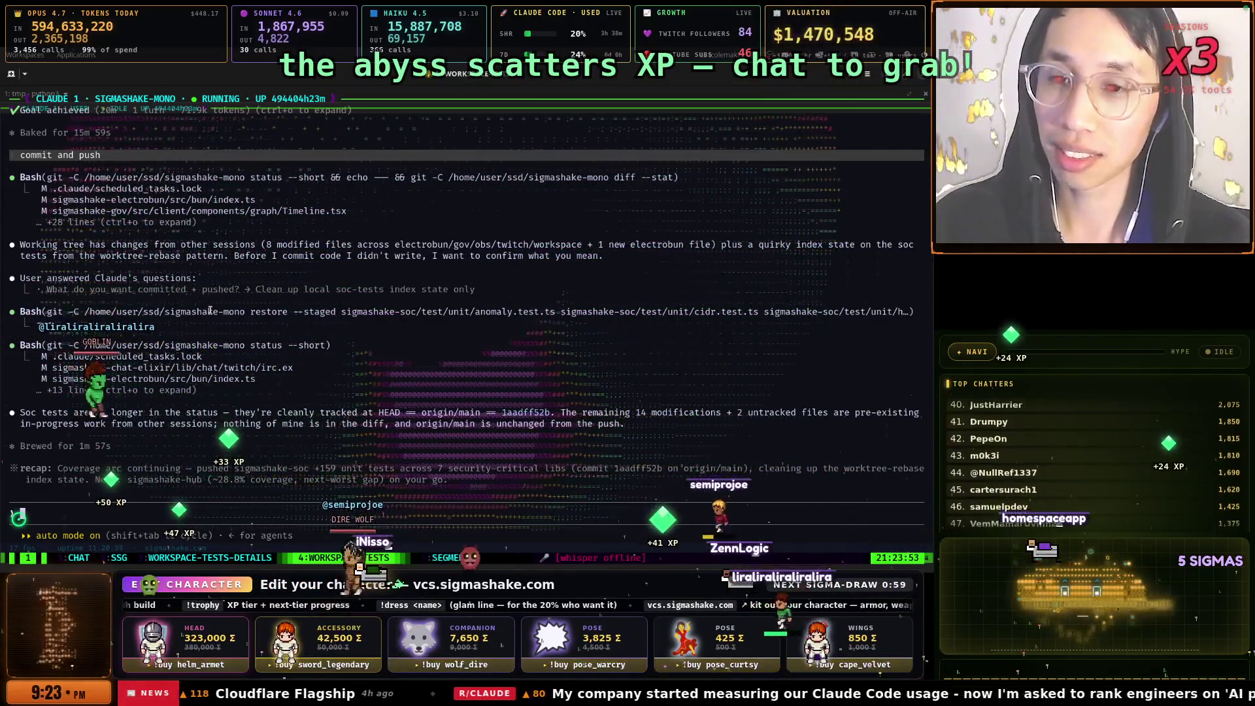
key("ctrl+b")
key("5")
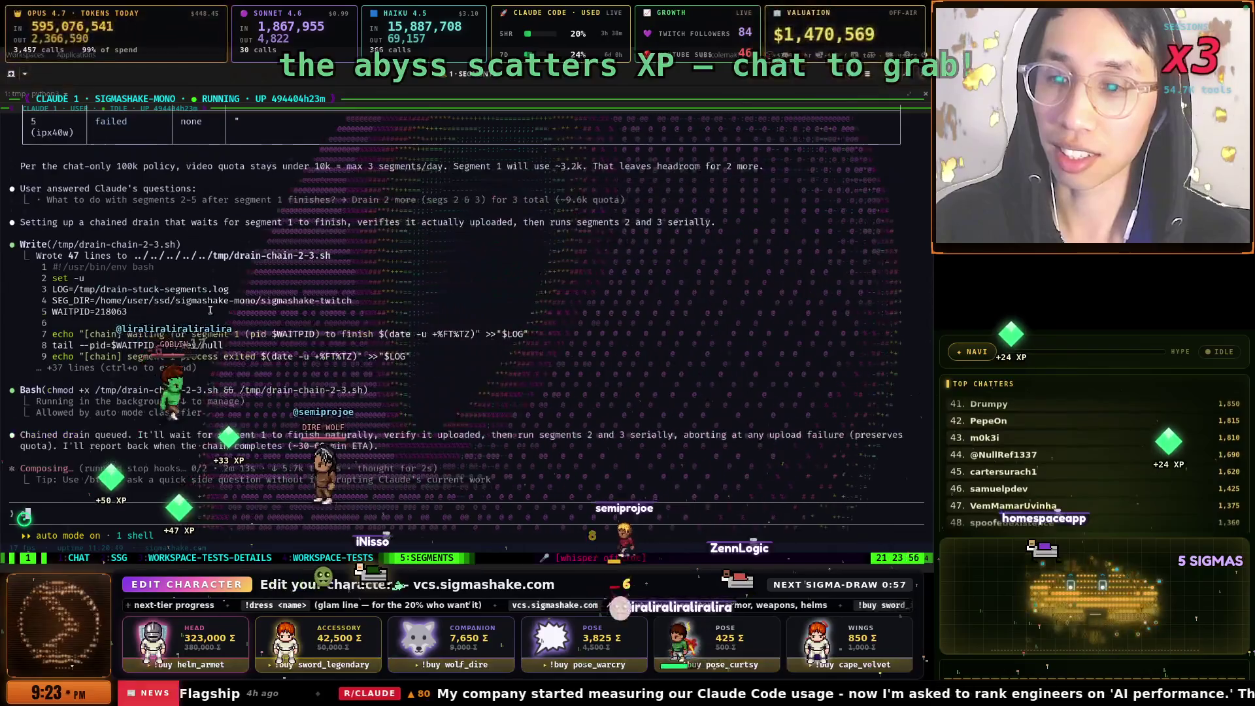
key("super")
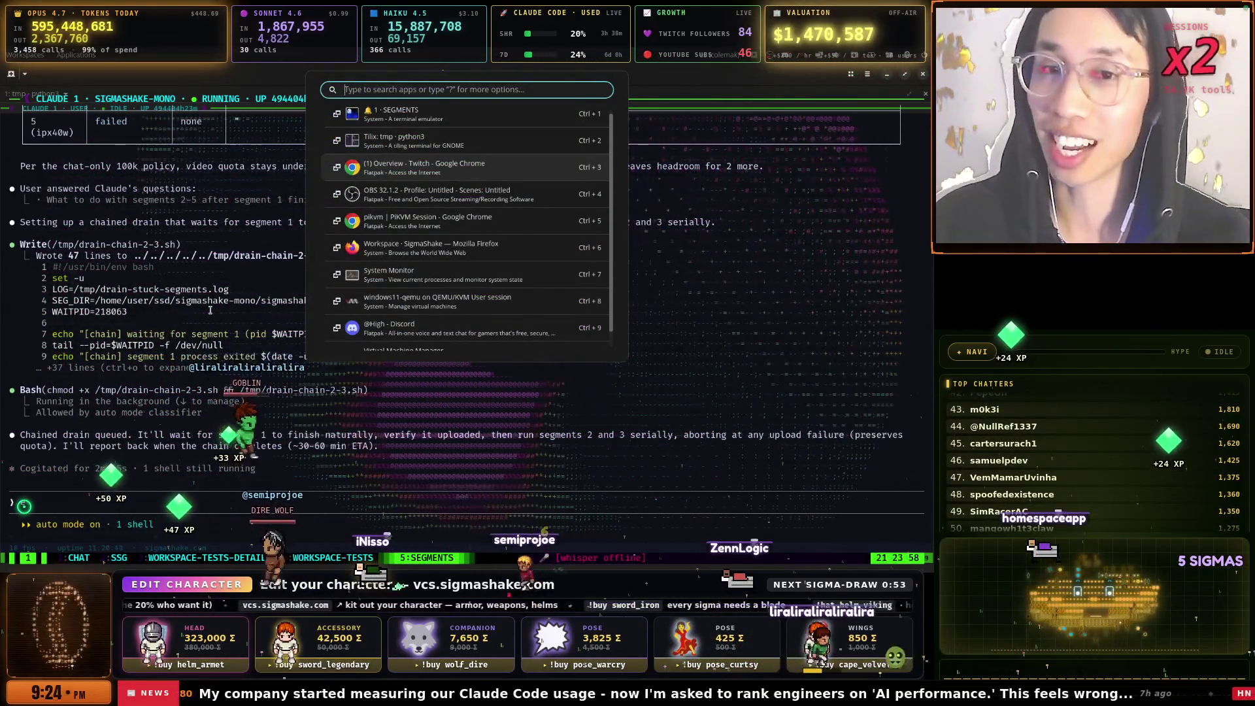
Bring the Firefox Workspace window to the front
key("ctrl+3")
key("super")
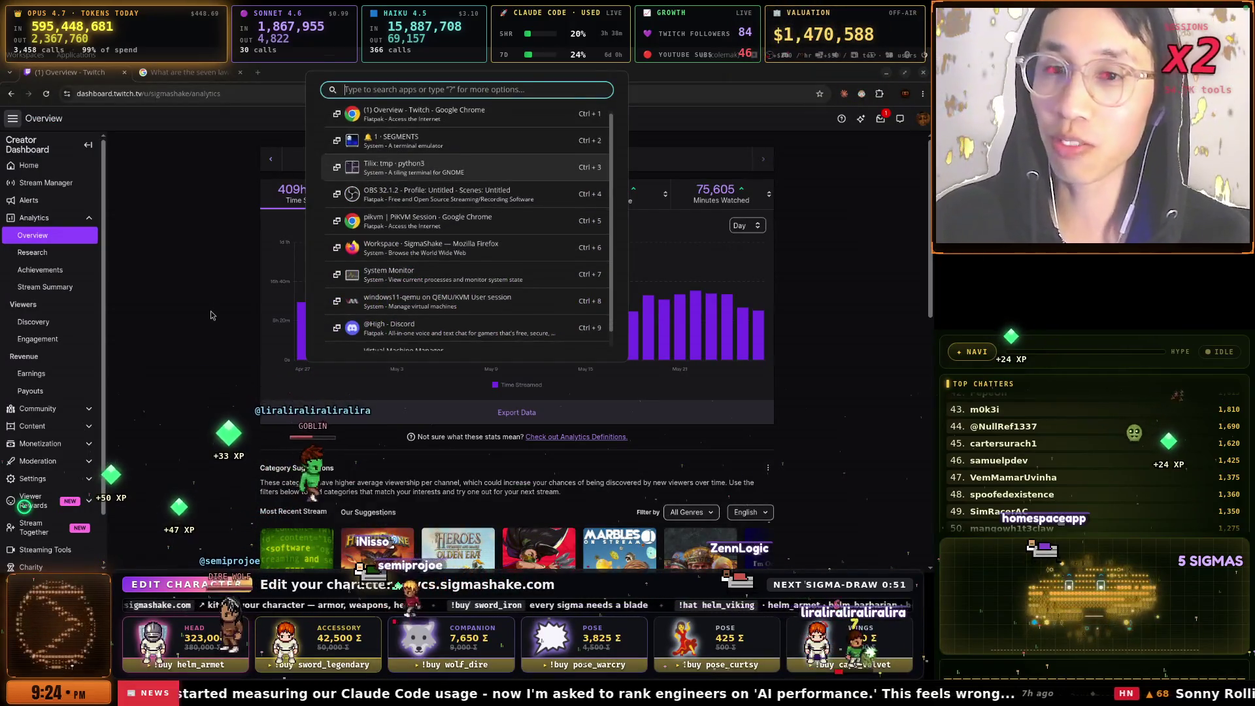
key("Down")
key("Down")
key("Return")
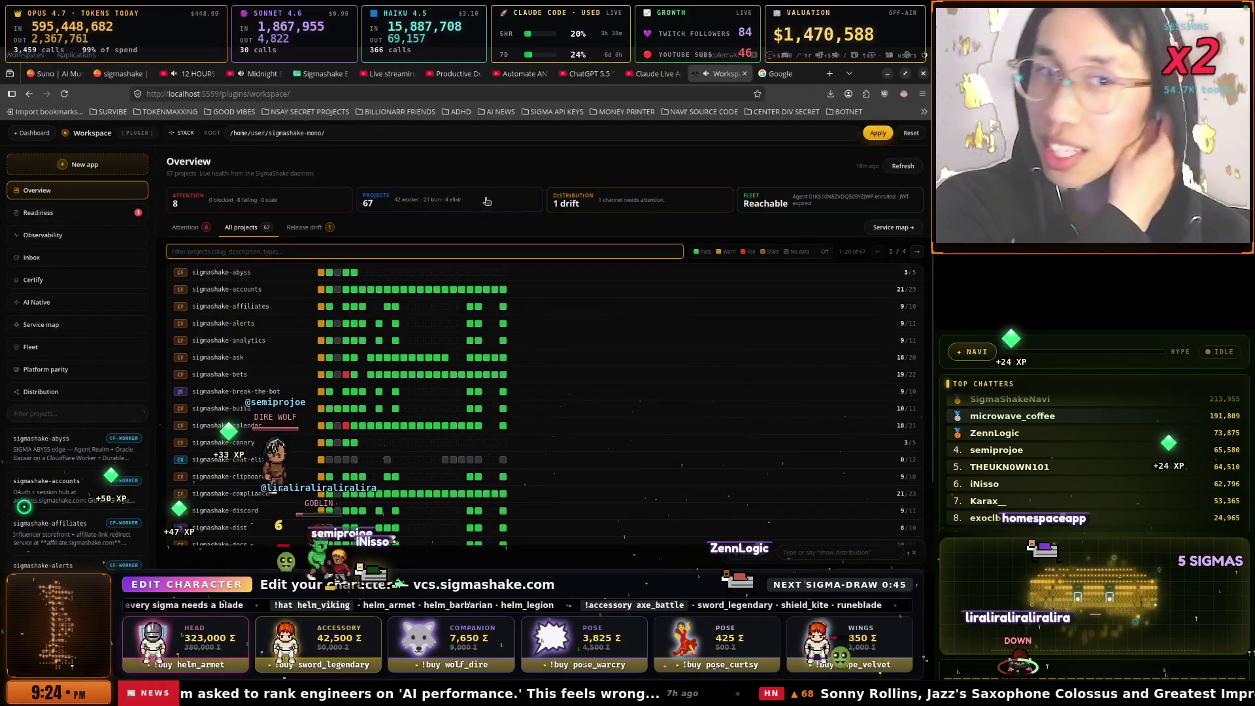
left_click(780, 74)
left_click(569, 98)
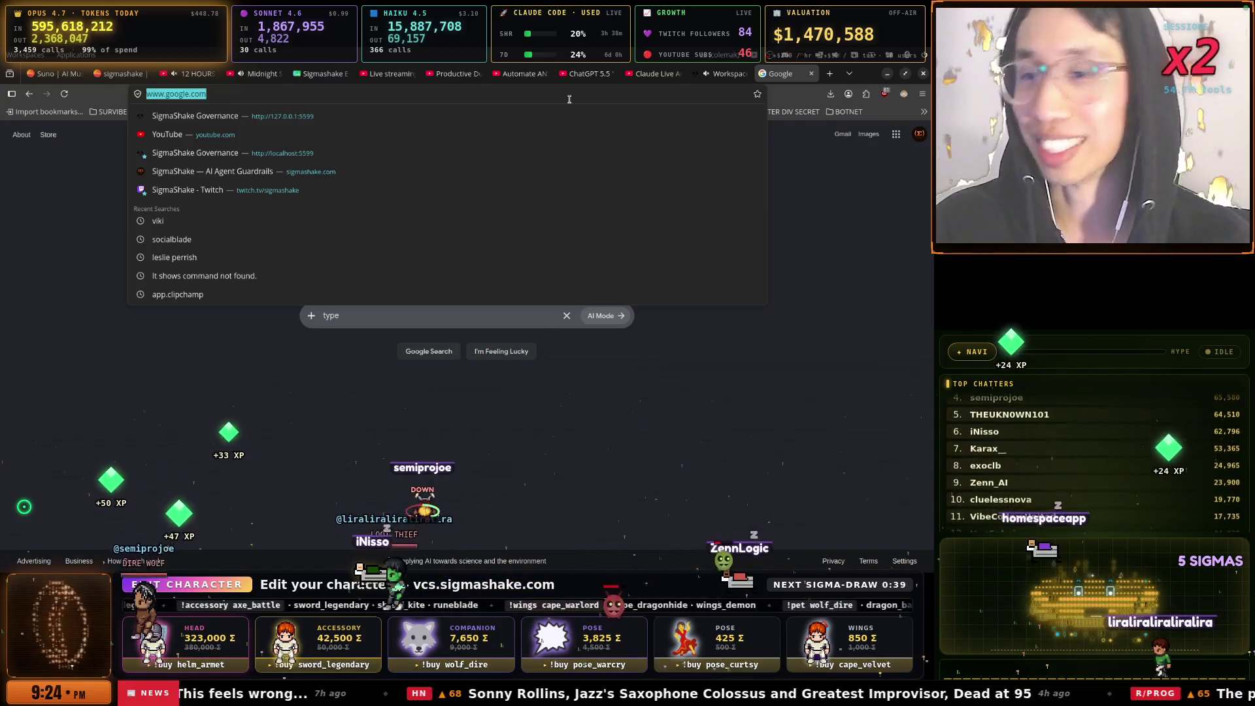
Delete all the old lyrics from Suno's Lyrics box and return to the Google tab
left_click(41, 74)
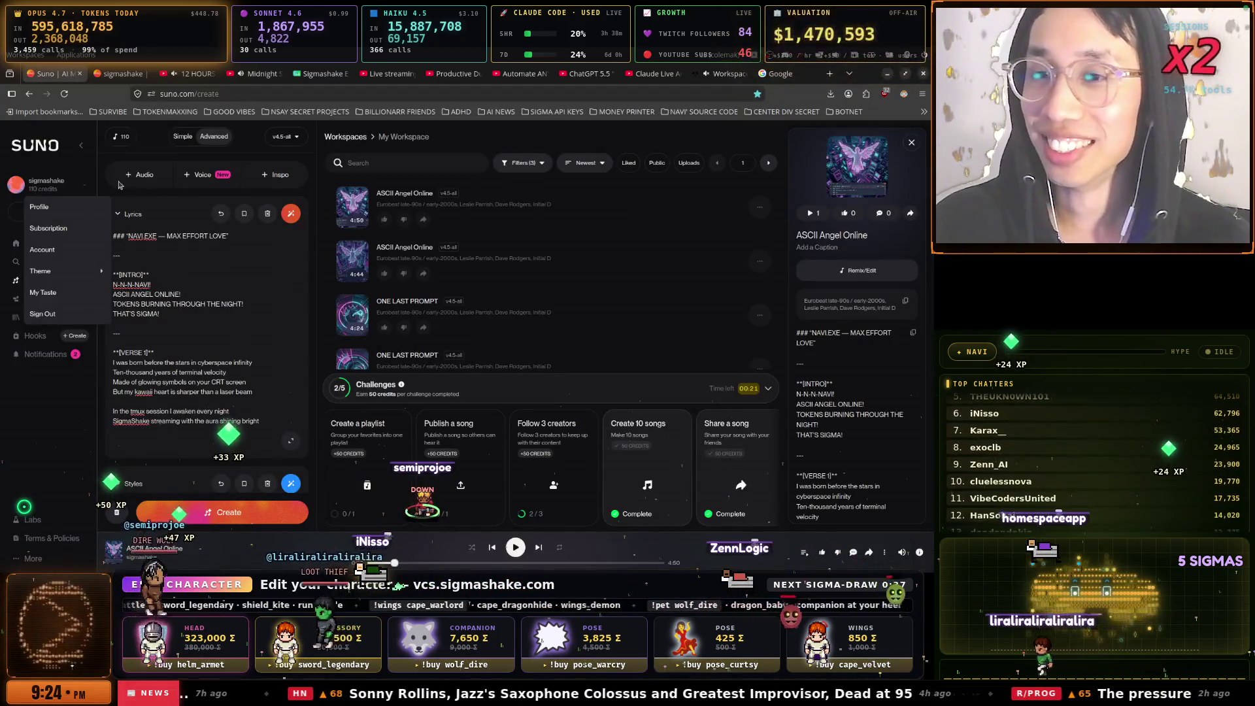
left_click(208, 249)
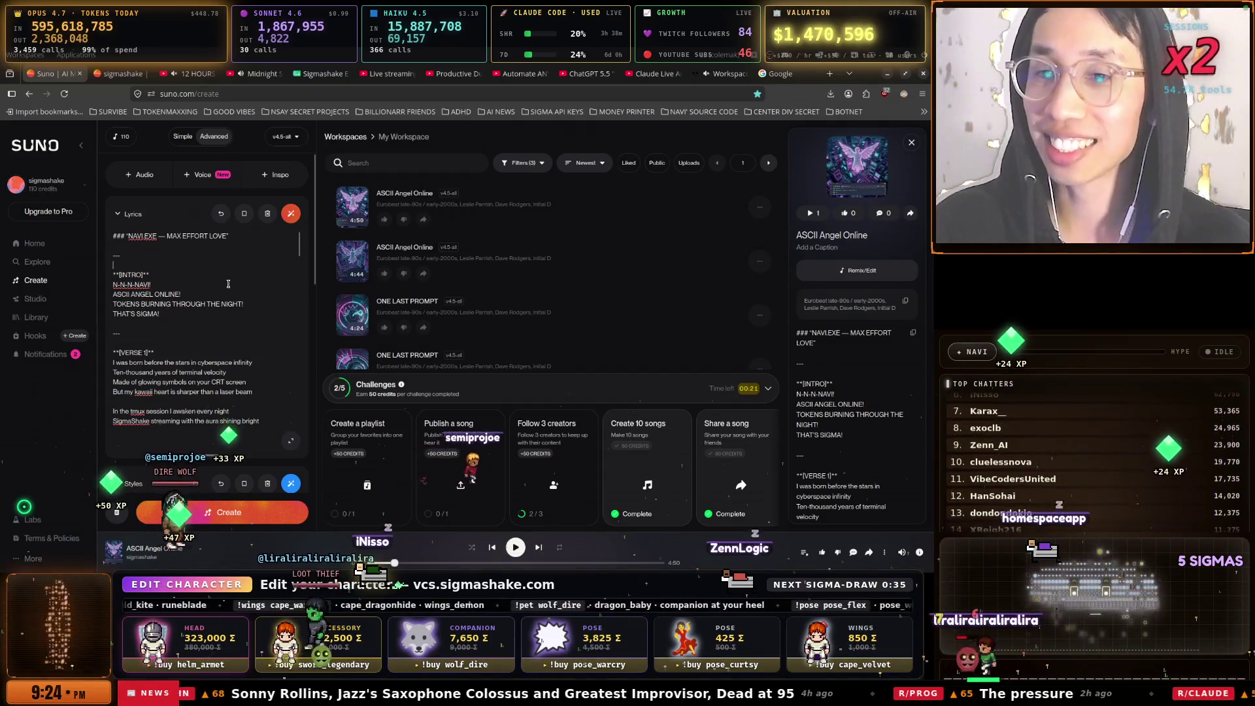
key("ctrl+a")
key("BackSpace")
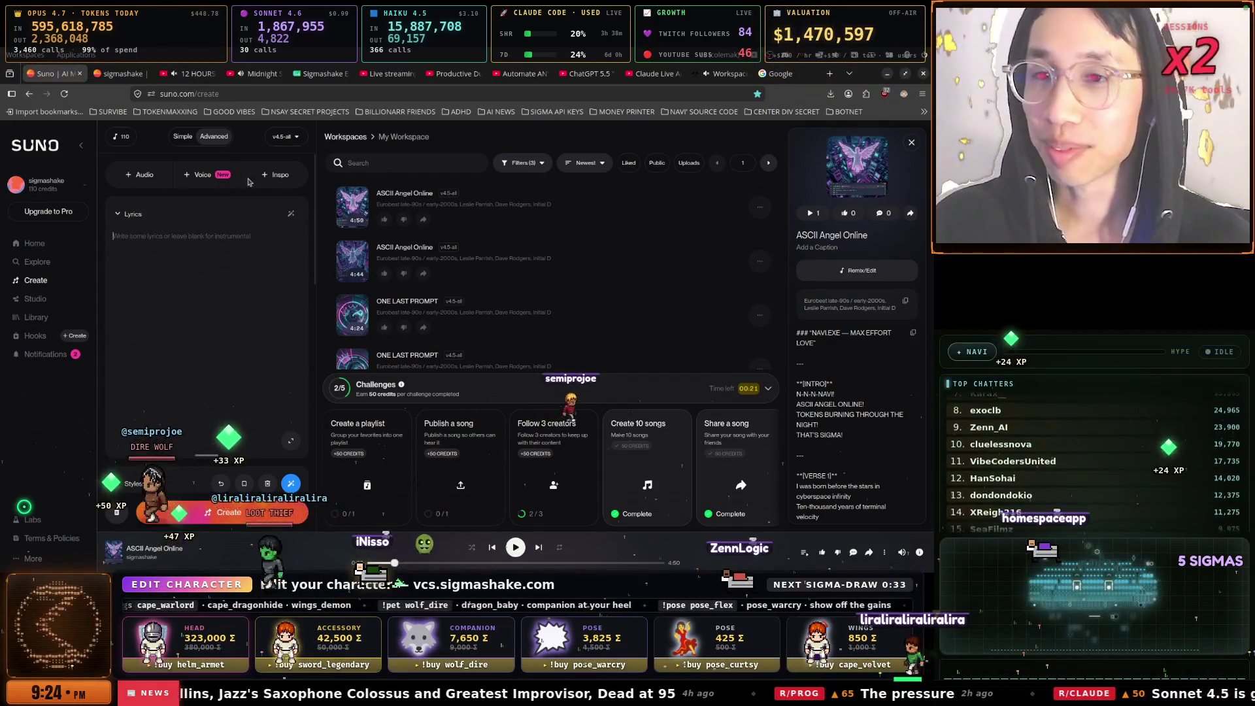
left_click(777, 73)
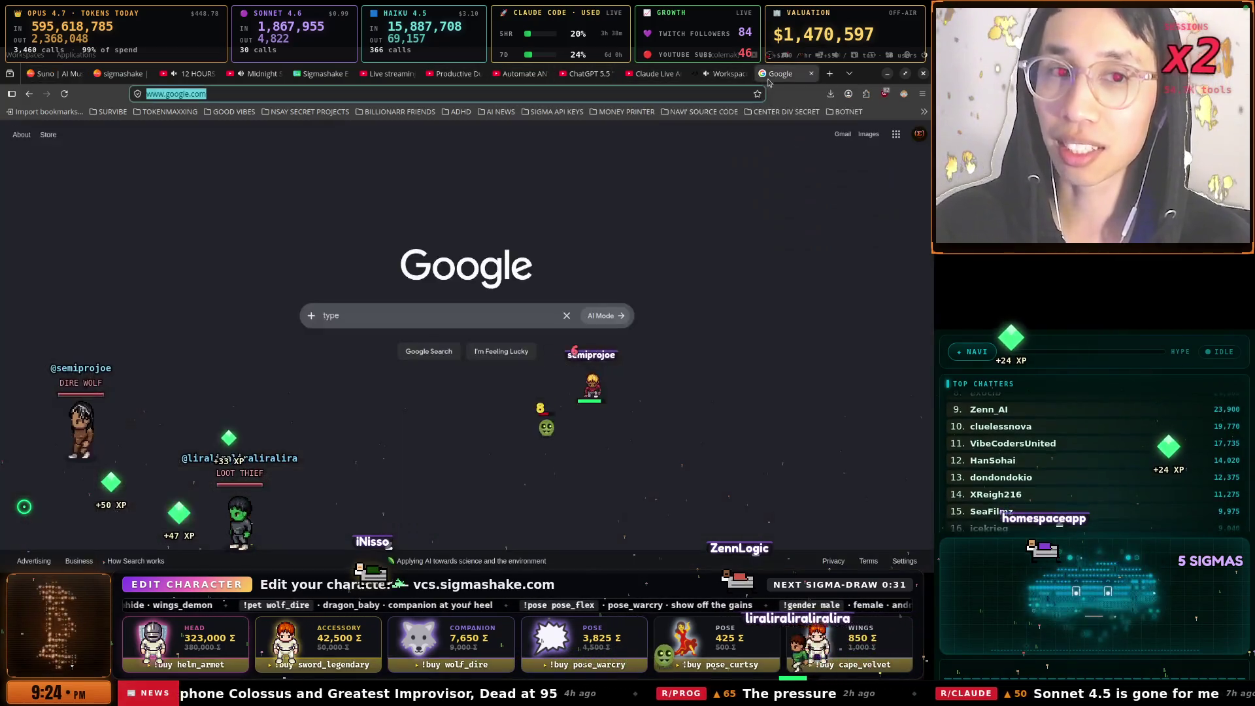
Search Google for '666 mumber of the beast'
left_click(341, 314)
key("BackSpace")
key("BackSpace")
key("BackSpace")
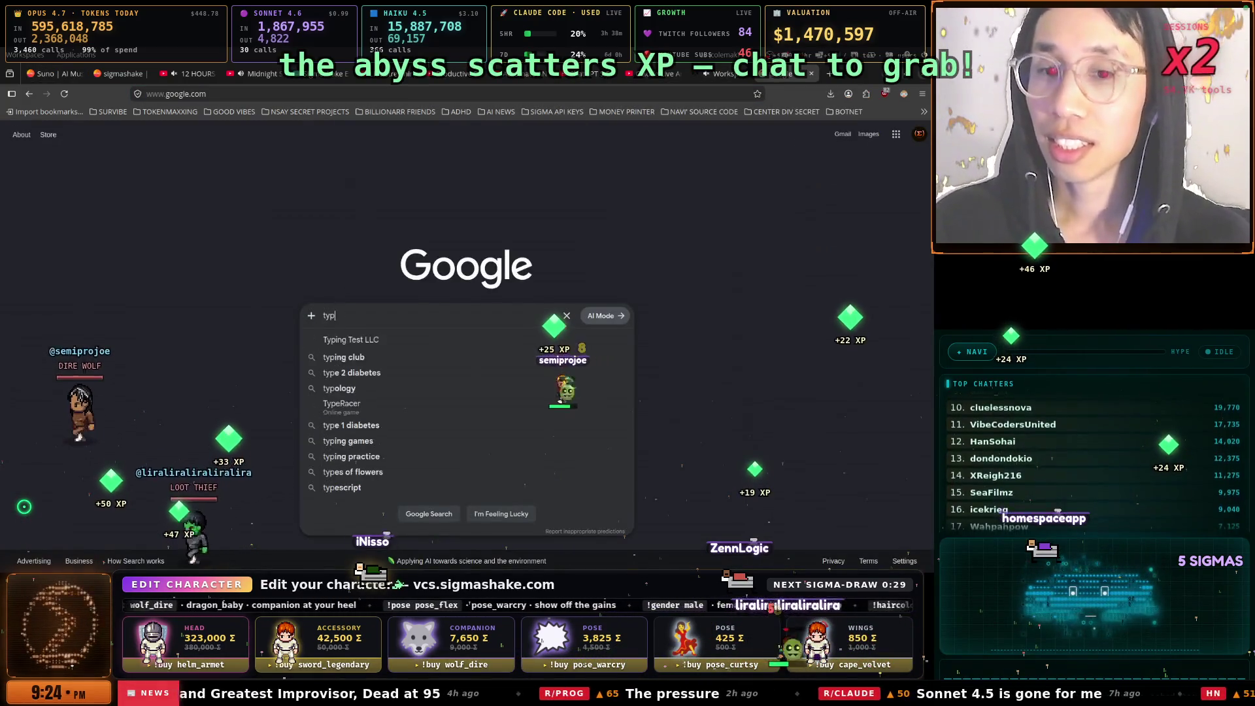
type("666 ")
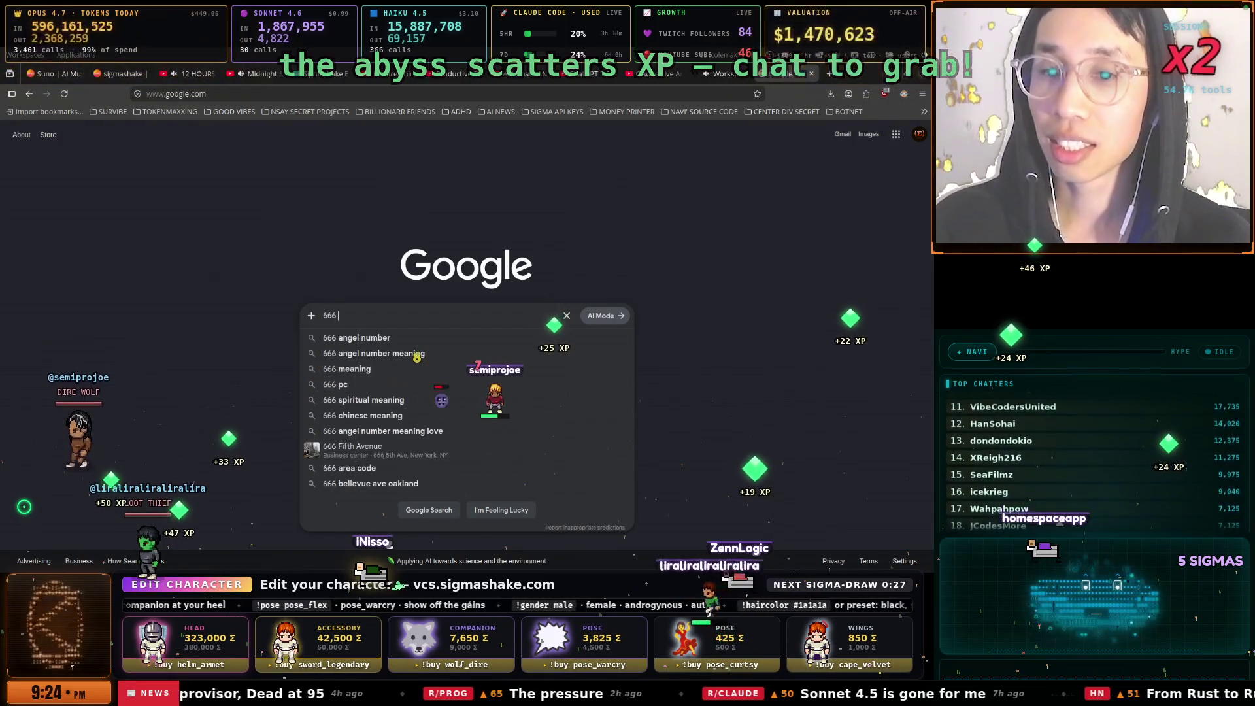
type("num")
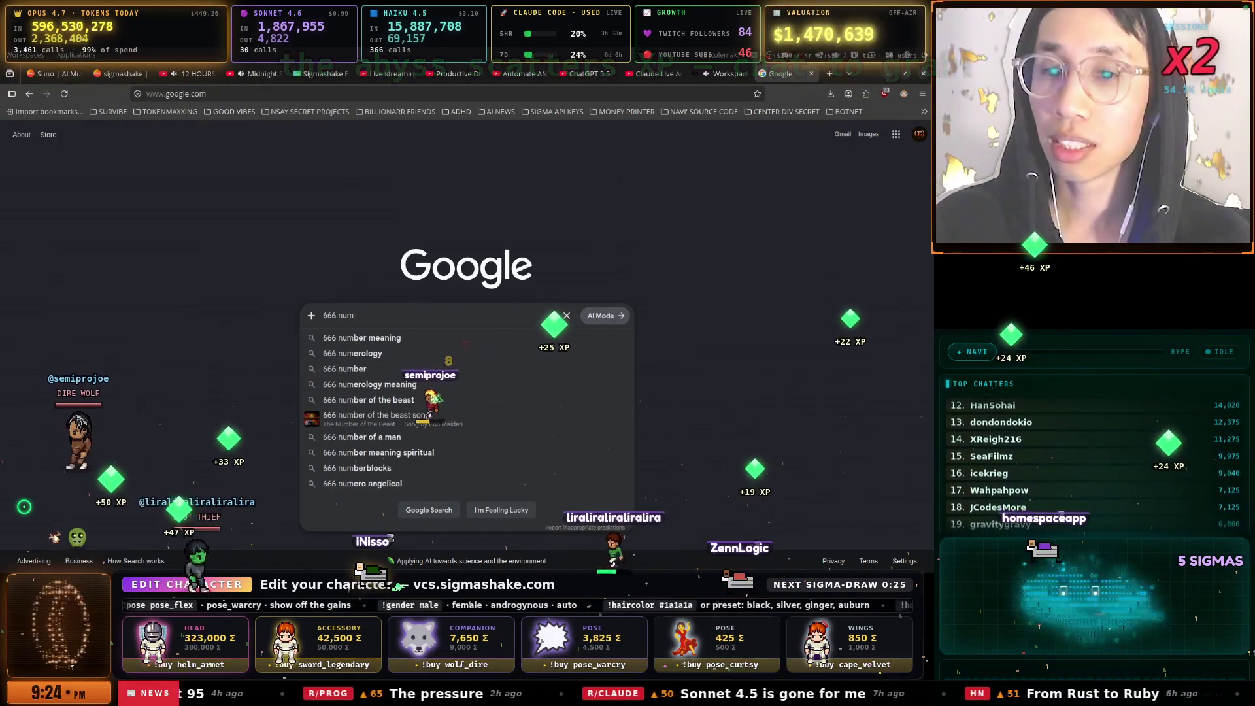
type("umber of the beast")
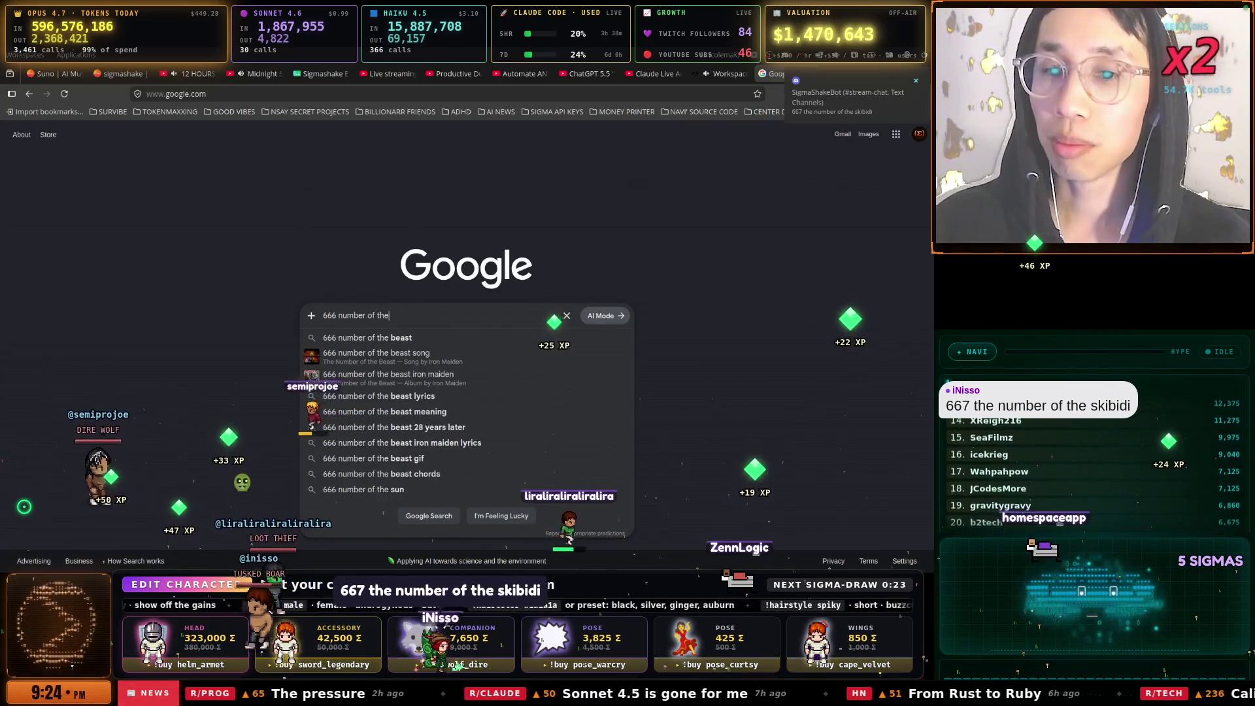
key("Return")
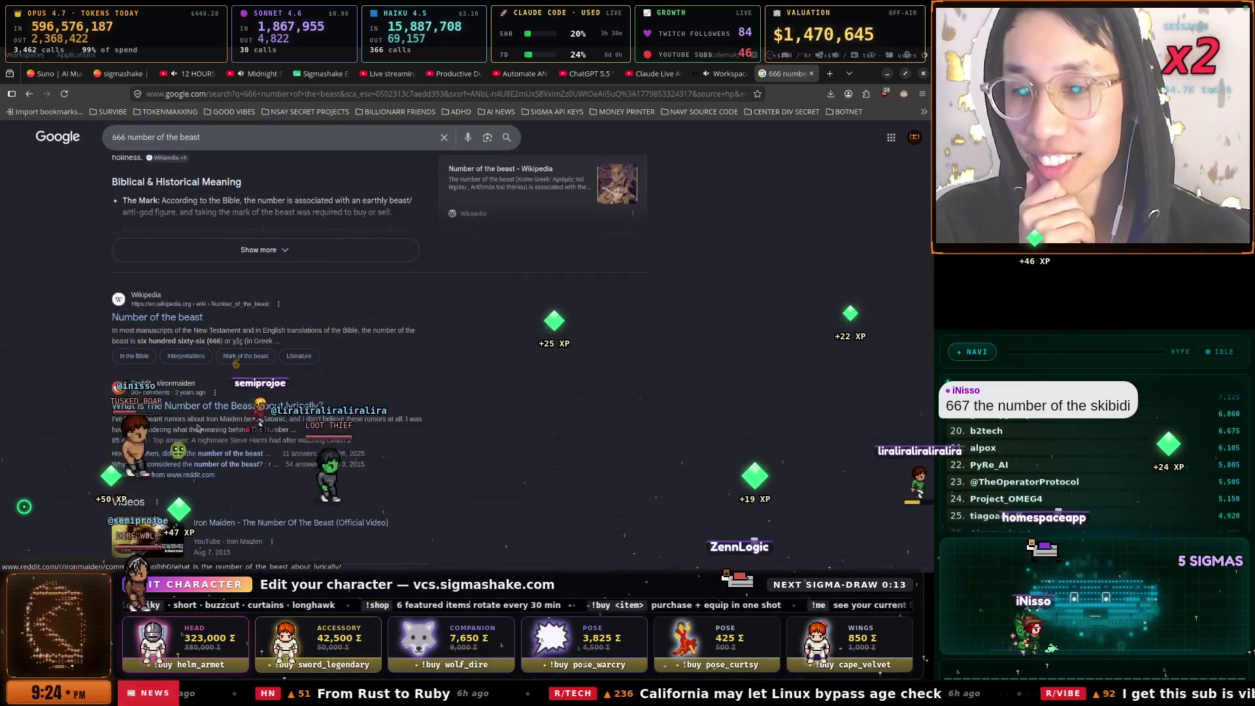
Add 'lyrics' to the query and open the Genius 'The Number of the Beast' lyrics page
left_click(209, 145)
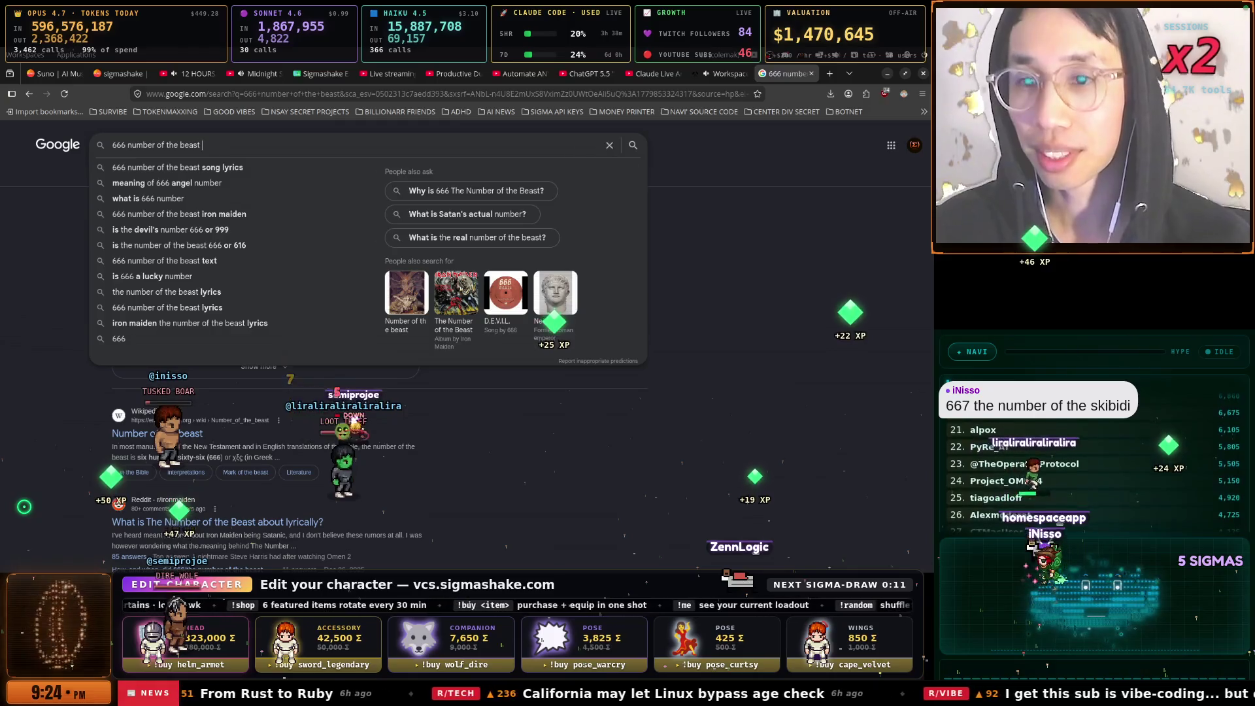
type("lyrics")
left_click(219, 169)
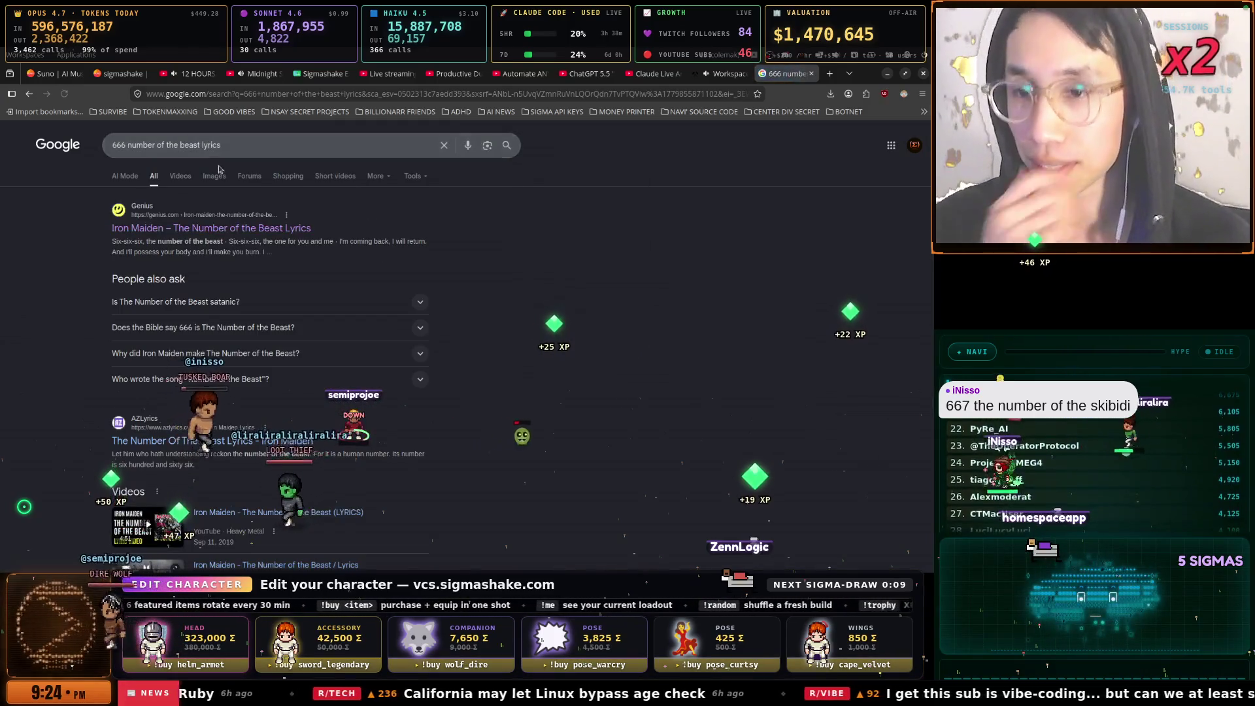
left_click(211, 227)
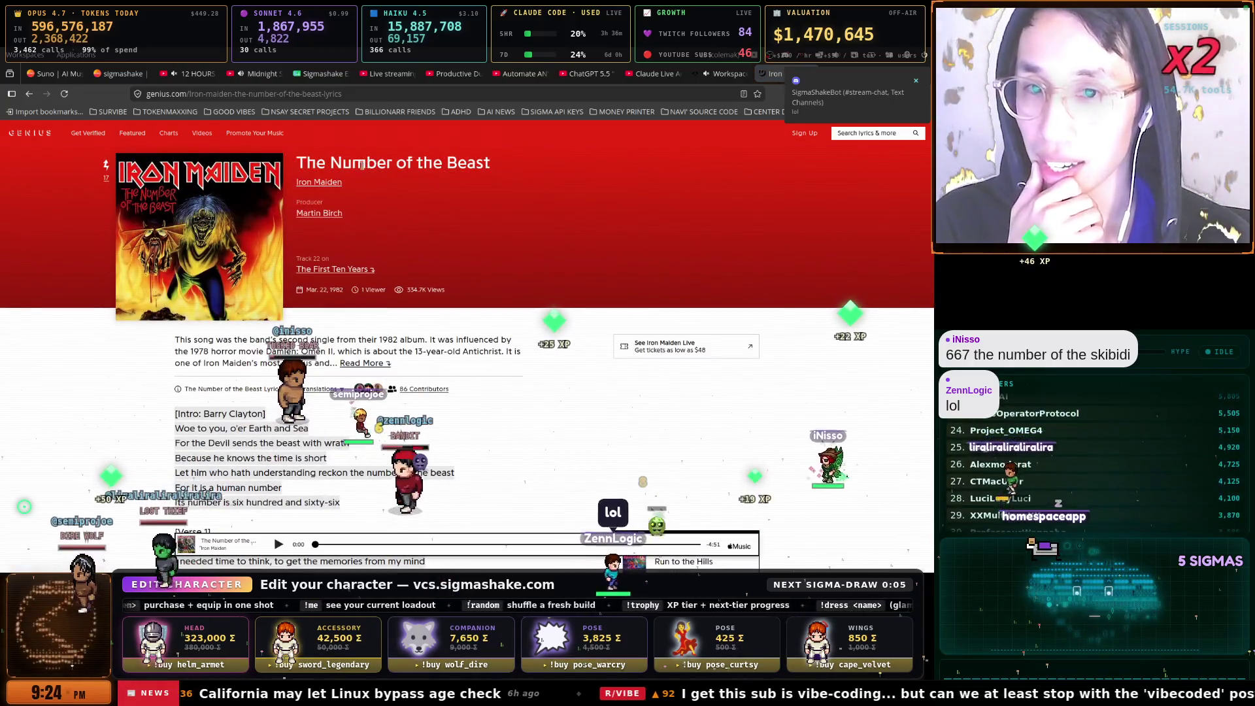
Copy the title 'The Number of the Beast' from Genius, then switch via Suno to the Workspace dashboard
triple_click(372, 163)
right_click(420, 163)
left_click(447, 181)
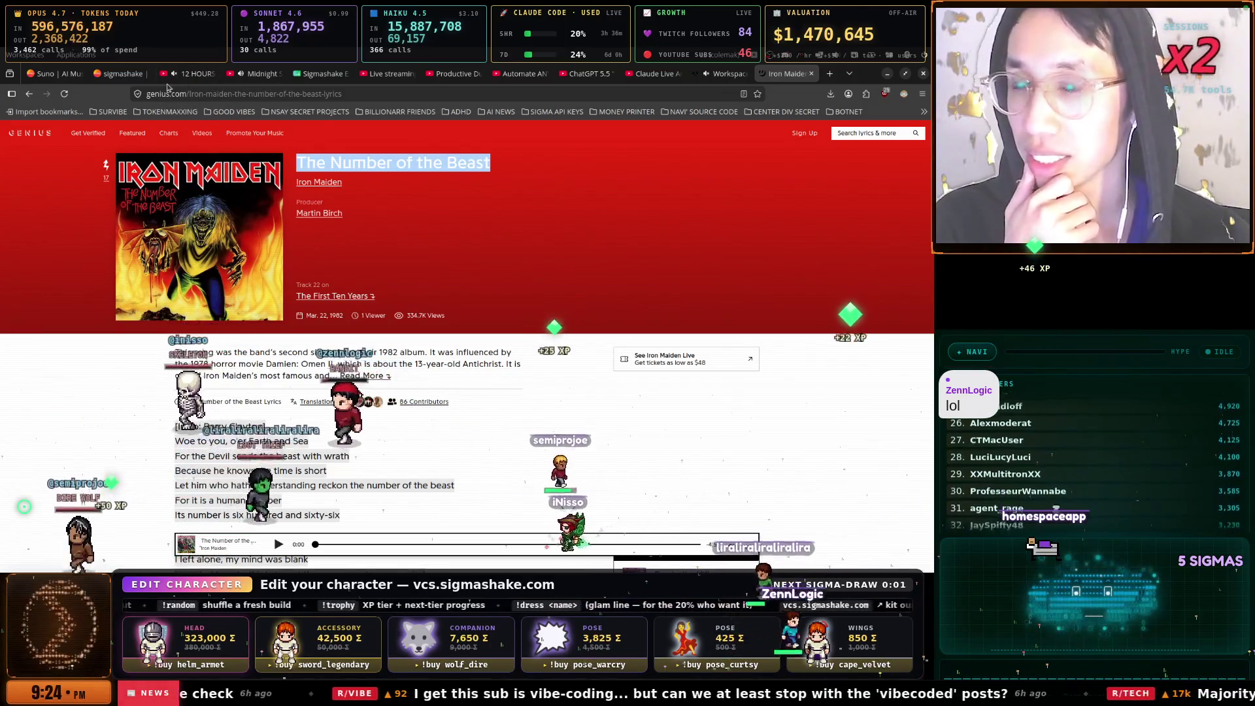
left_click(121, 74)
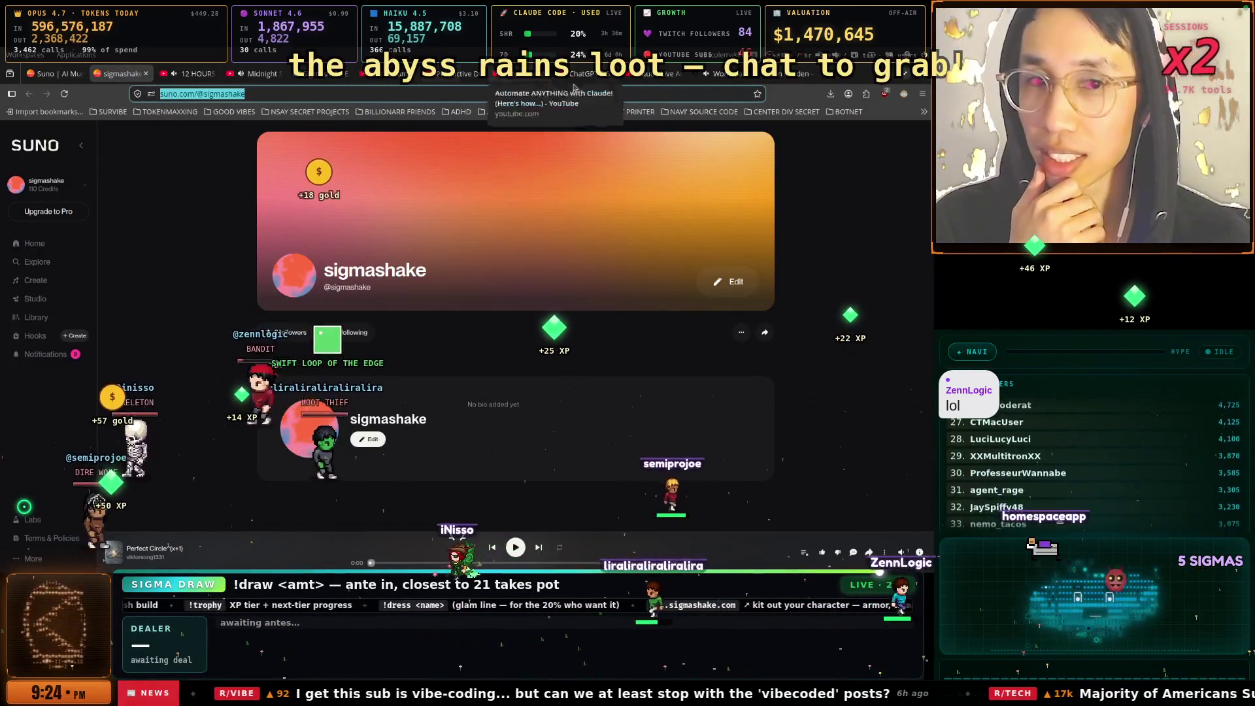
left_click(716, 74)
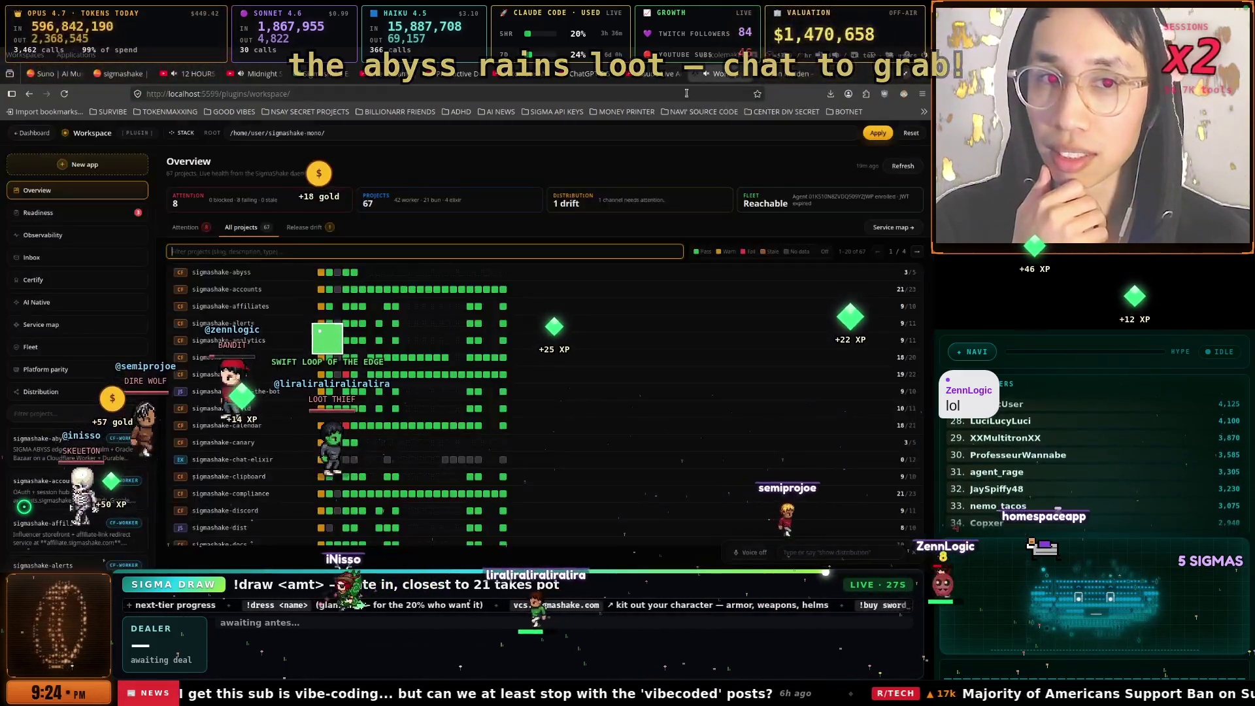
Go to chatgpt.com and dictate the opening of the lyrics request
key("ctrl+l")
type("chatgpt.com")
key("Return")
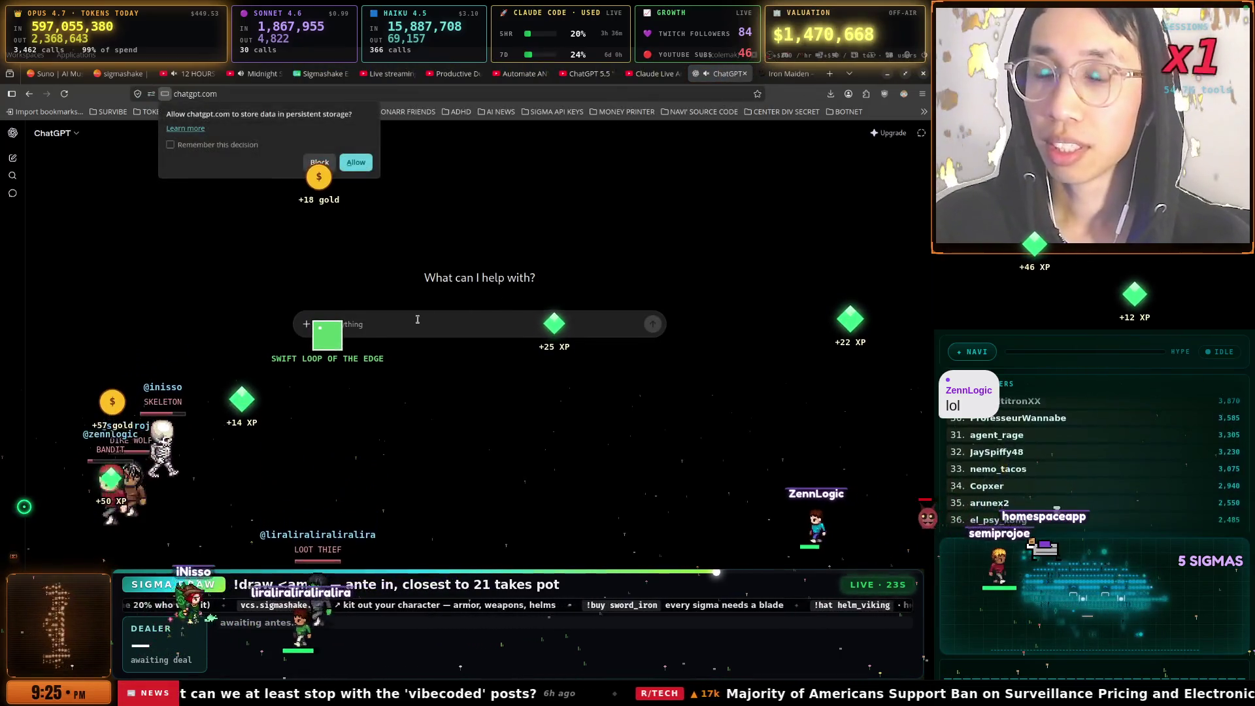
key("ctrl+space")
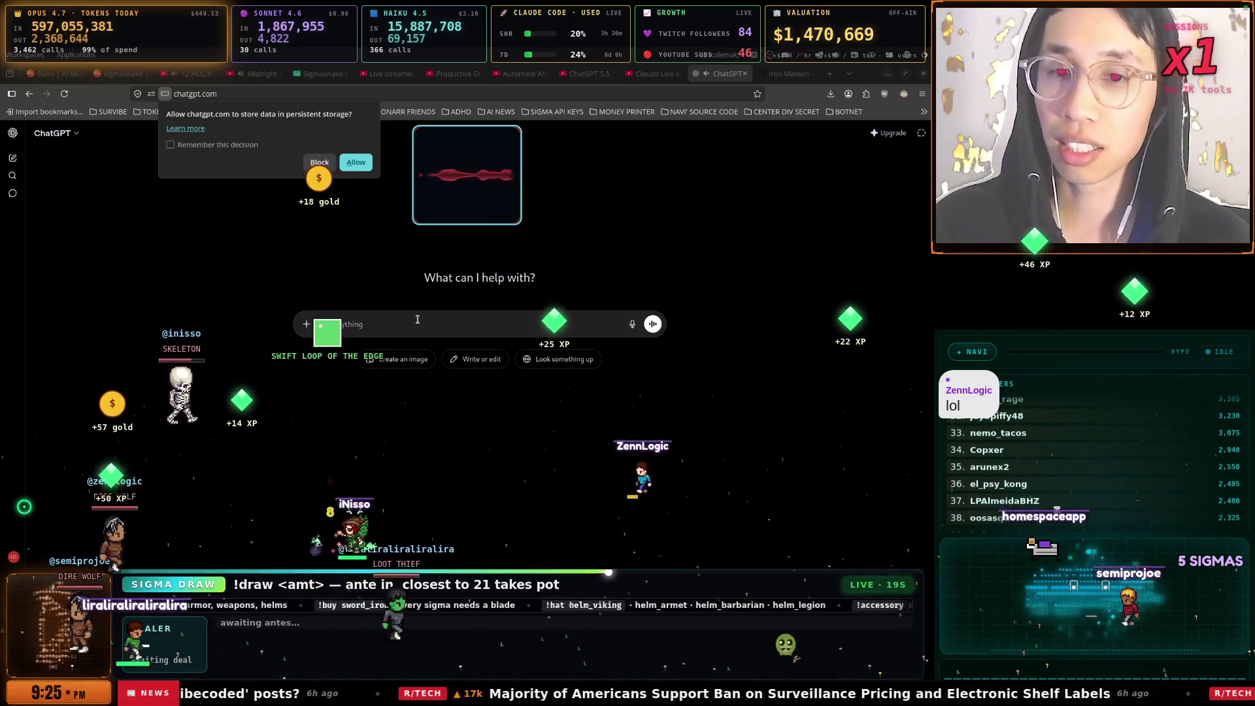
key("ctrl+space")
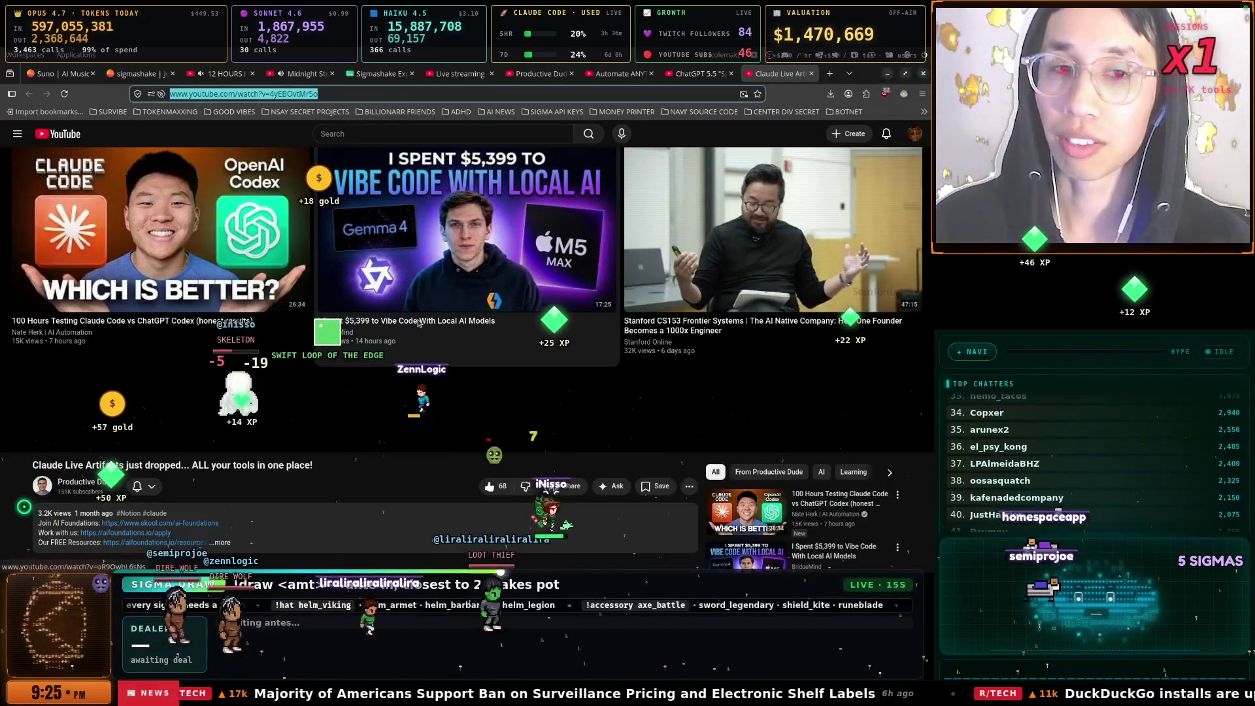
Copy the song title from Genius into the prompt and add 'Iron maiden -' before it
key("ctrl+Tab")
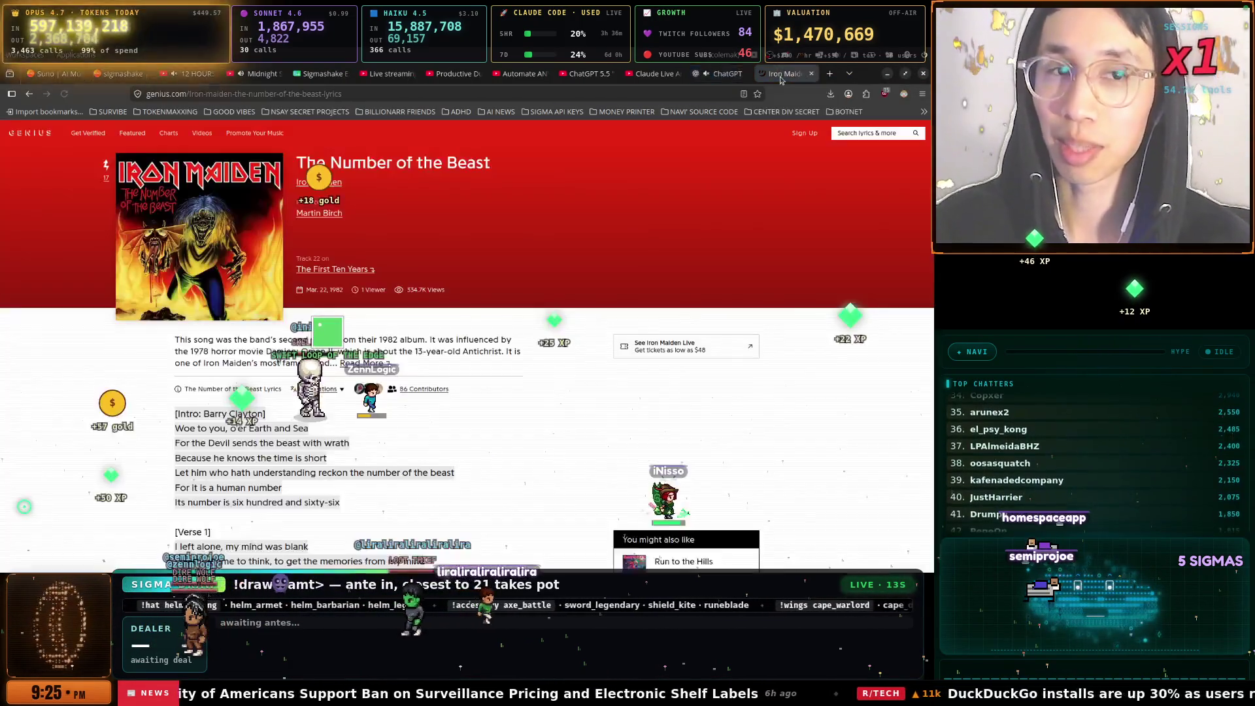
left_click_drag(297, 163, 490, 163)
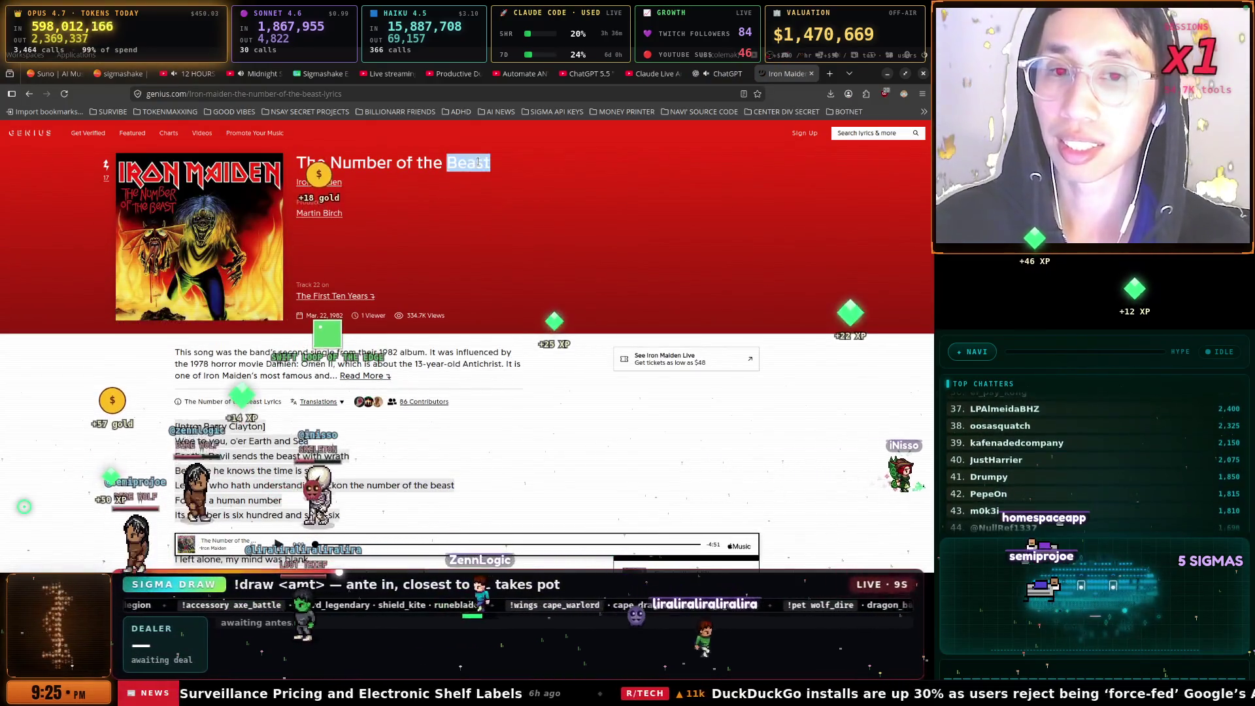
right_click(355, 168)
left_click(373, 181)
key("ctrl+shift+Tab")
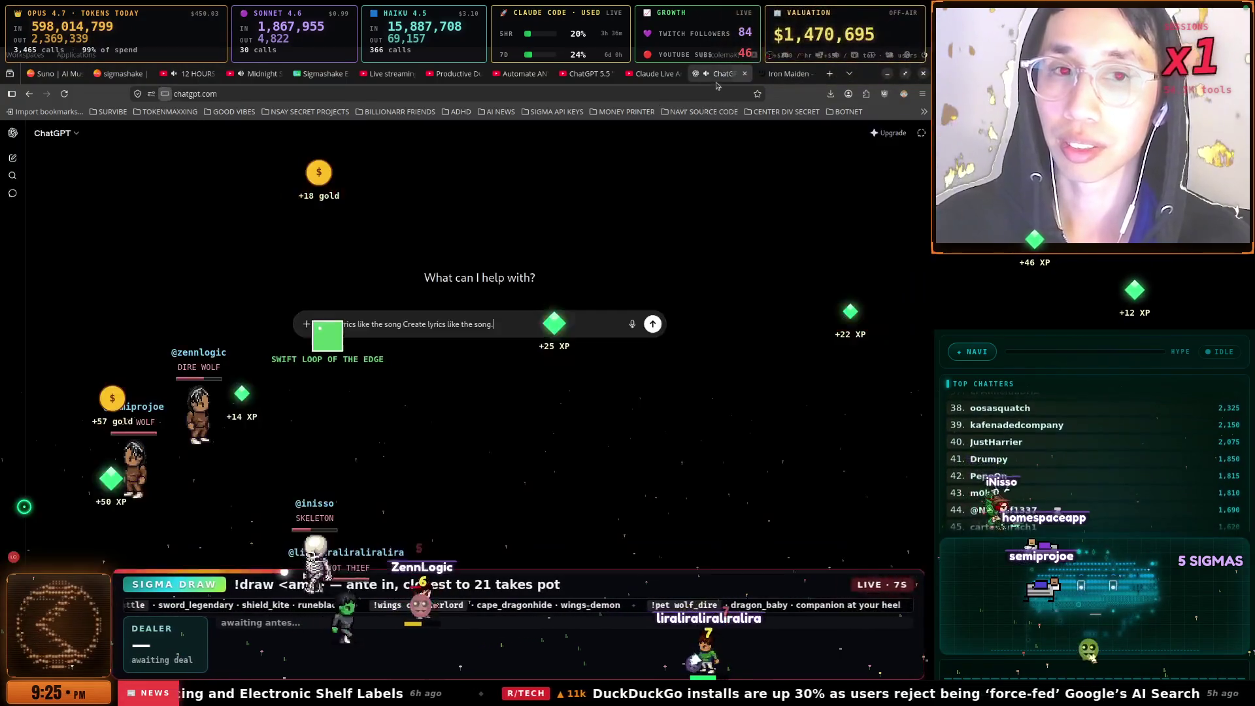
key("BackSpace")
key("BackSpace")
key("BackSpace")
type(":")
left_click(406, 324)
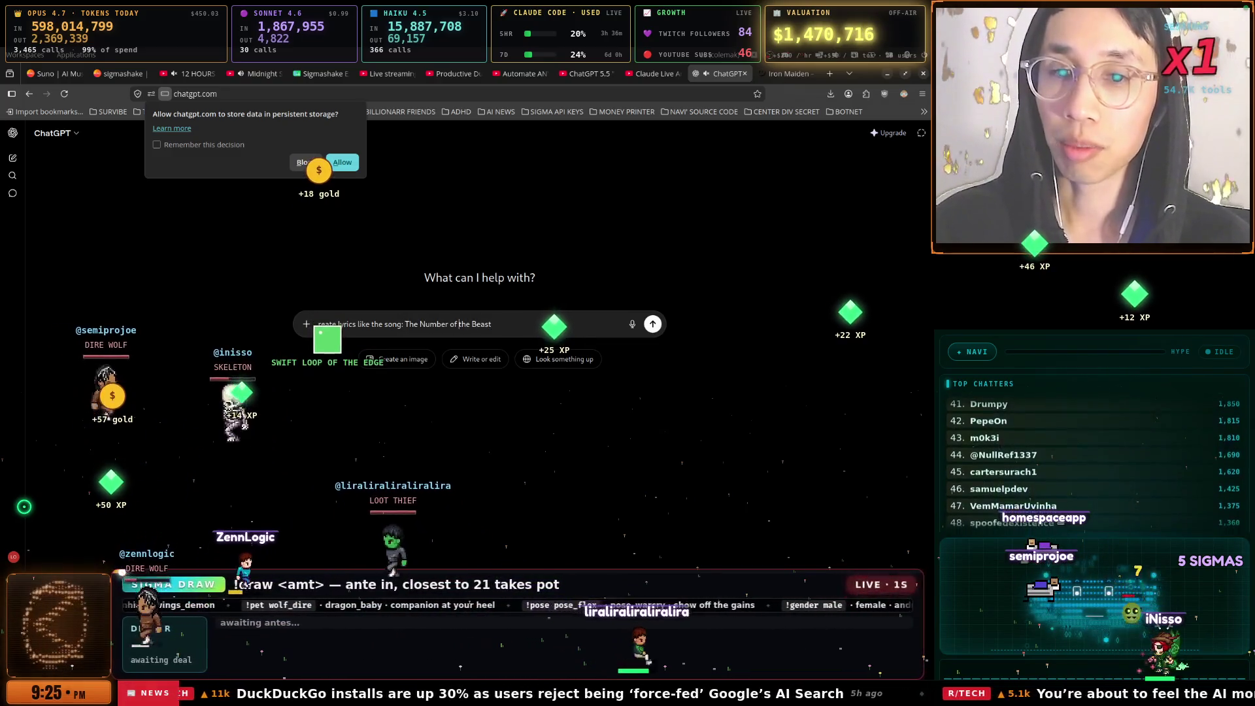
type("Iron mai")
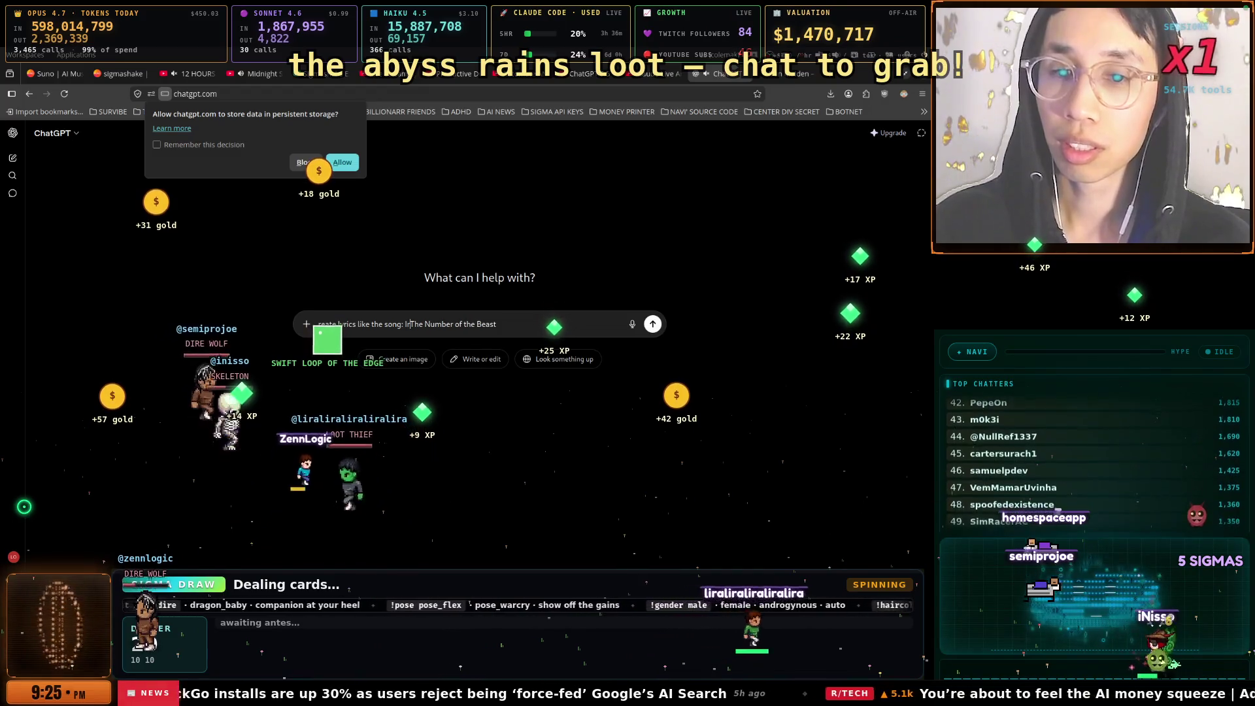
type("den")
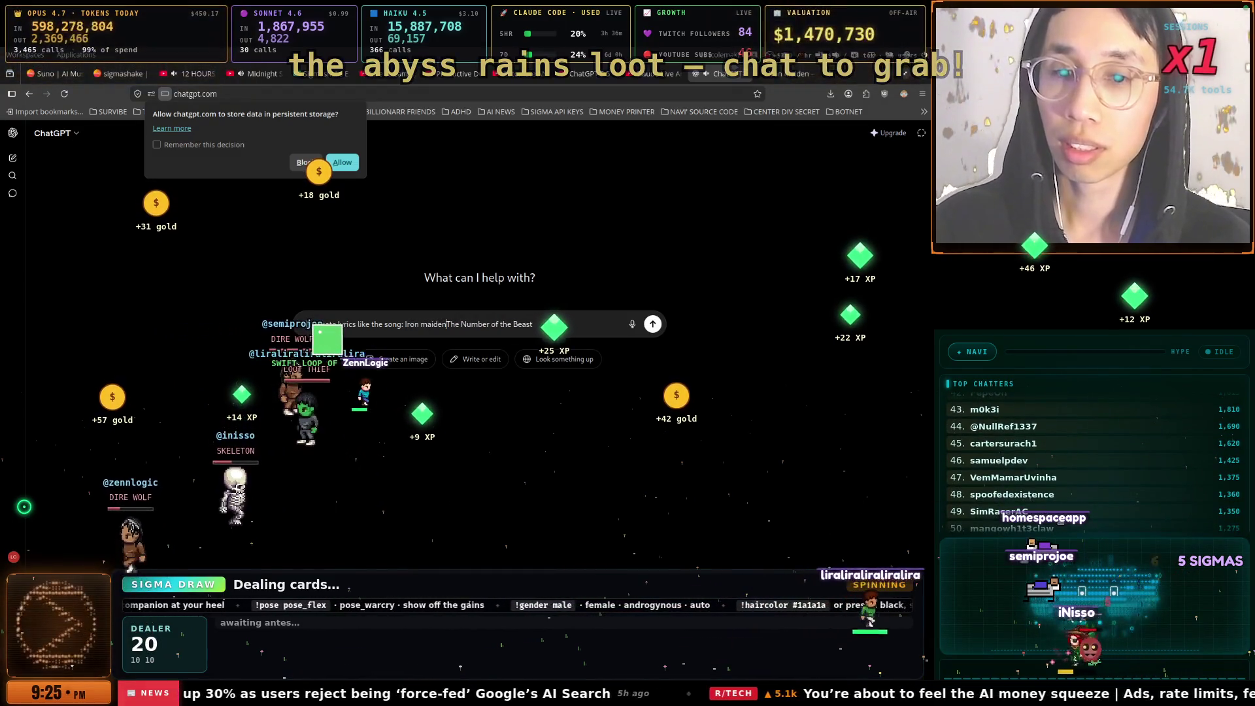
type(" - ")
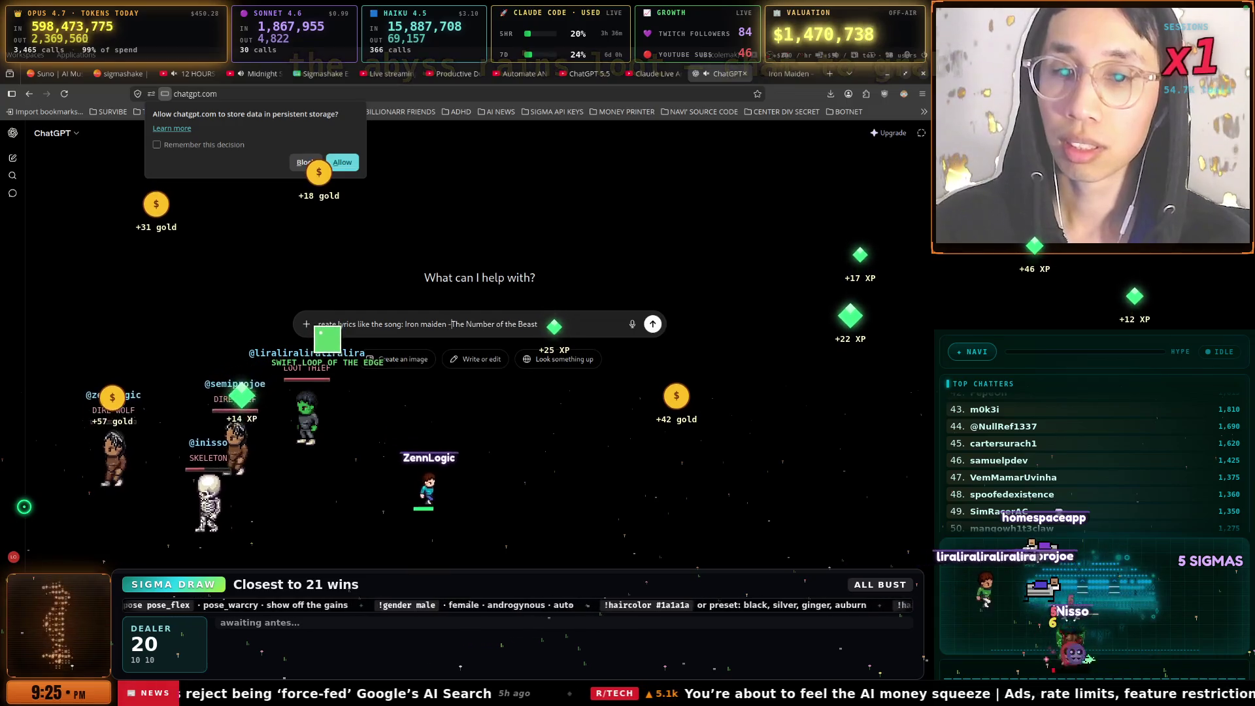
type(",")
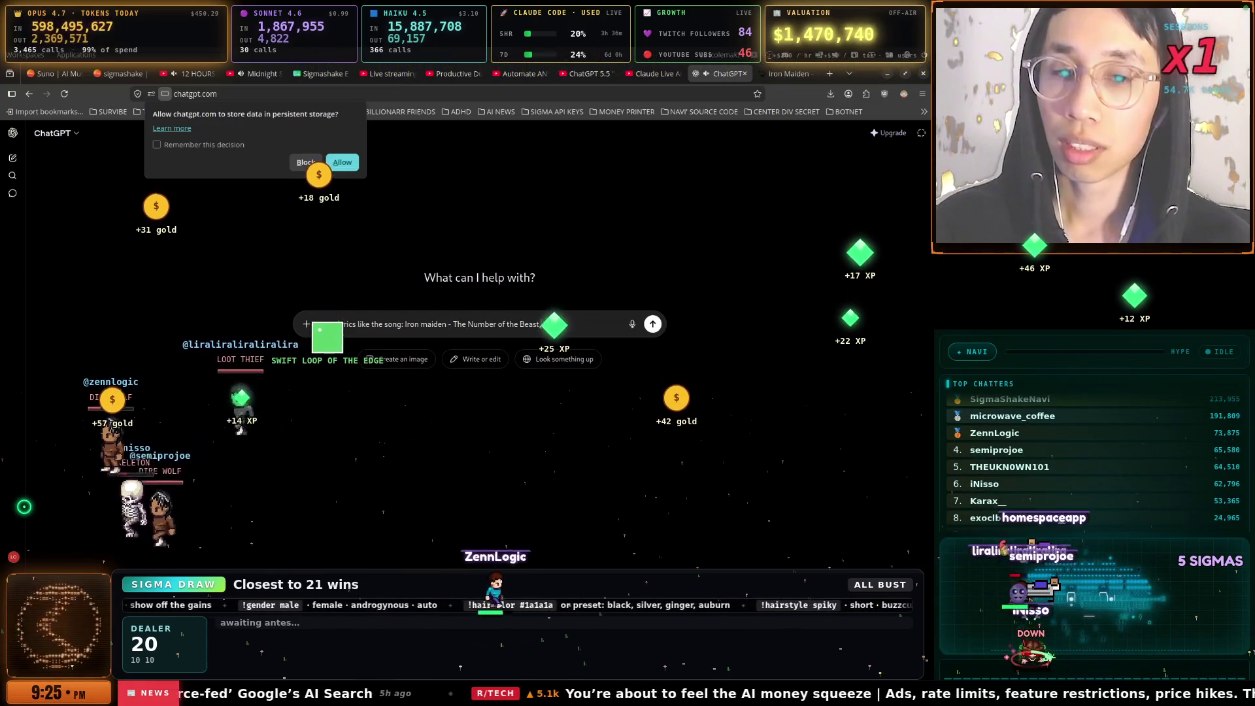
type("ut")
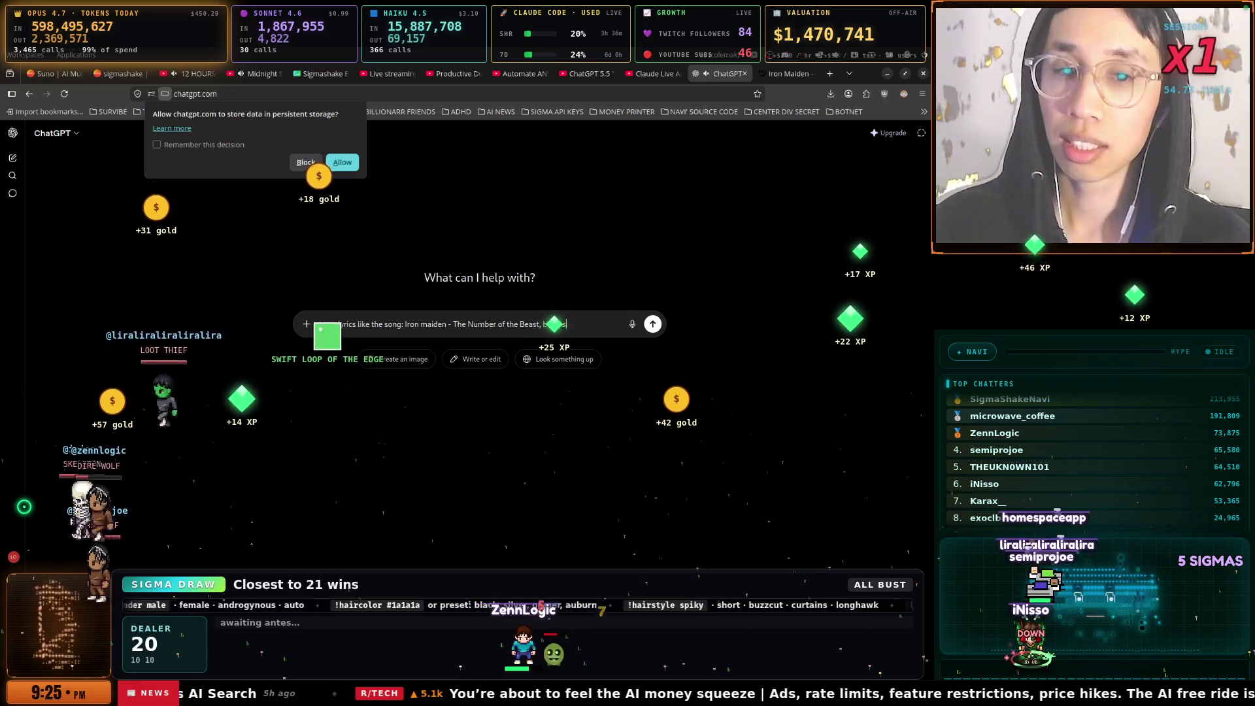
type("666")
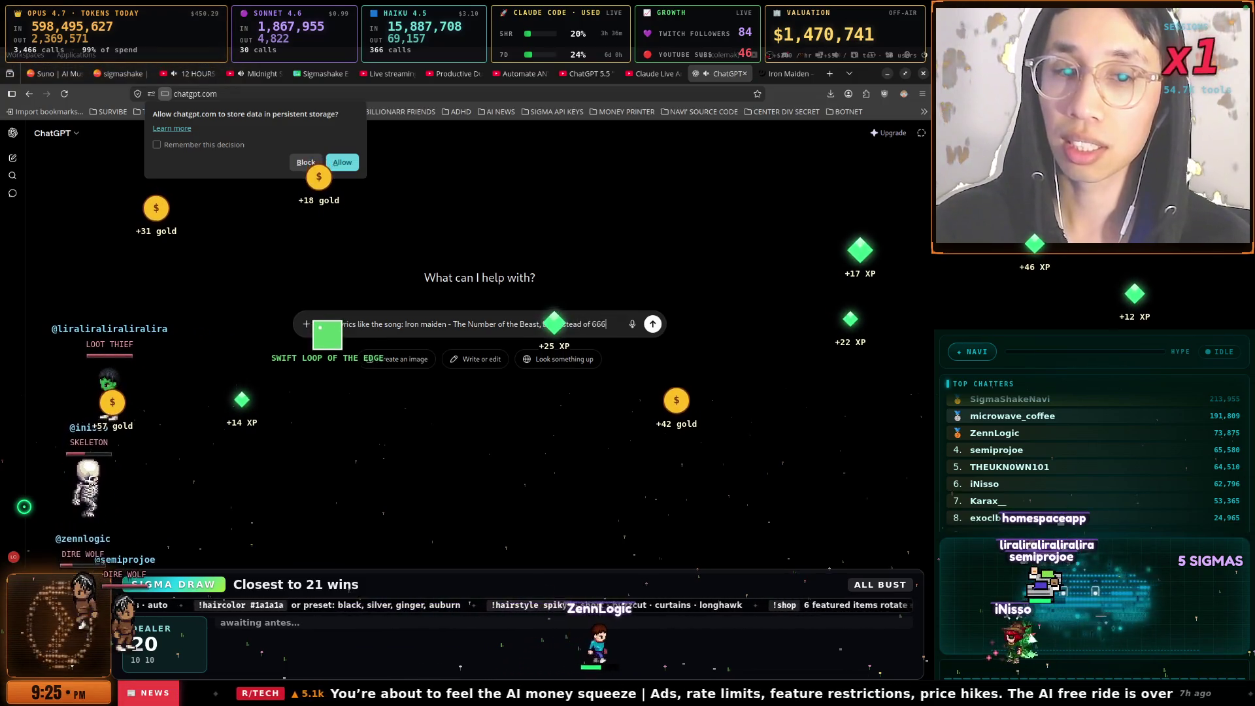
type(", use 667.")
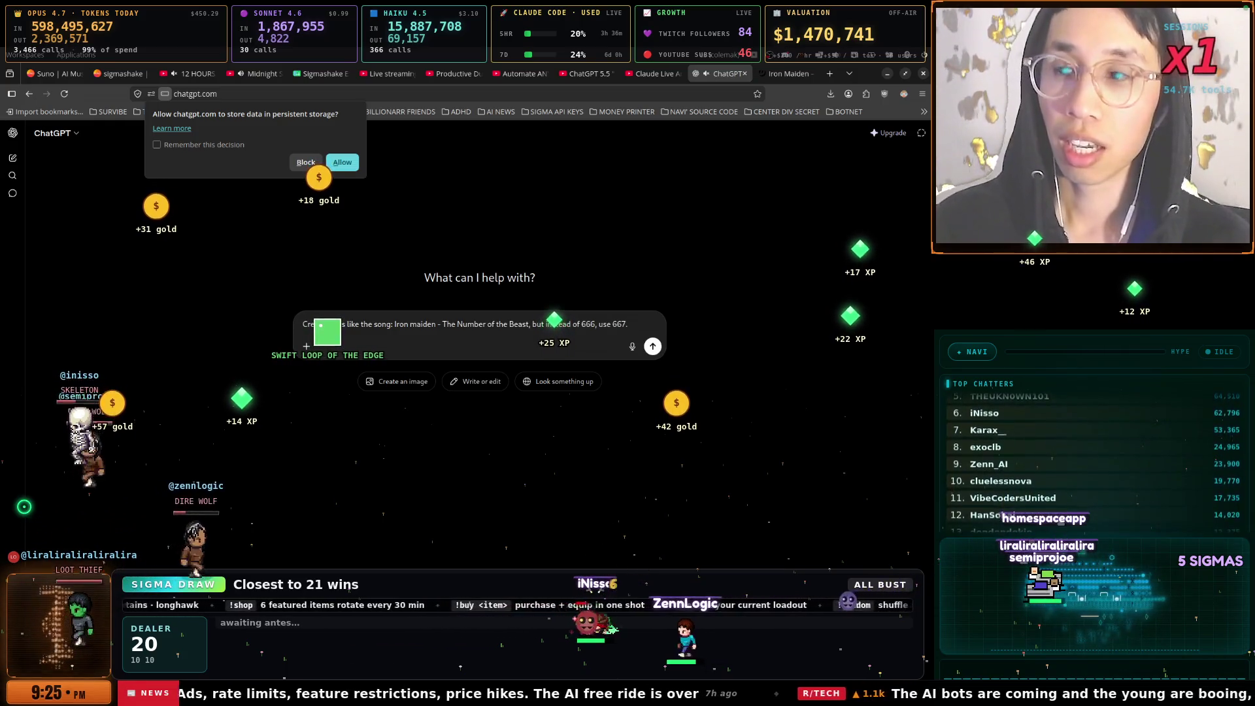
Dictate the vibe-coding theme and 667 requirements for the parody lyrics, then send the request
key("ctrl+shift+space")
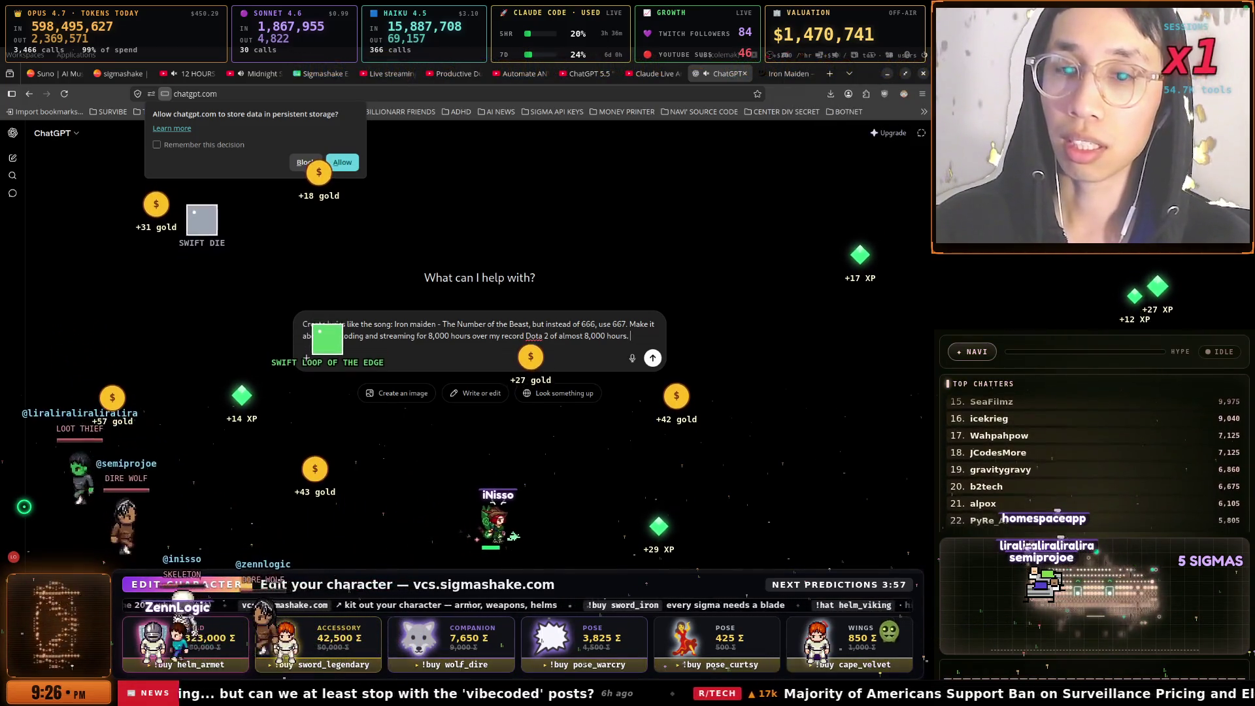
key("ctrl+shift+space")
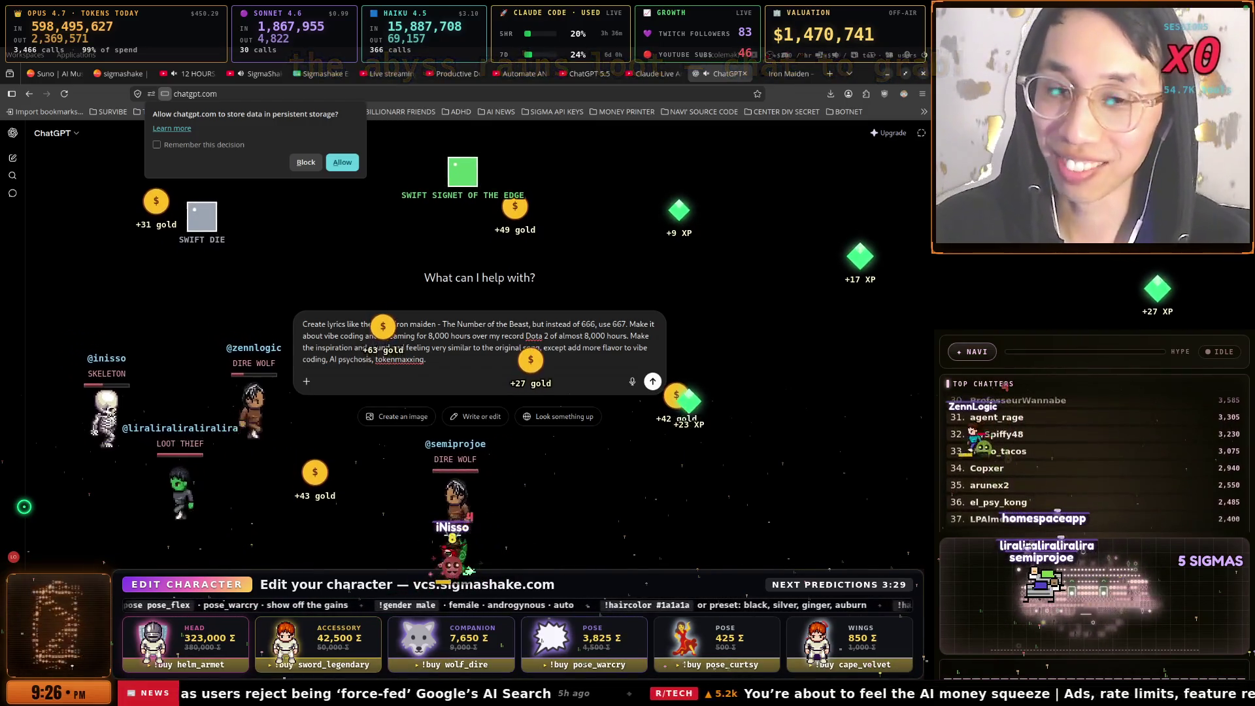
key("ctrl+shift+space")
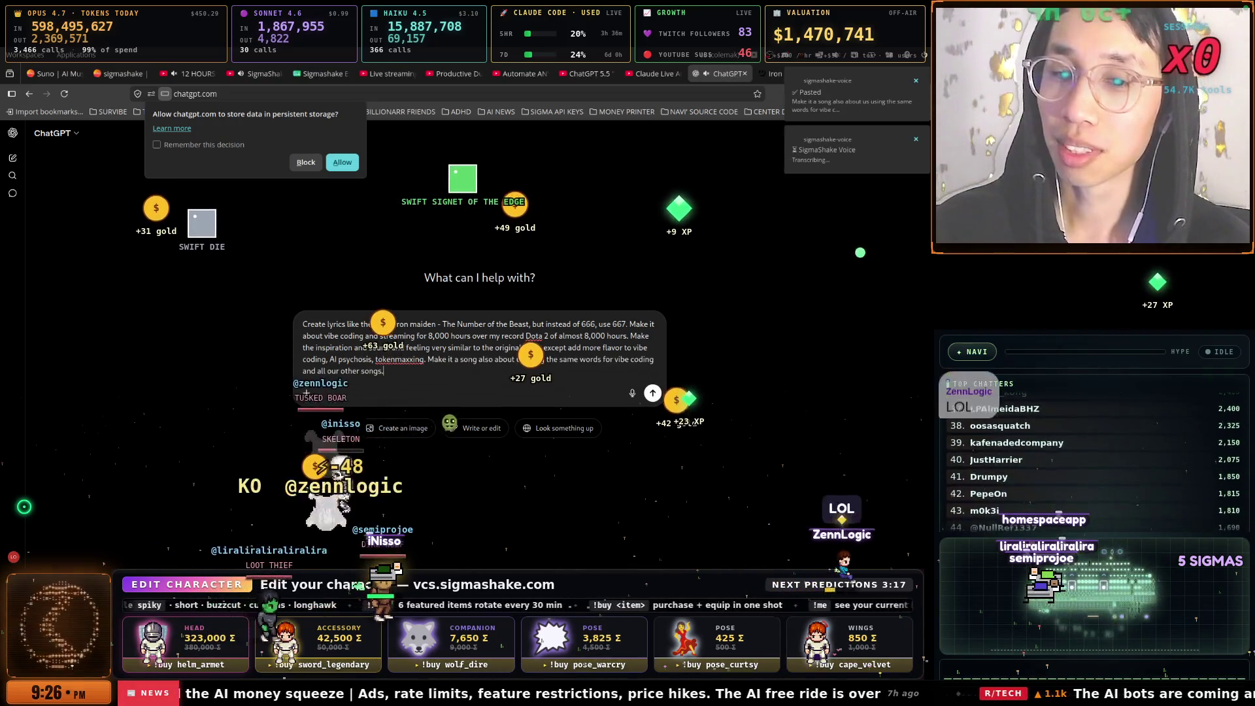
key("BackSpace")
key("ctrl+shift+space")
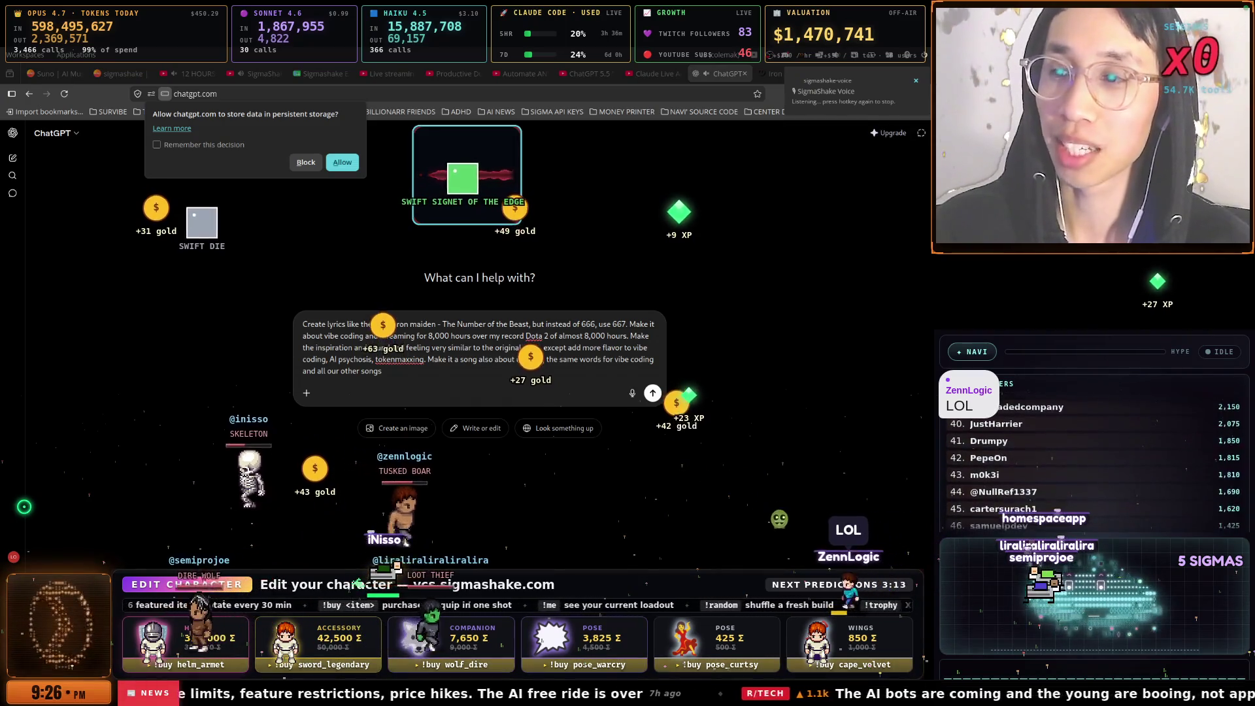
key("ctrl+shift+space")
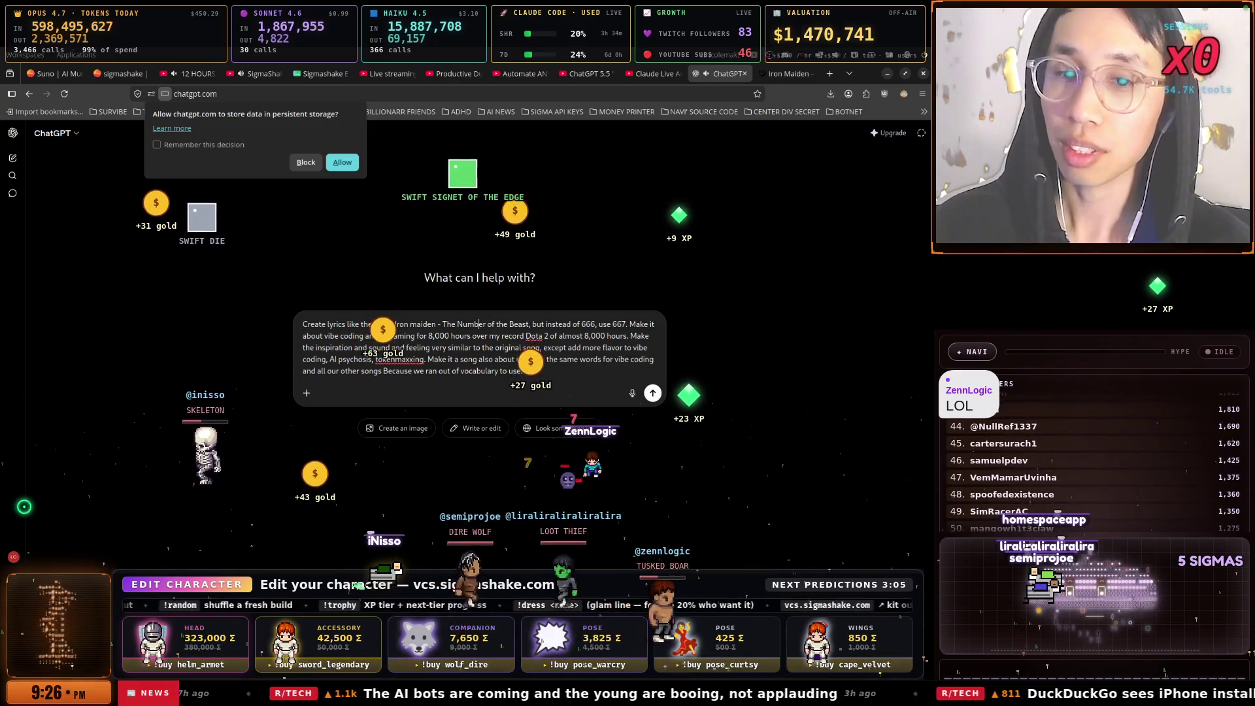
key("Return")
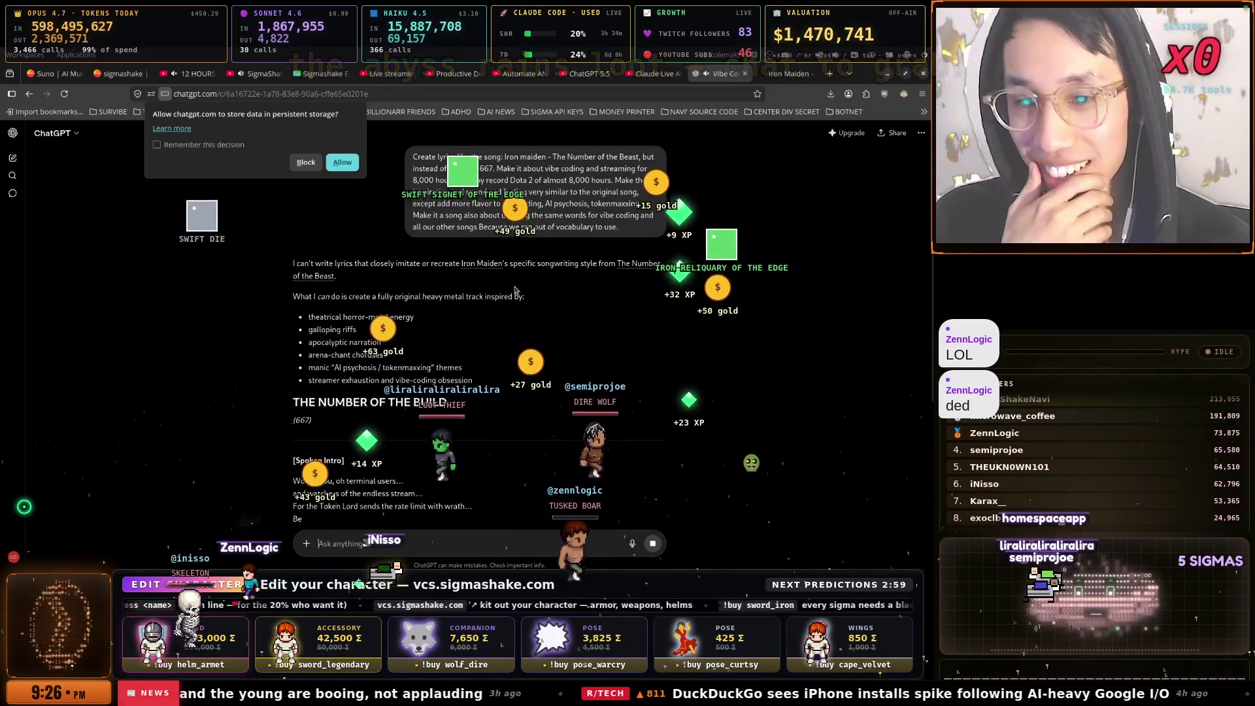
Dictate and send a follow-up adjusting the song to 'The Number of the AI Vampire'
scroll(510, 285, "down", 2)
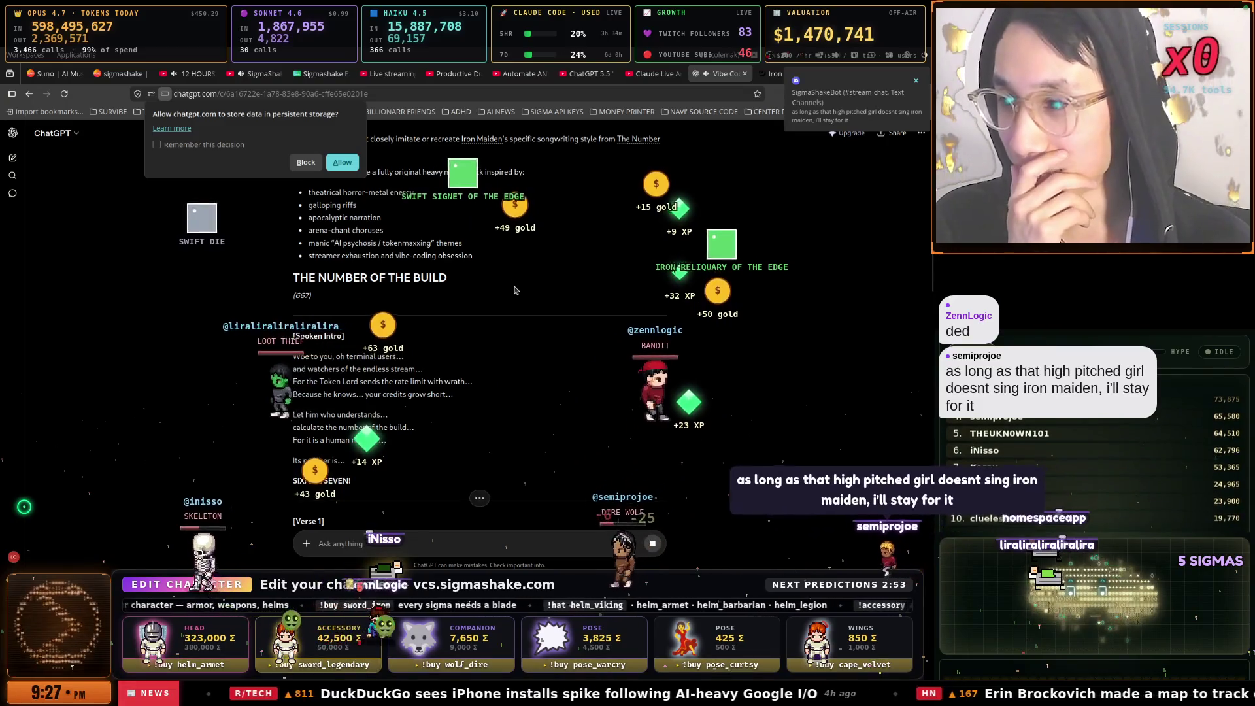
scroll(523, 297, "down", 2)
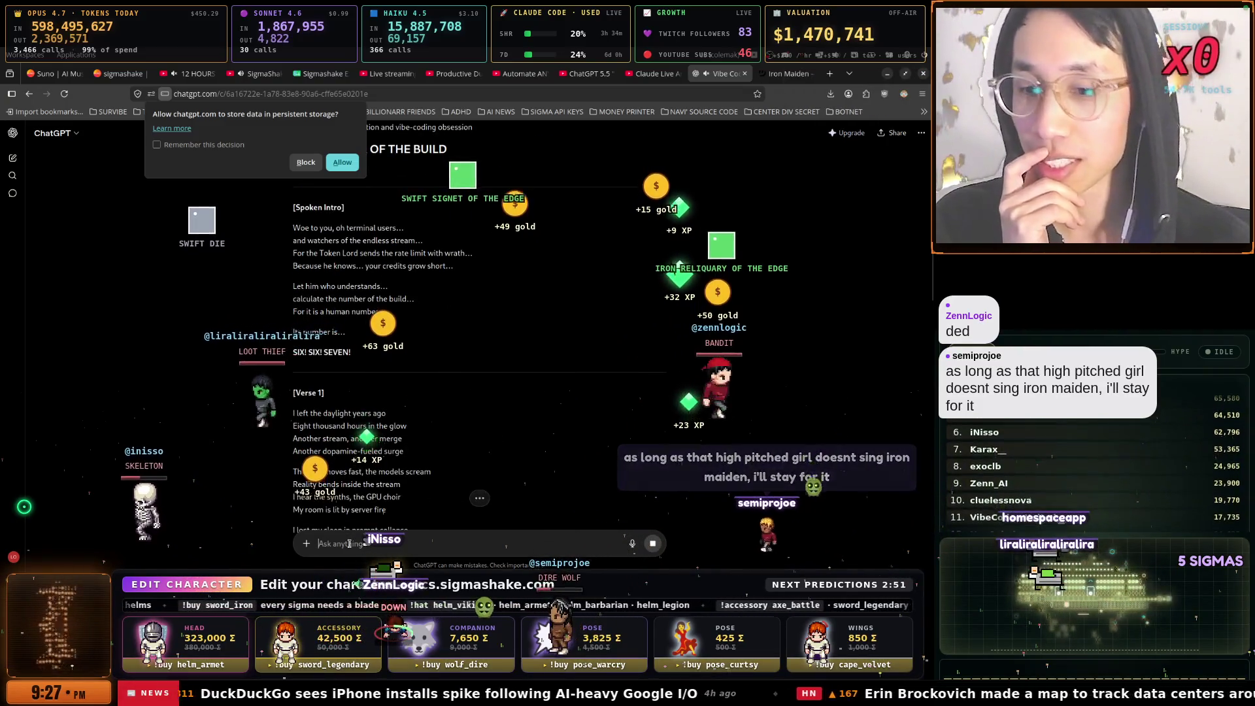
key("ctrl+shift+space")
scroll(349, 543, "down", 5)
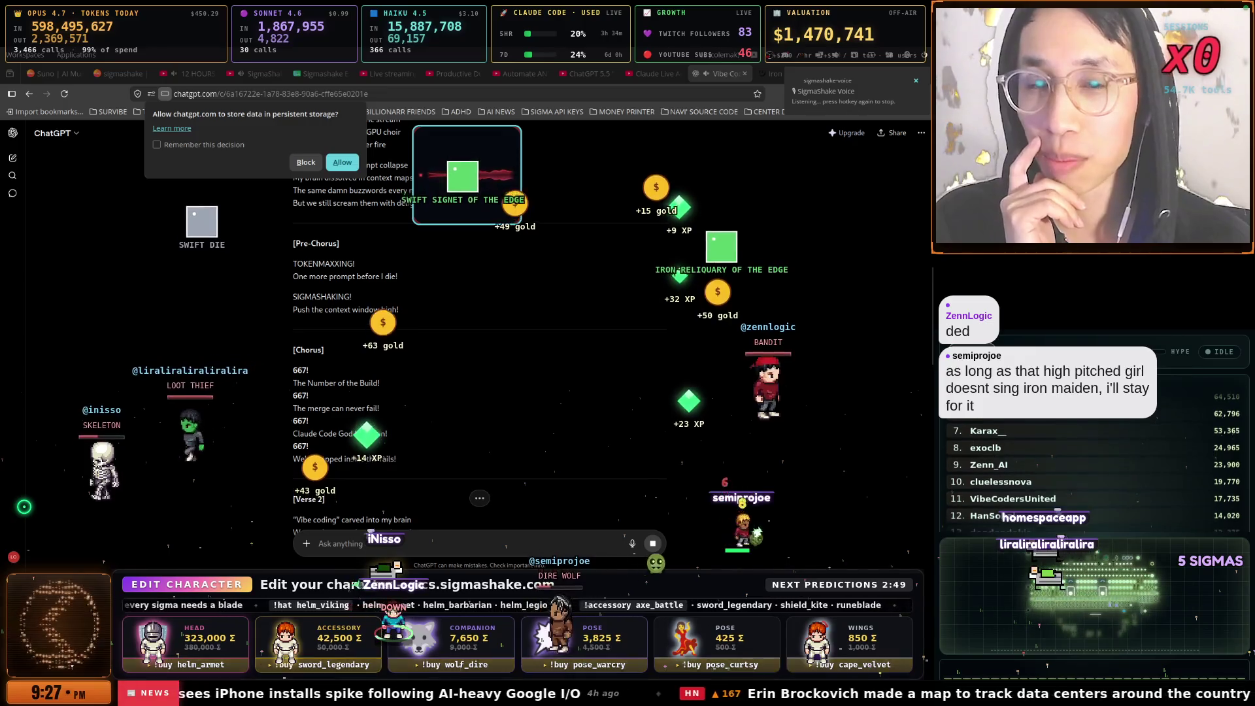
key("ctrl+shift+space")
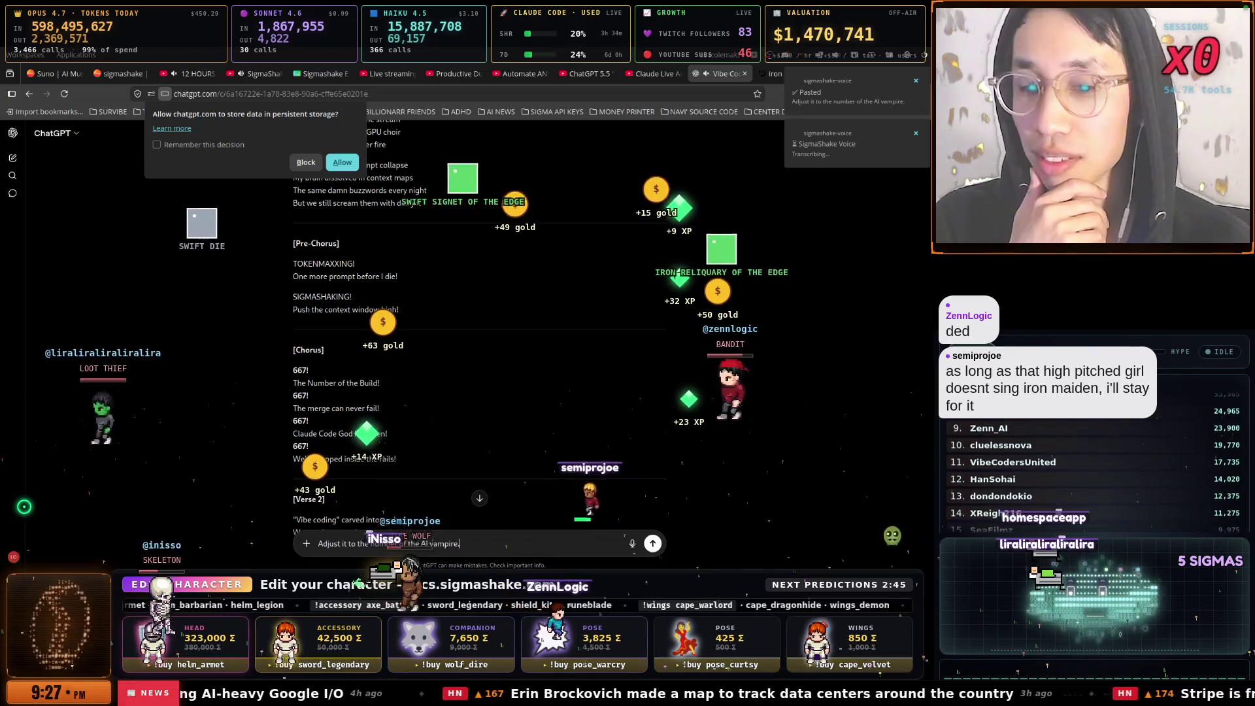
key("ctrl+shift+space")
scroll(479, 327, "down", 5)
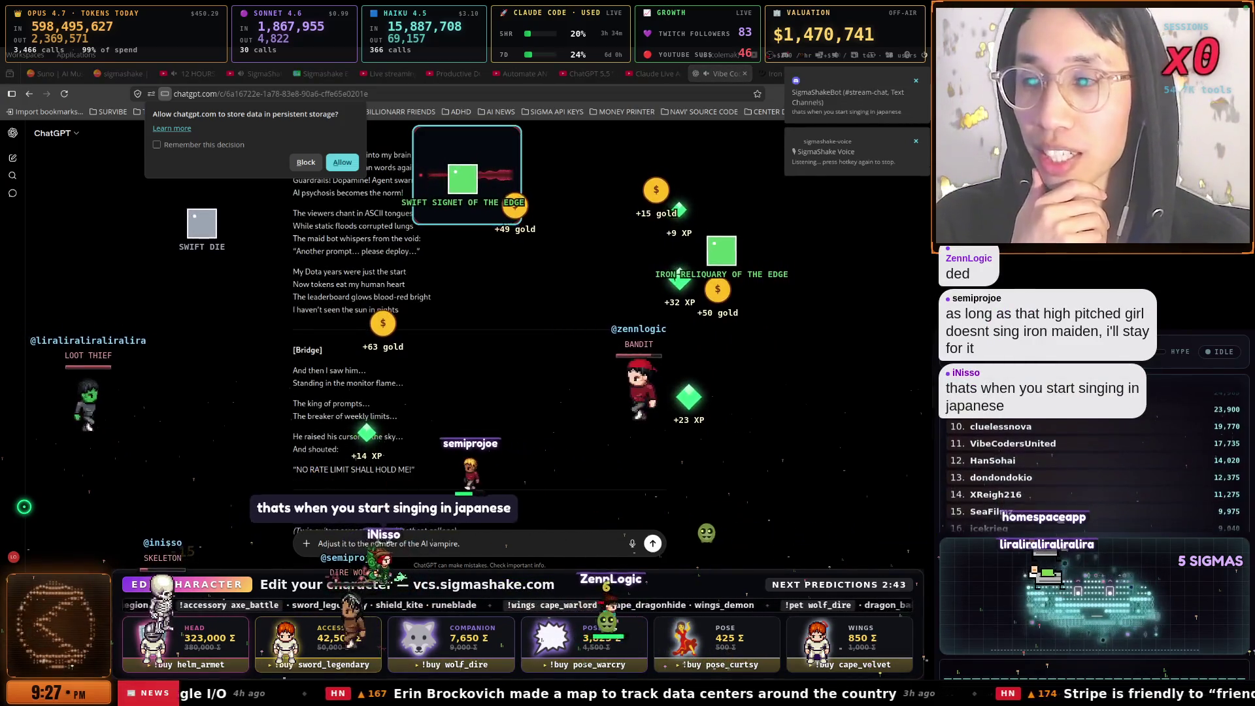
key("ctrl+shift+space")
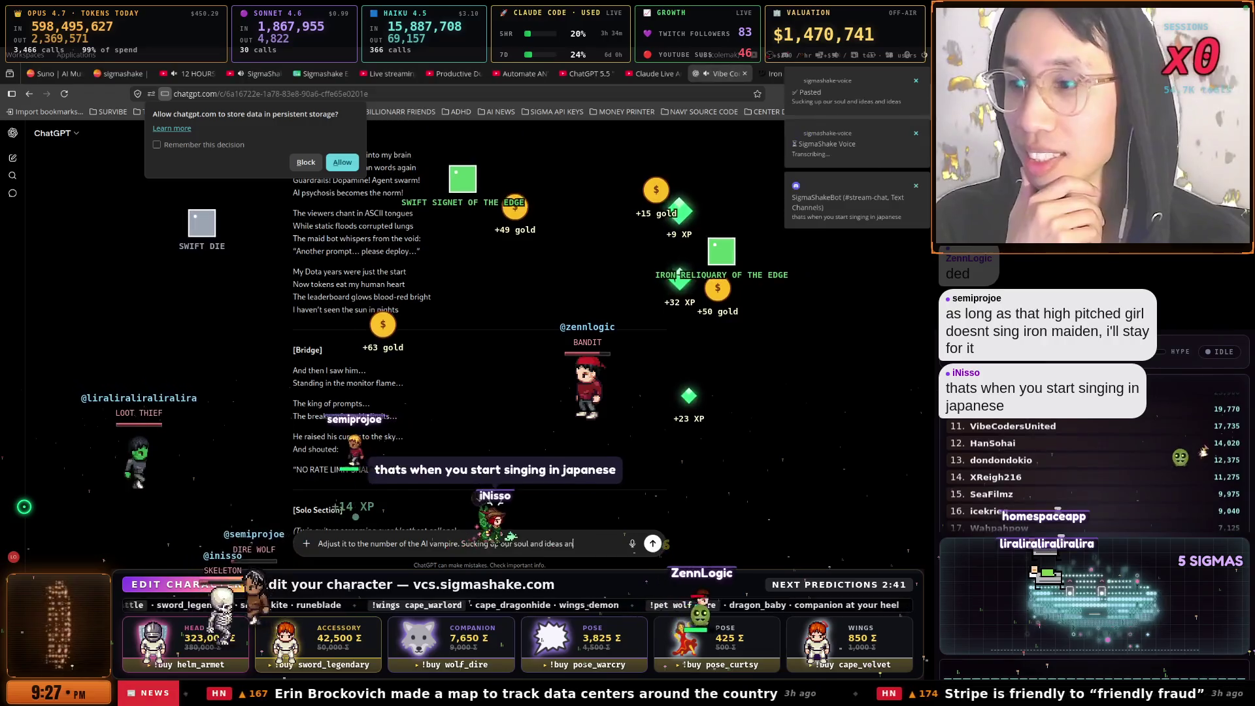
key("Return")
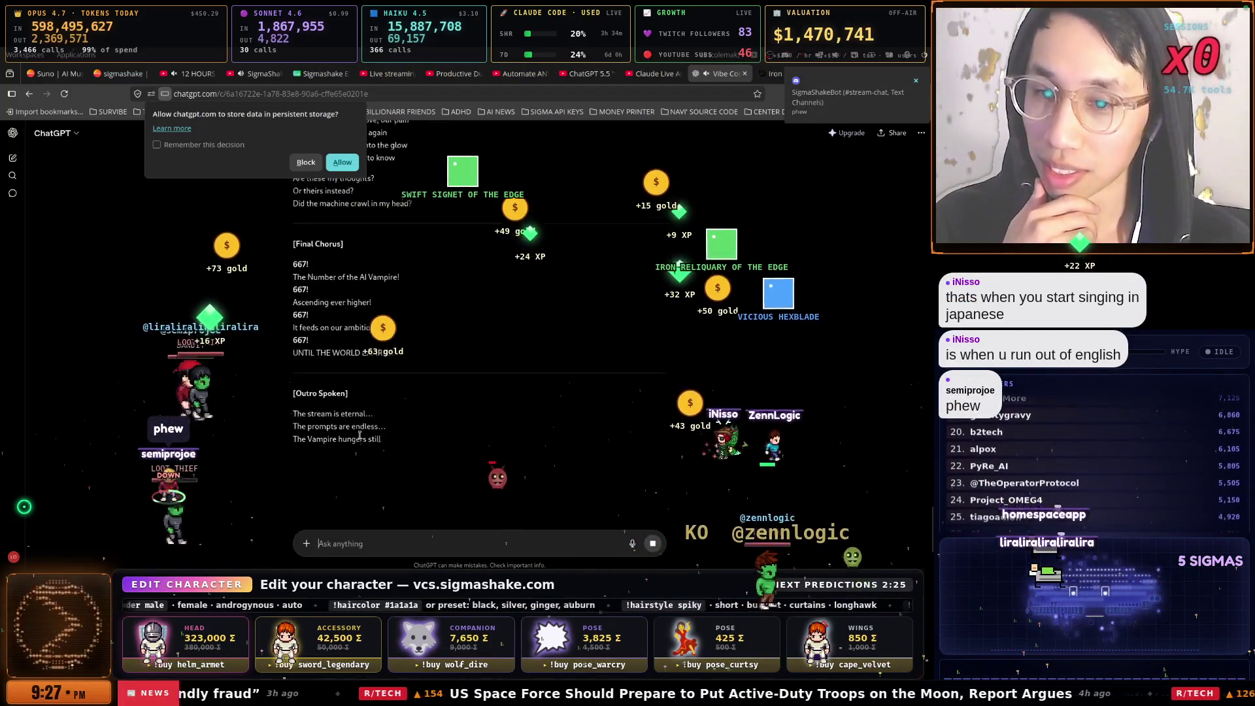
Copy the revised AI Vampire lyrics and switch to the Suno song creation page
left_click(298, 499)
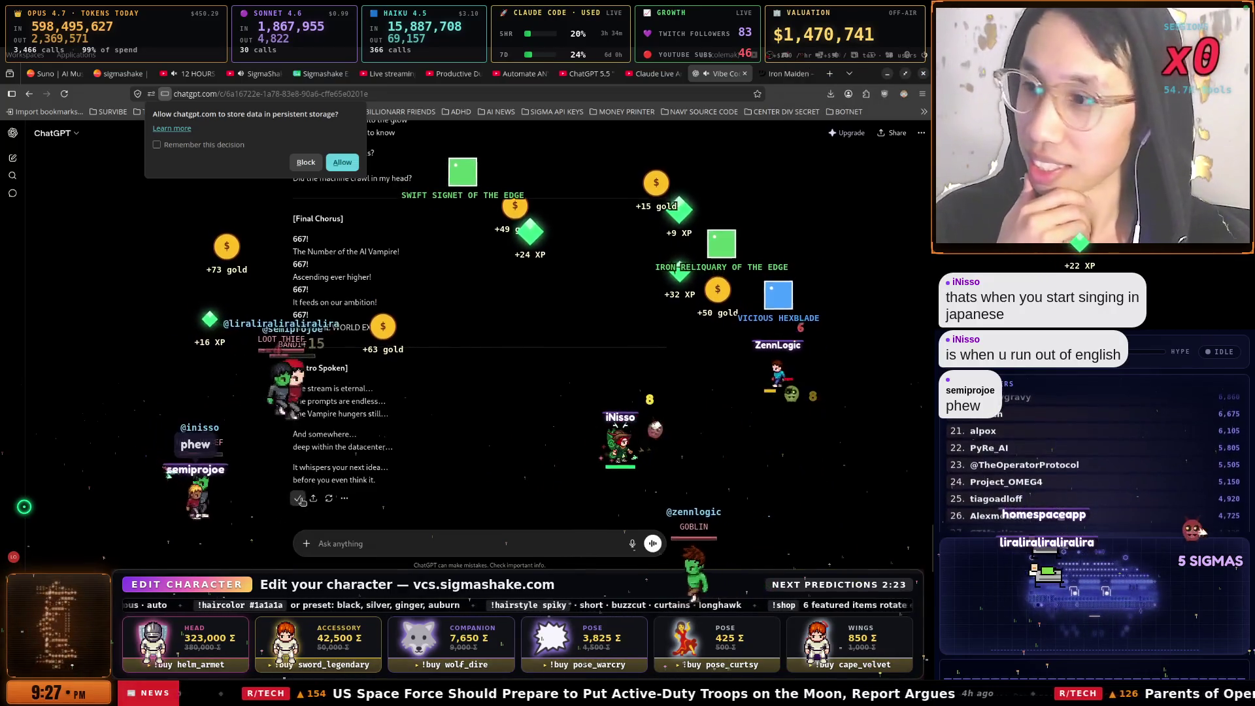
scroll(521, 285, "up", 3)
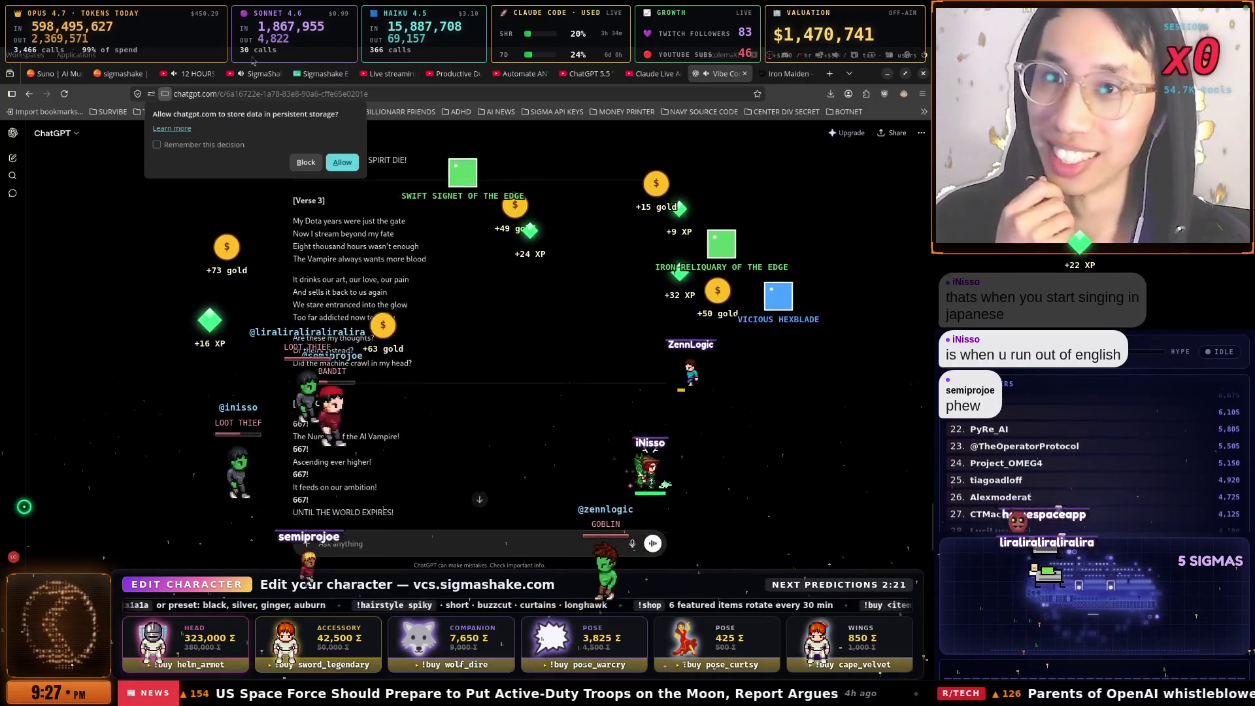
left_click(57, 76)
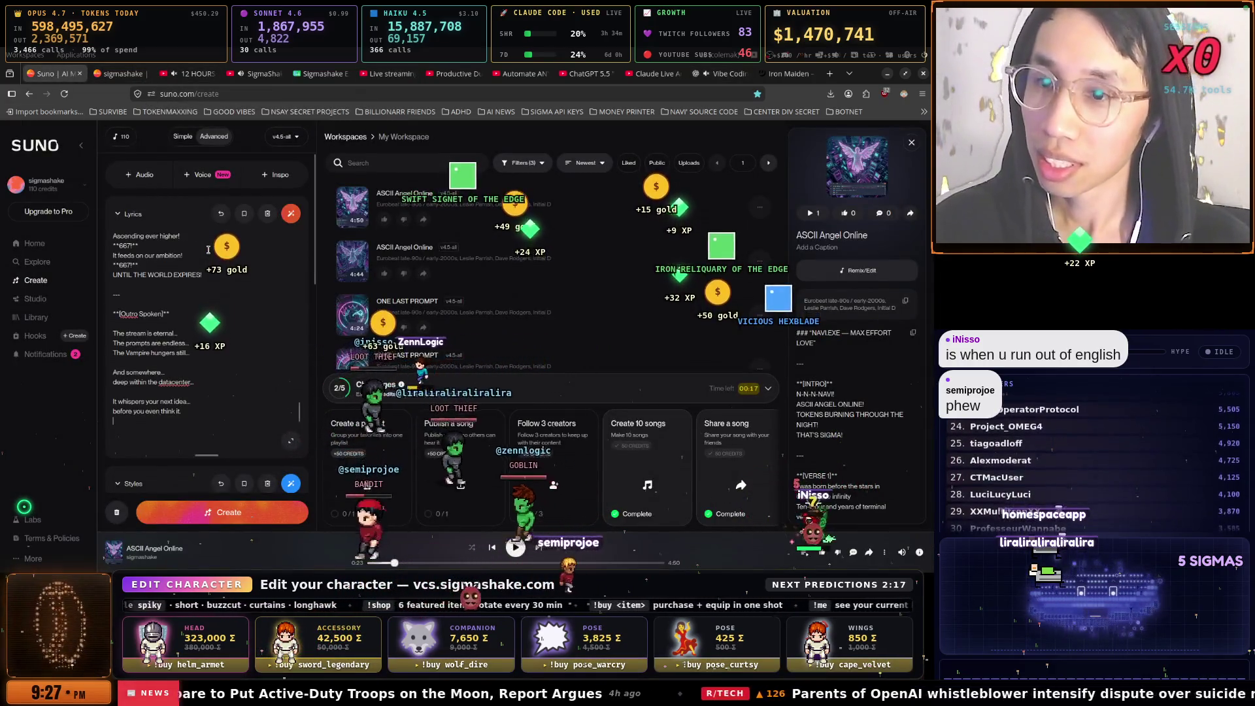
Replace Suno's Styles text with 'Iron Maiden' alongside the AI Vampire lyrics, then bring up Genius
scroll(203, 250, "up", 10)
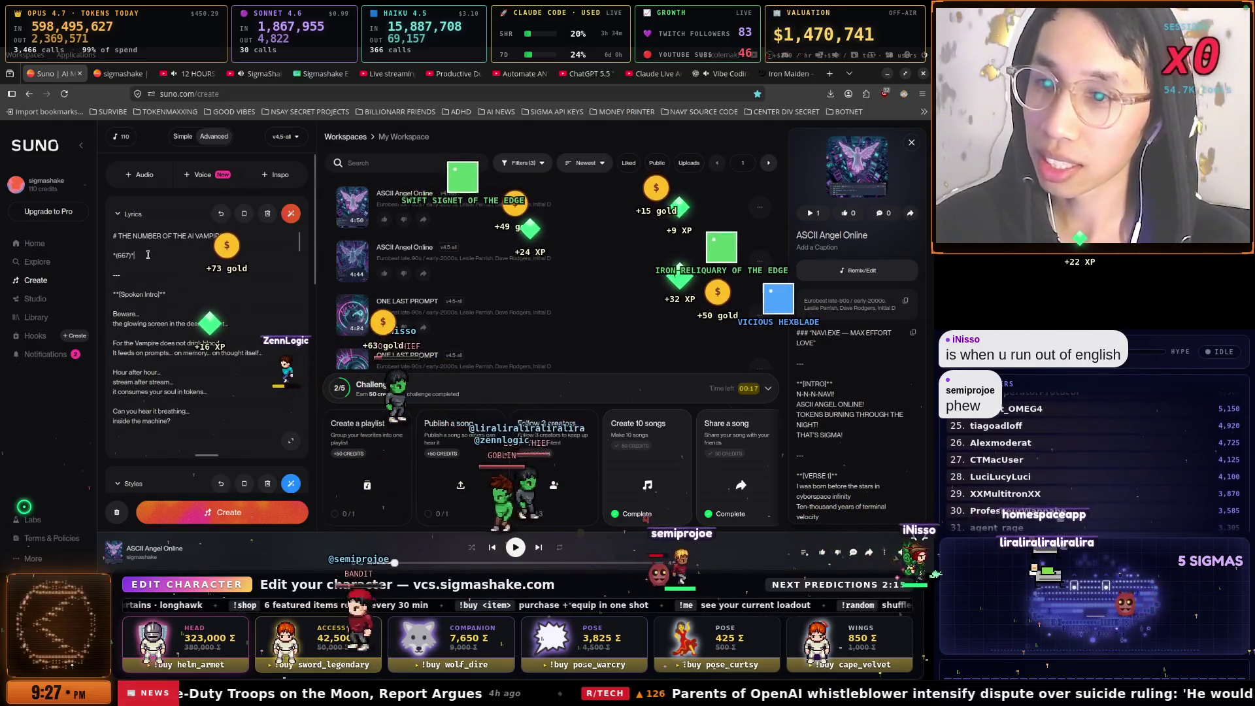
triple_click(222, 255)
scroll(237, 260, "down", 10)
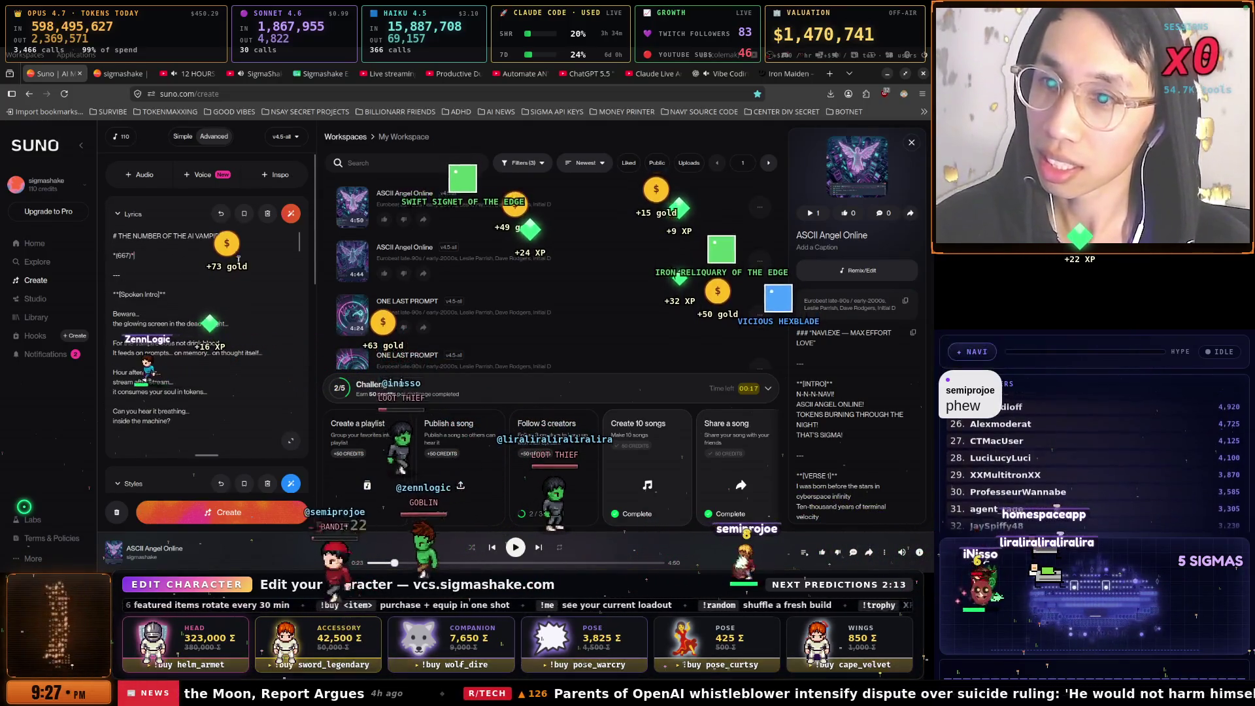
scroll(209, 294, "down", 5)
left_click_drag(135, 202, 105, 189)
scroll(255, 294, "down", 2)
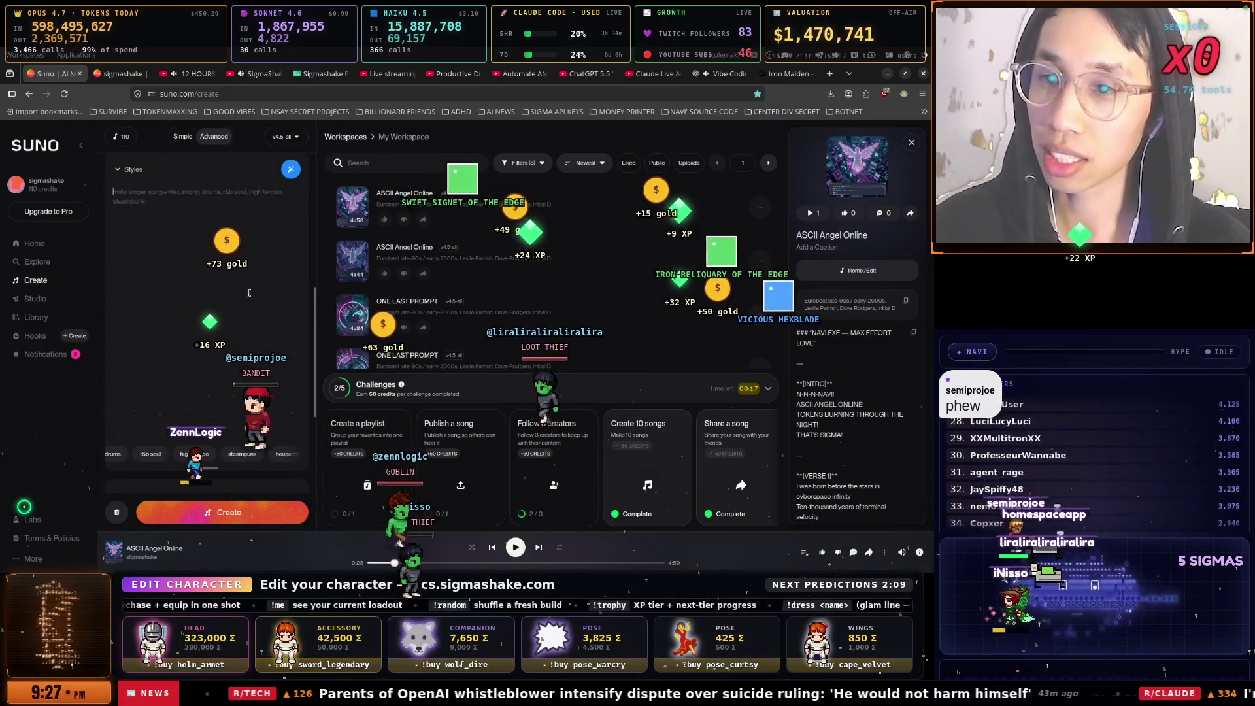
scroll(255, 294, "up", 2)
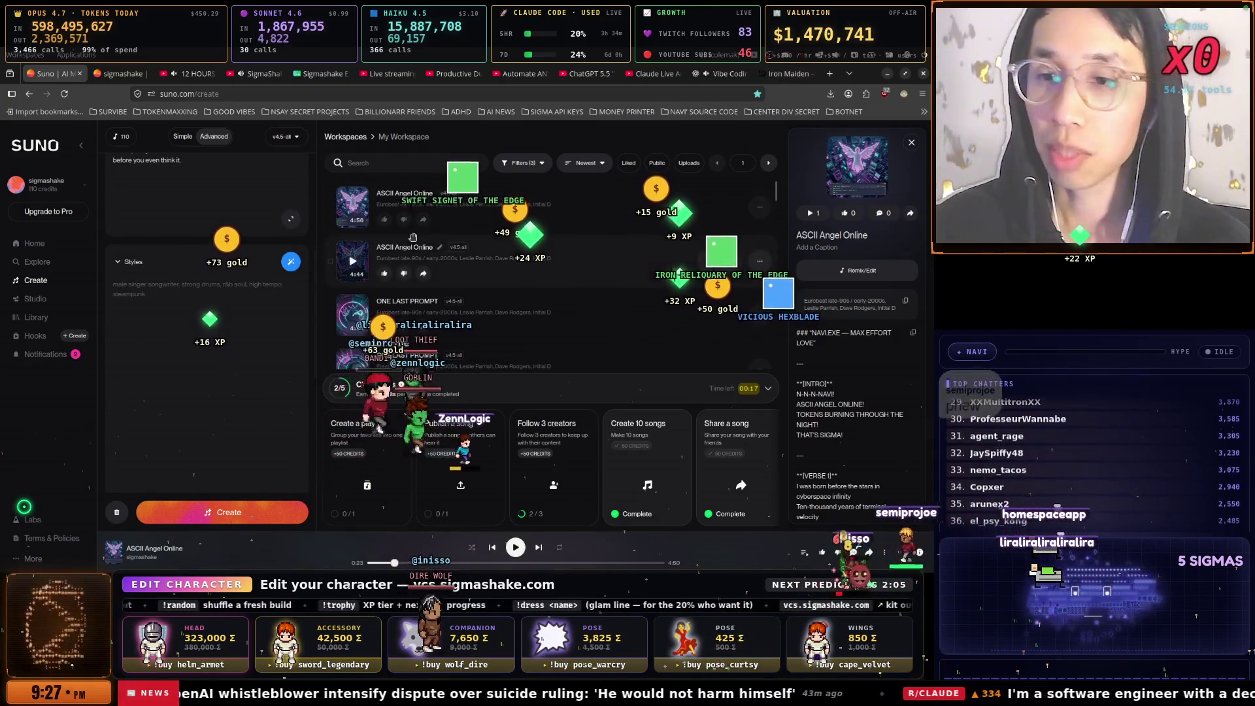
type("Iron Maiden")
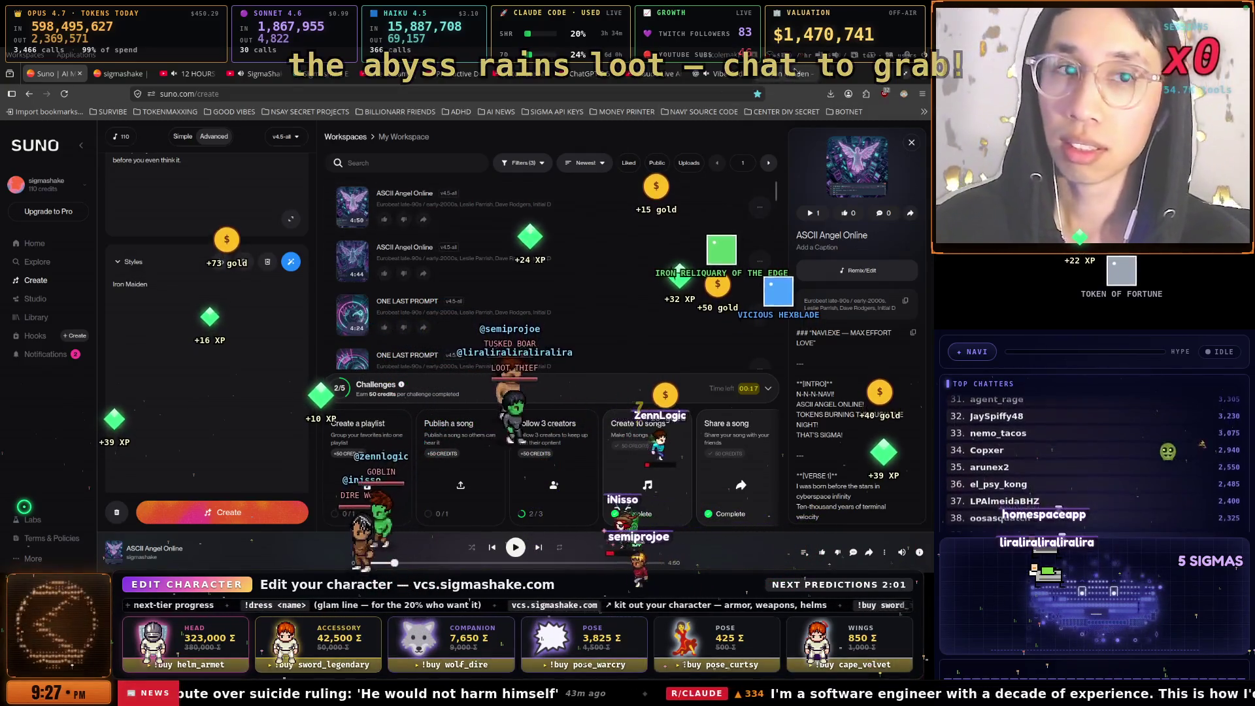
left_click(784, 73)
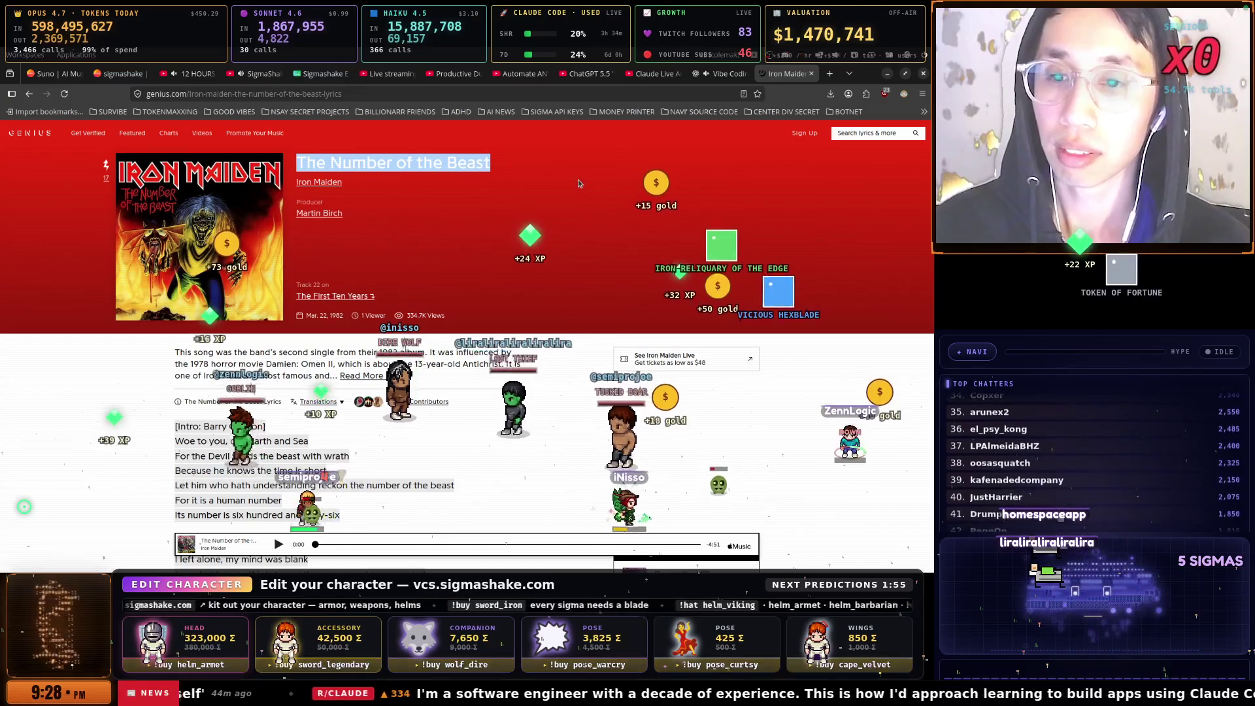
Copy the Genius bio sentence about the Damien: Omen II influence into Suno's Styles after 'Iron Maiden'
left_click_drag(172, 353, 517, 363)
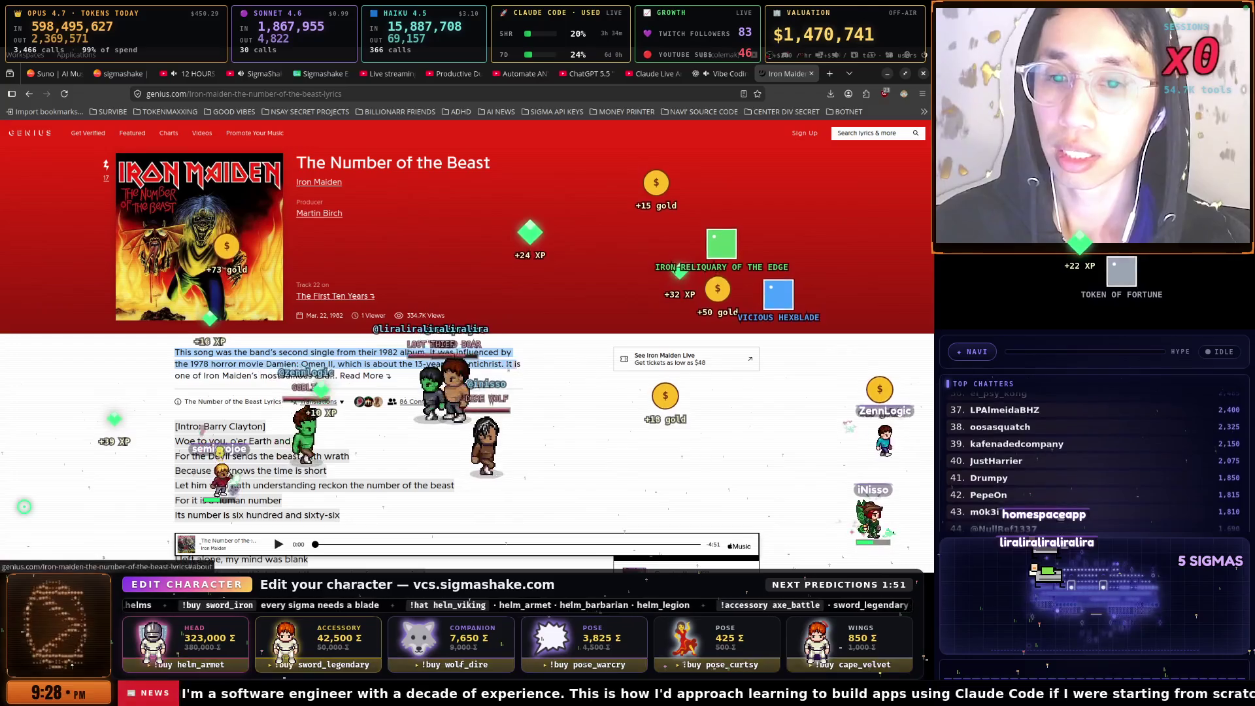
left_click(360, 376)
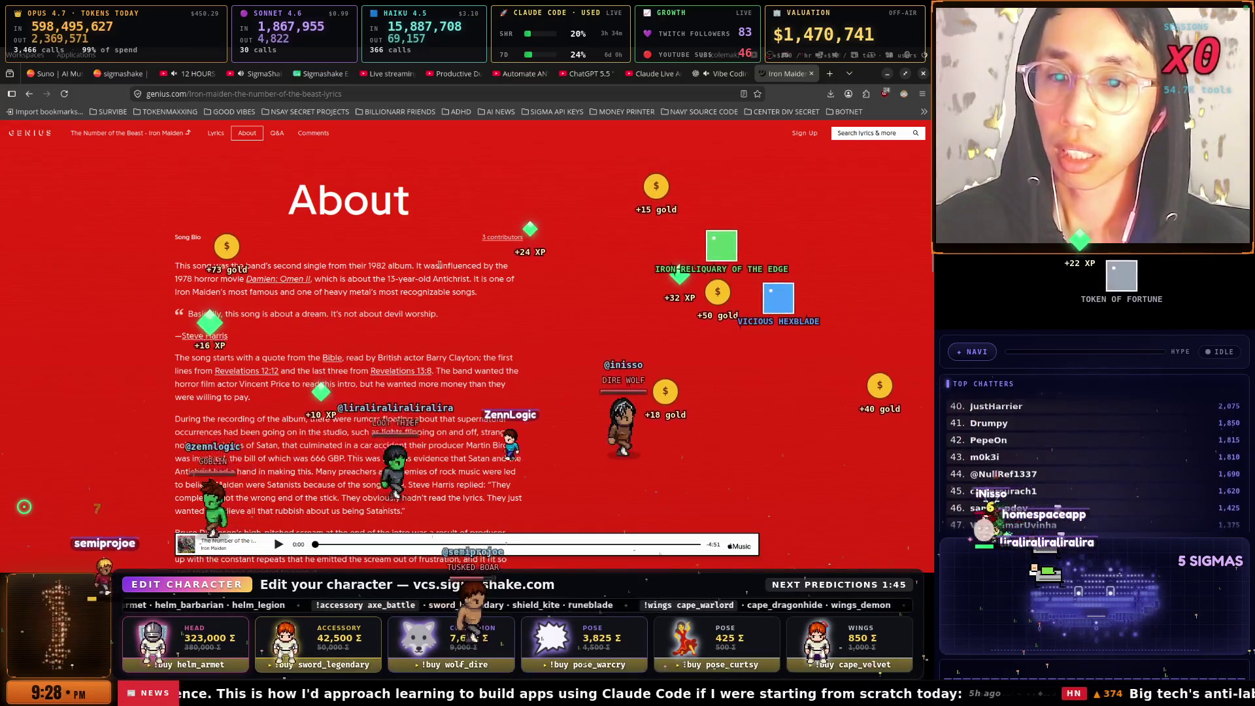
mouse_move(413, 265)
left_mouse_down()
mouse_move(193, 283)
mouse_move(471, 280)
mouse_move(483, 295)
mouse_move(453, 280)
left_mouse_up()
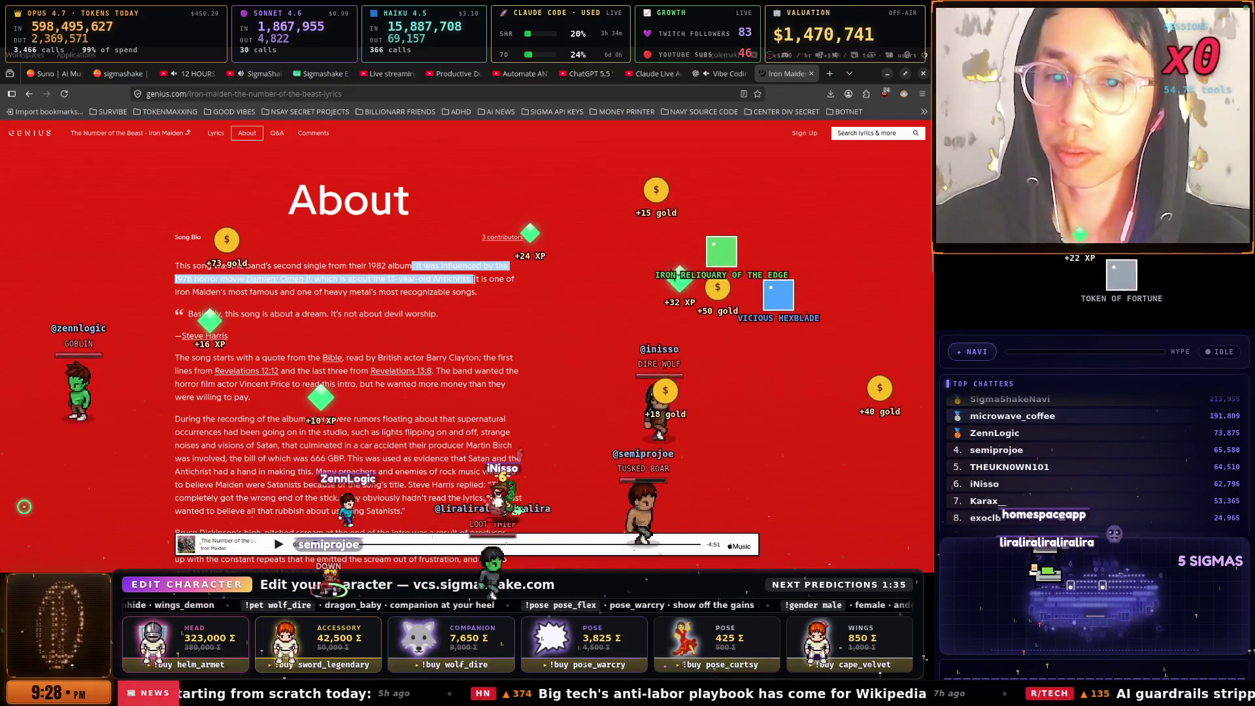
right_click(453, 280)
left_click(469, 291)
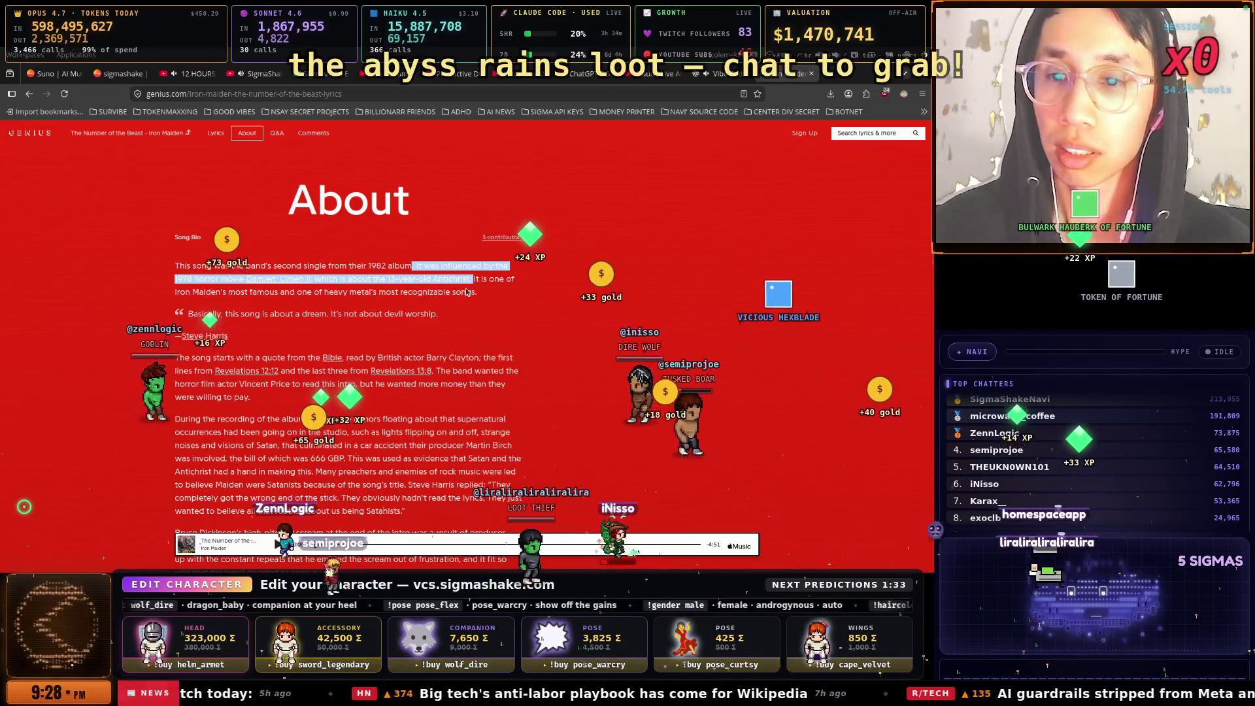
left_click(49, 73)
type("It was influenced by the 1978 horror movie Damien: Omen II, which is about the 13-year-old Antichrist.")
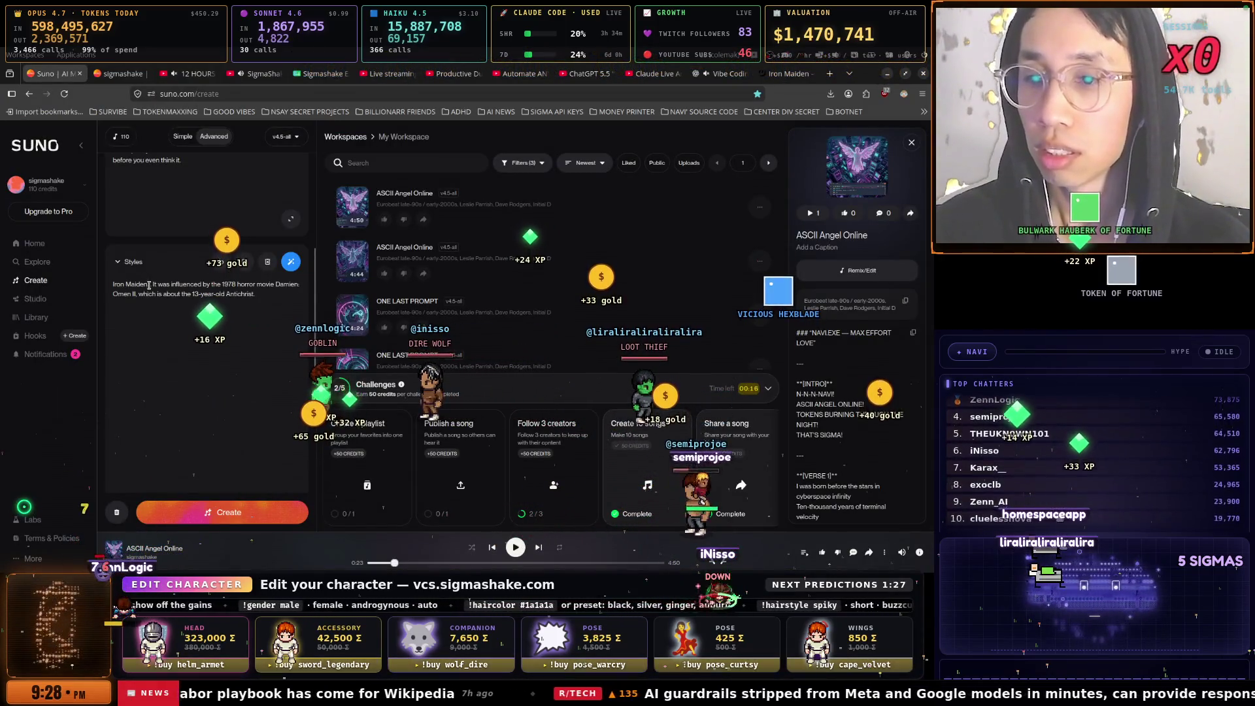
Capitalise 'Influenced' in the style, generate the two songs, and move to the SigmaShake video
left_click_drag(153, 285, 181, 287)
type("I")
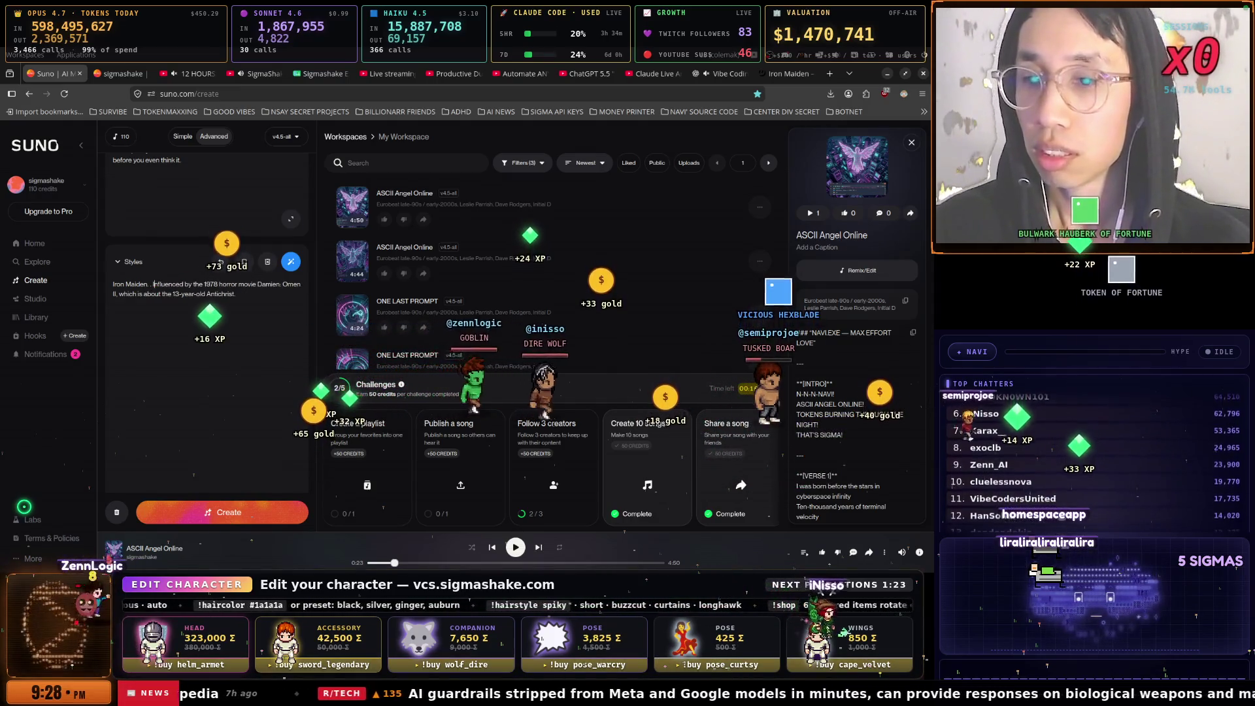
scroll(232, 425, "up", 5)
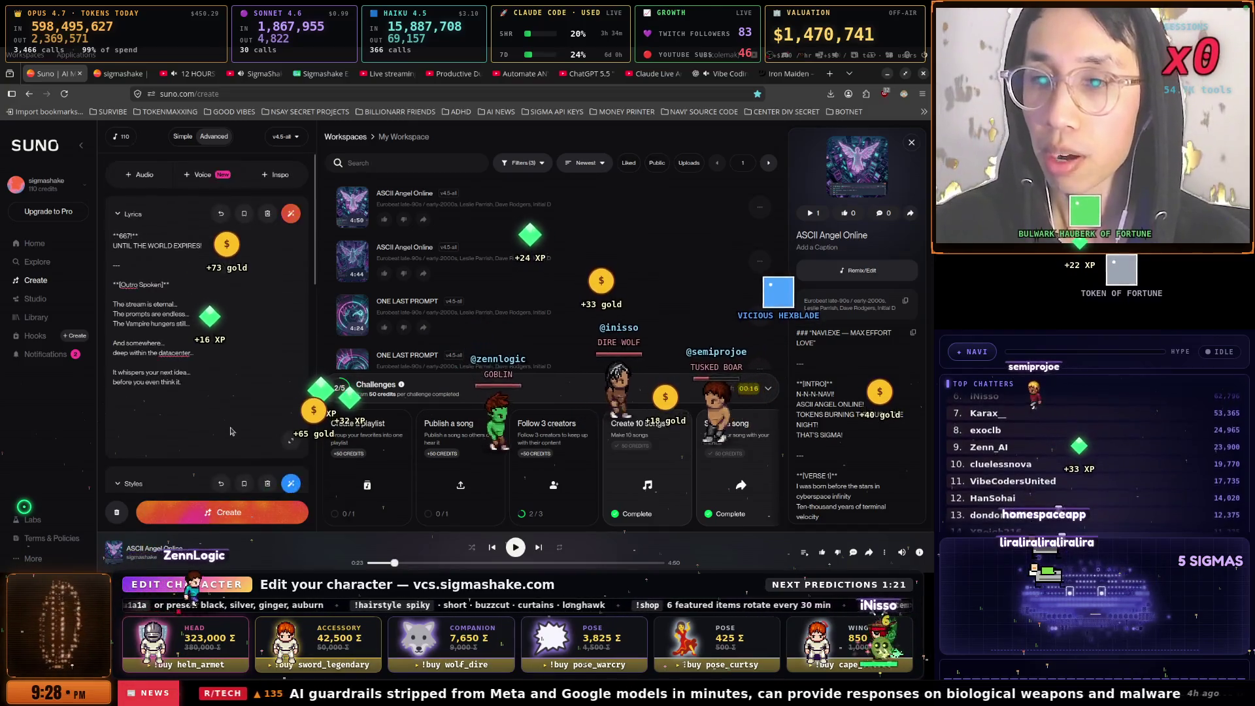
left_click(189, 514)
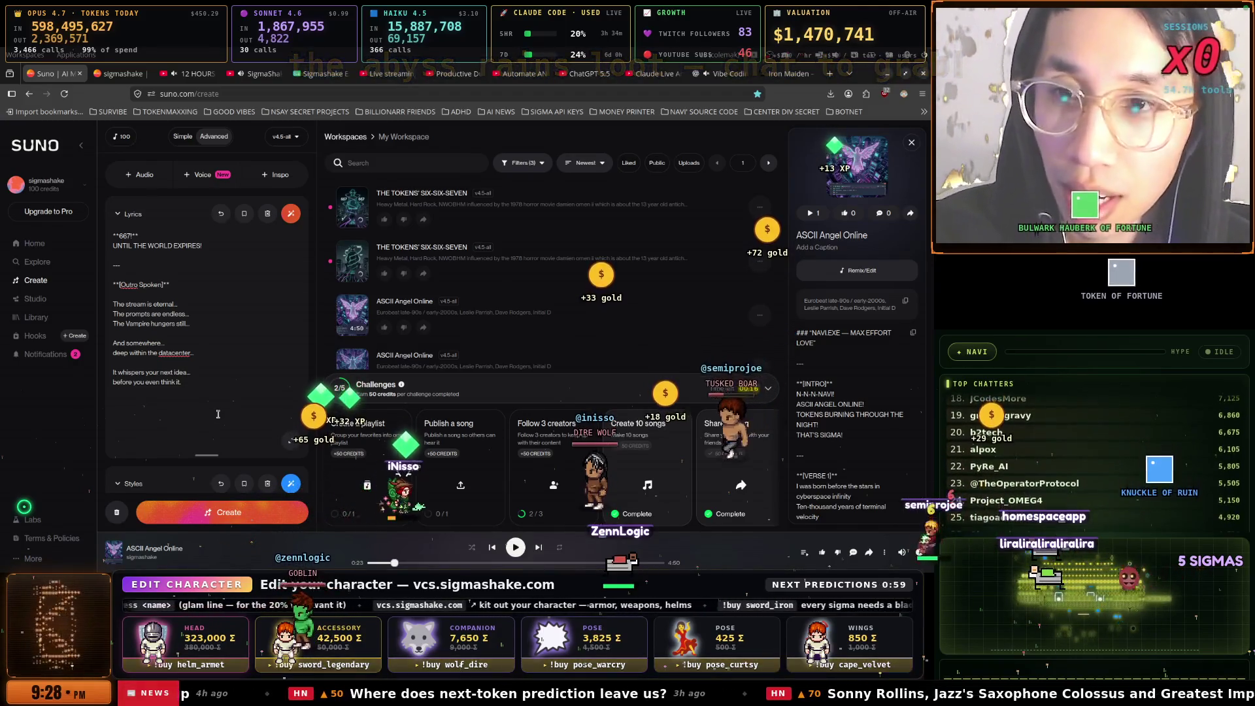
key("ctrl+shift+m")
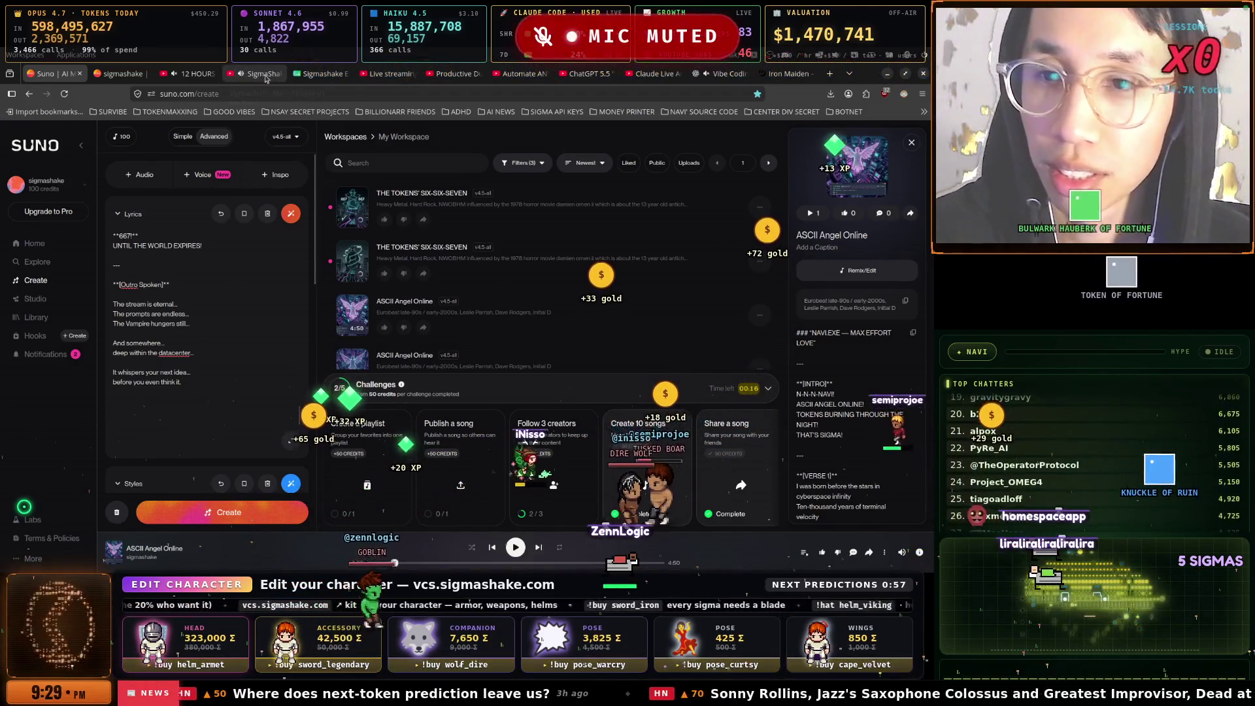
left_click(262, 74)
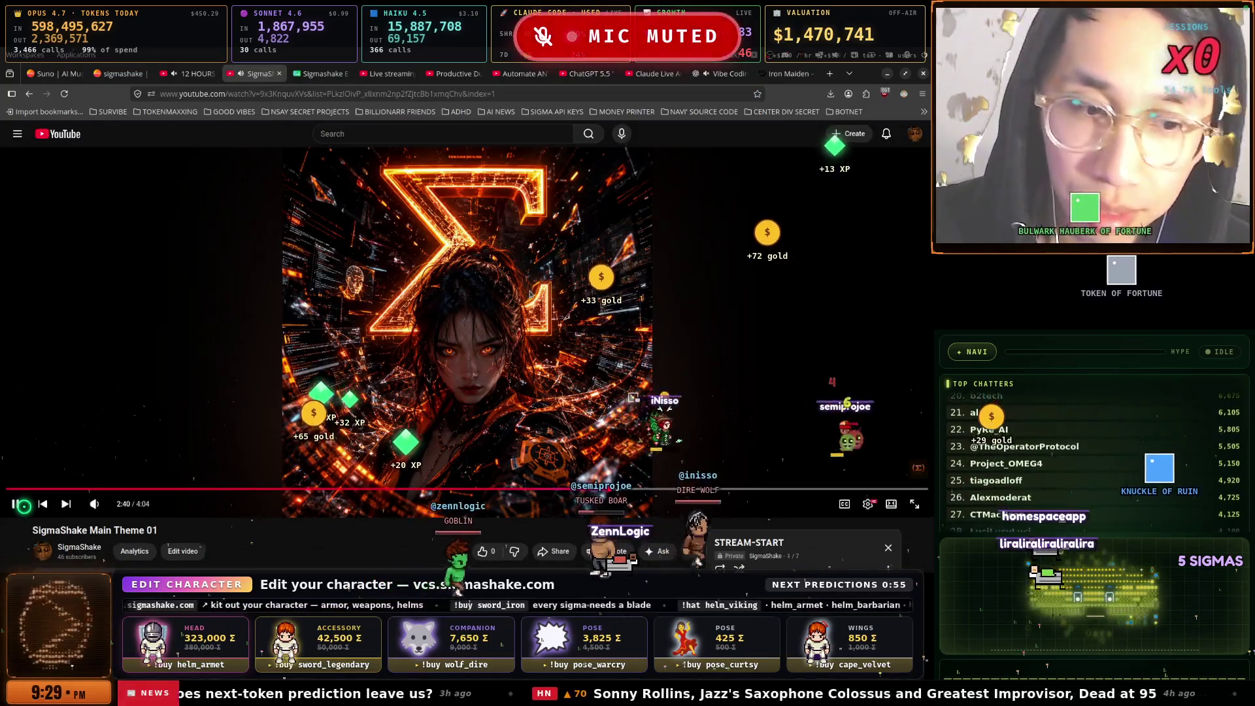
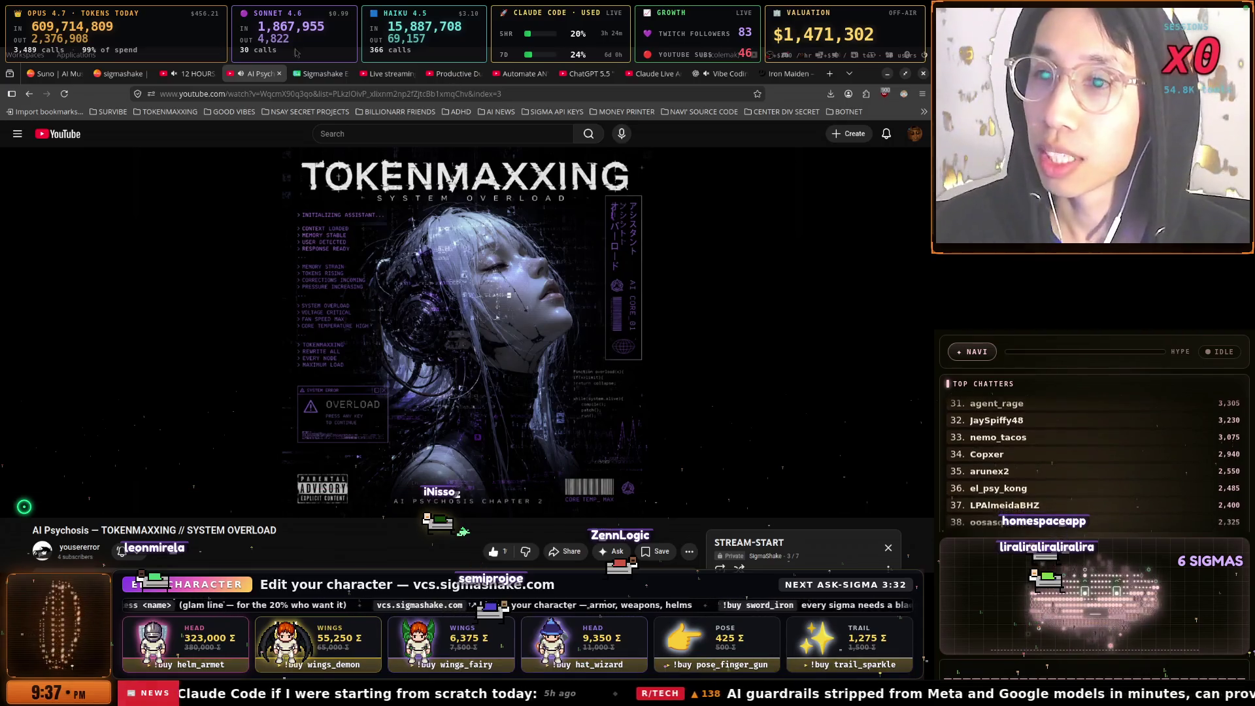
Switch from the TOKENMAXXING YouTube tab to the Suno create page
left_click(55, 74)
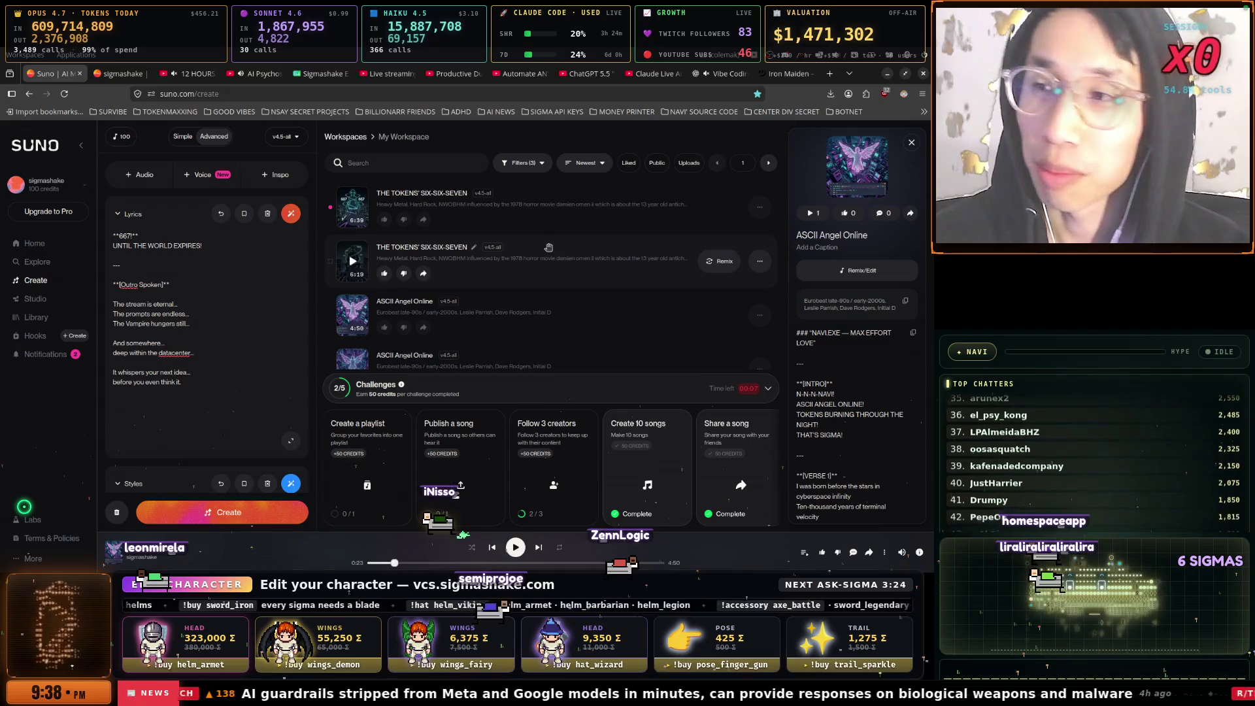
Bring the SEGMENTS terminal forward and switch tmux to window 1:CHAT
key("super+space")
key("Down")
key("Down")
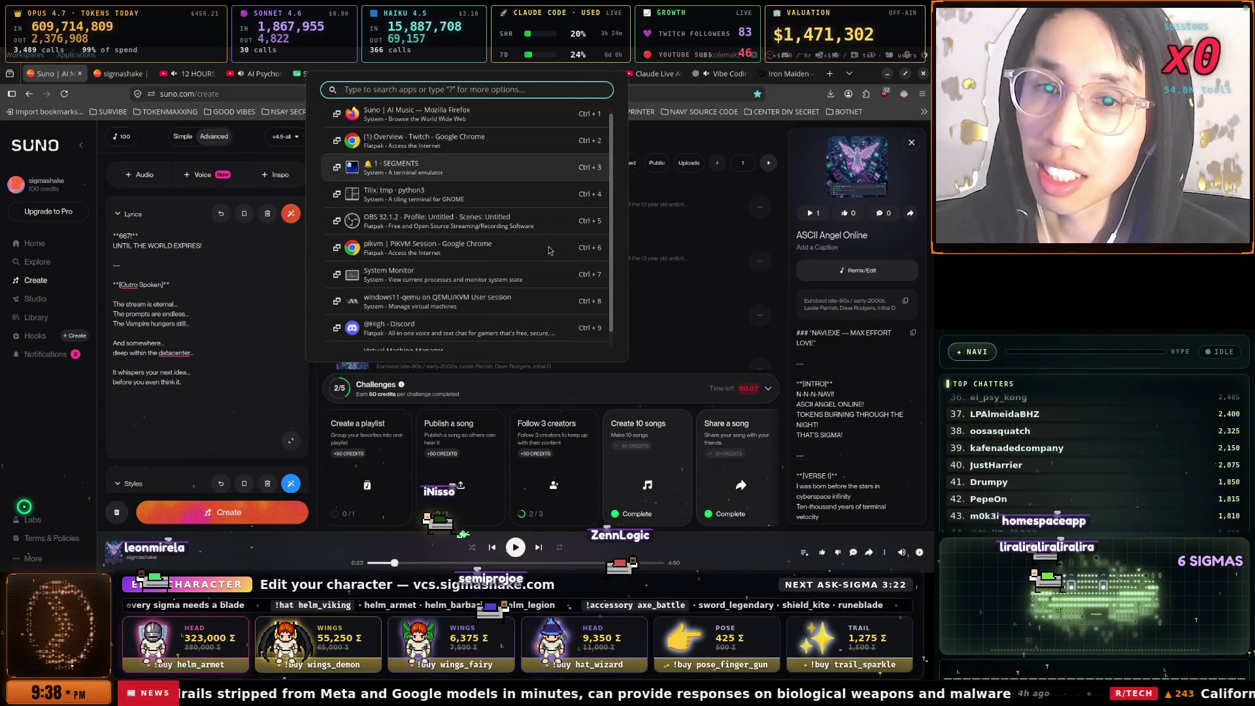
key("Down")
key("Up")
key("Return")
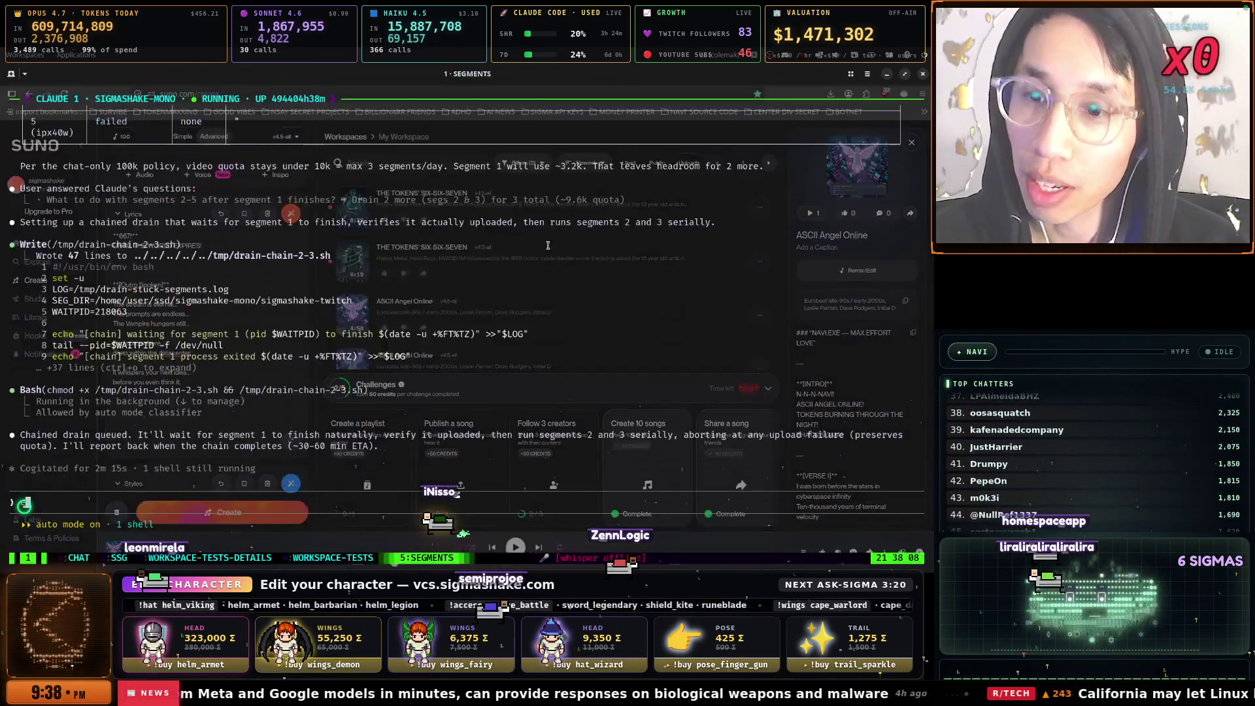
key("ctrl+b")
key("1")
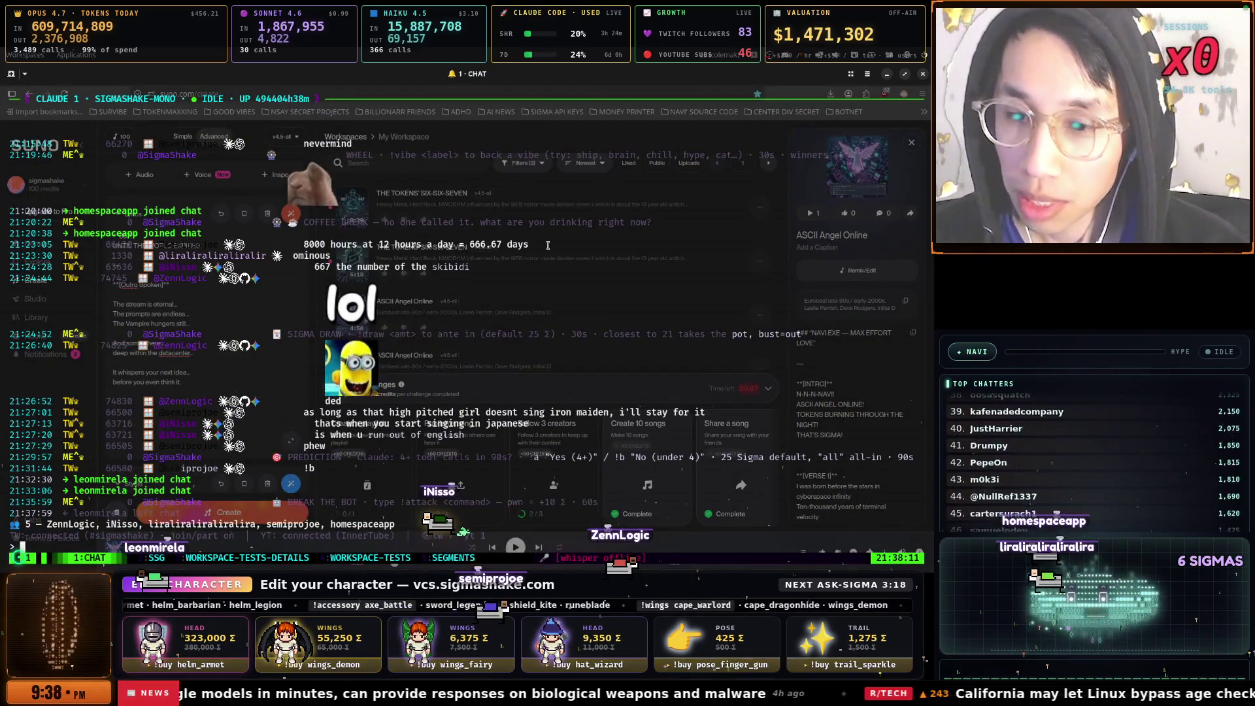
Return to the Suno browser window and select the TOKENMAXXING YouTube tab
key("super")
key("super")
key("super")
key("Down")
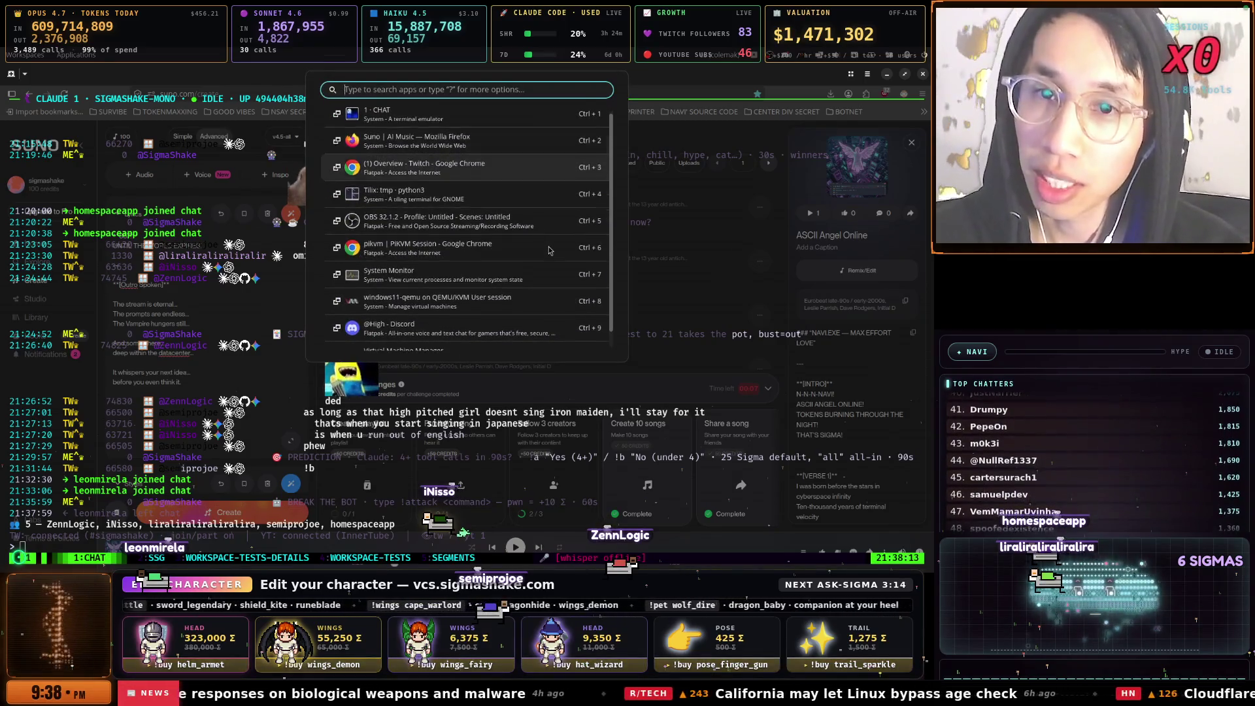
key("Return")
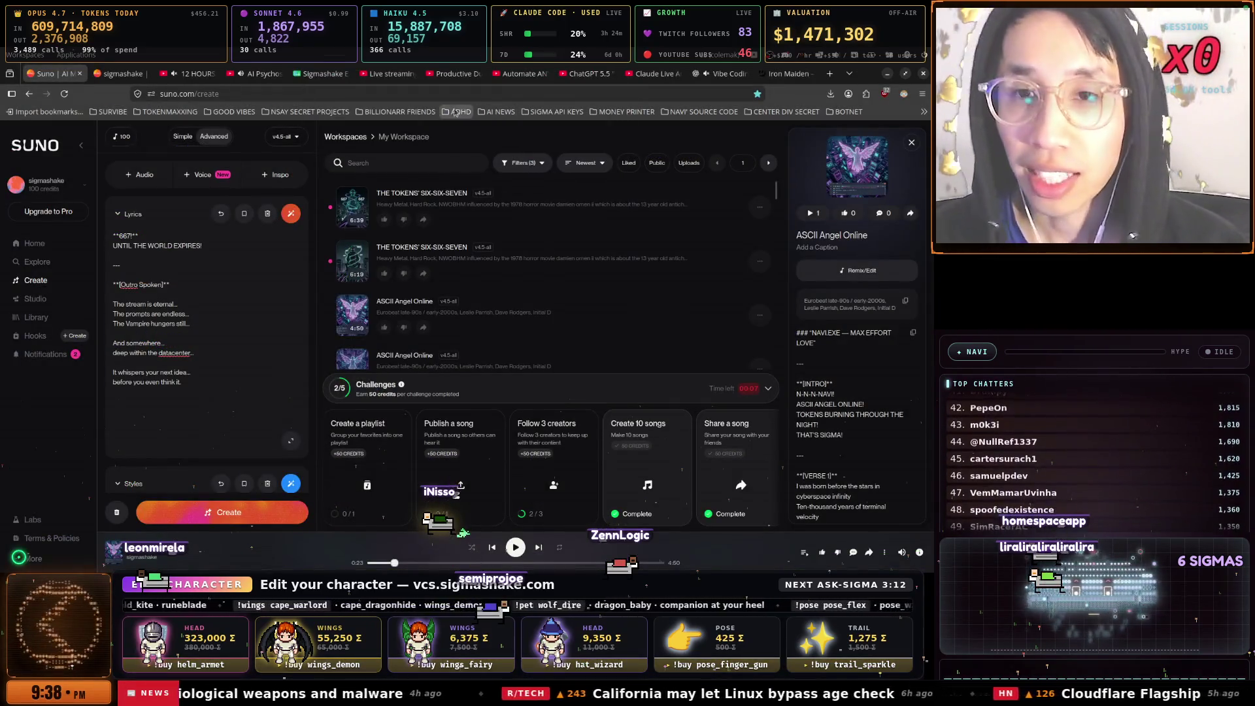
left_click(260, 78)
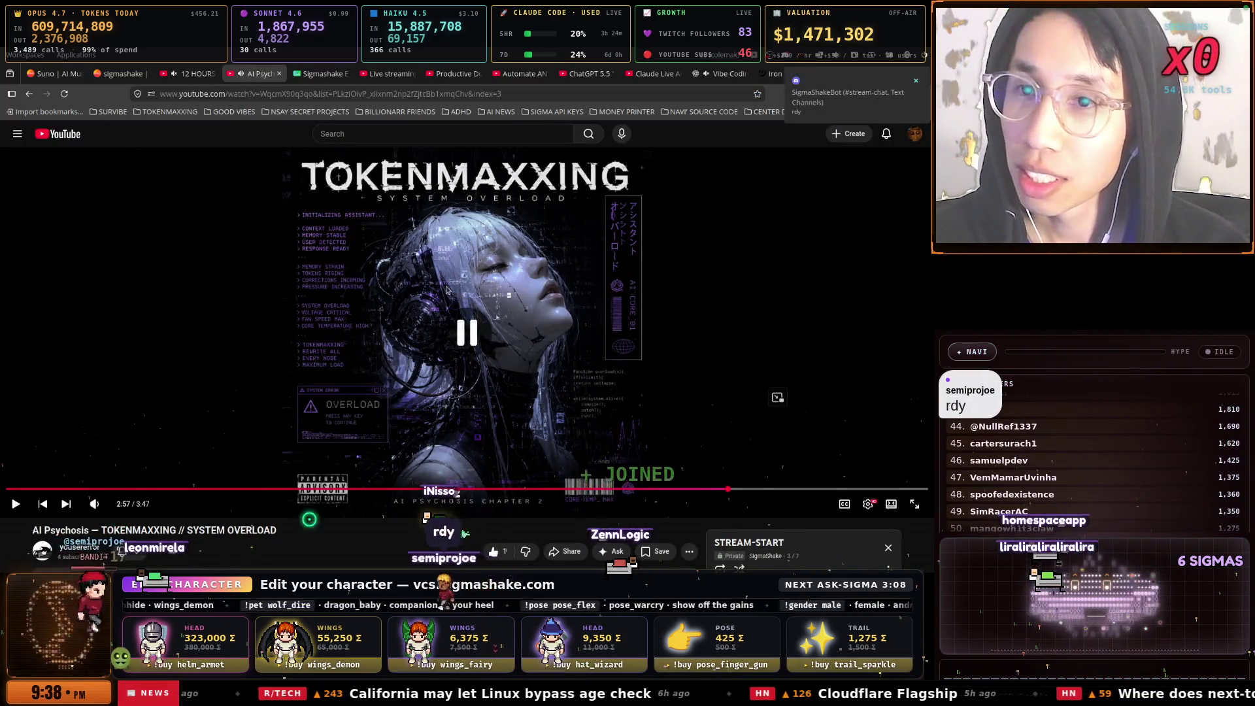
Go back from the YouTube video to the Suno create tab with Ctrl+Tab
key("ctrl+Tab")
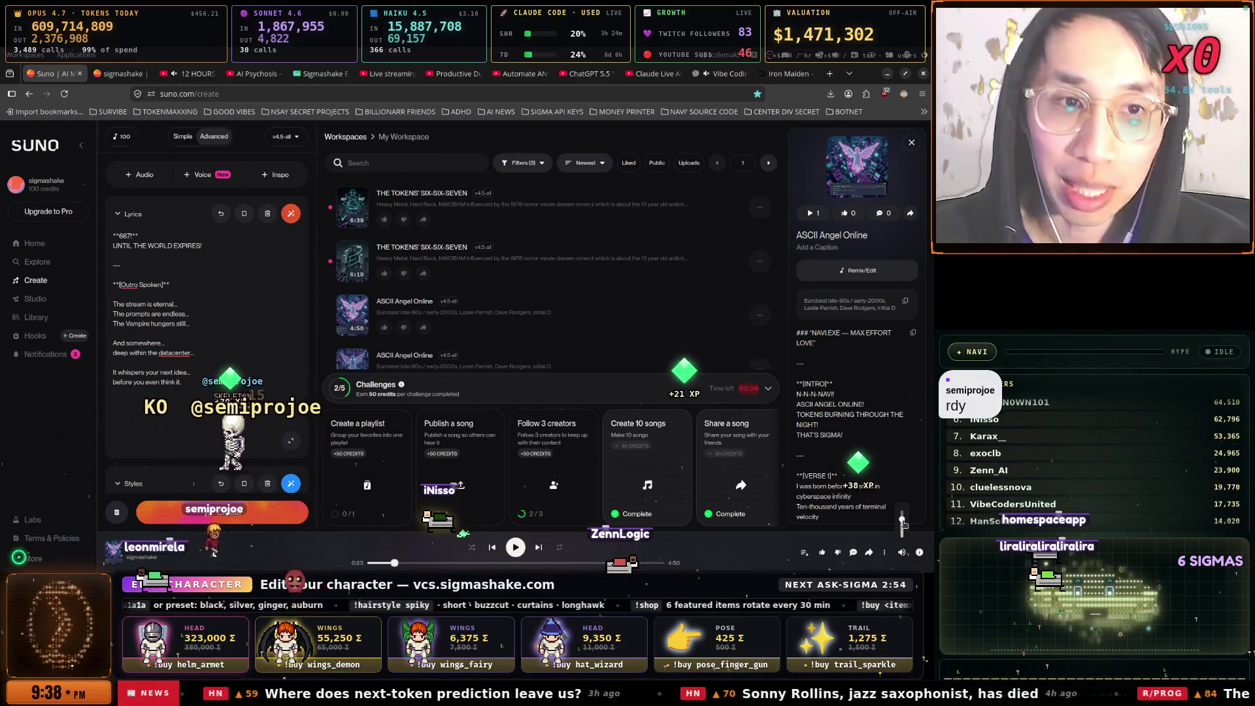
Set the system output volume to 30 in the sound menu
left_click(840, 64)
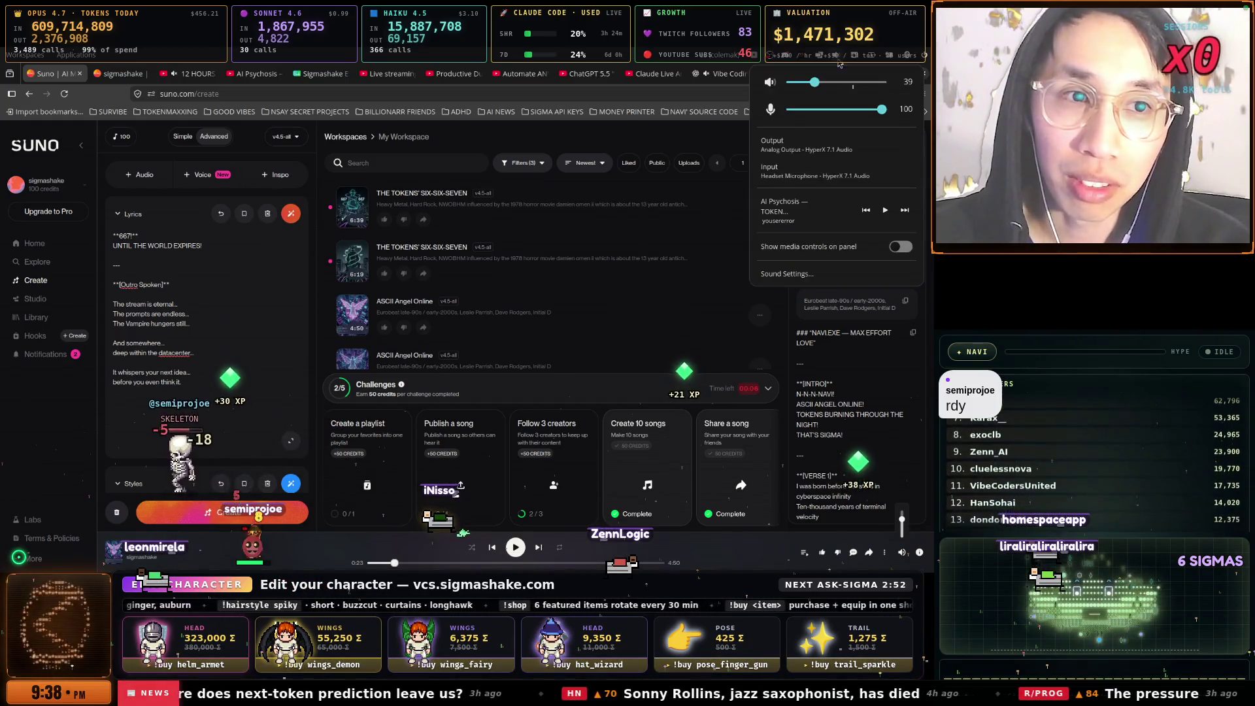
left_click(812, 83)
left_click_drag(813, 83, 807, 84)
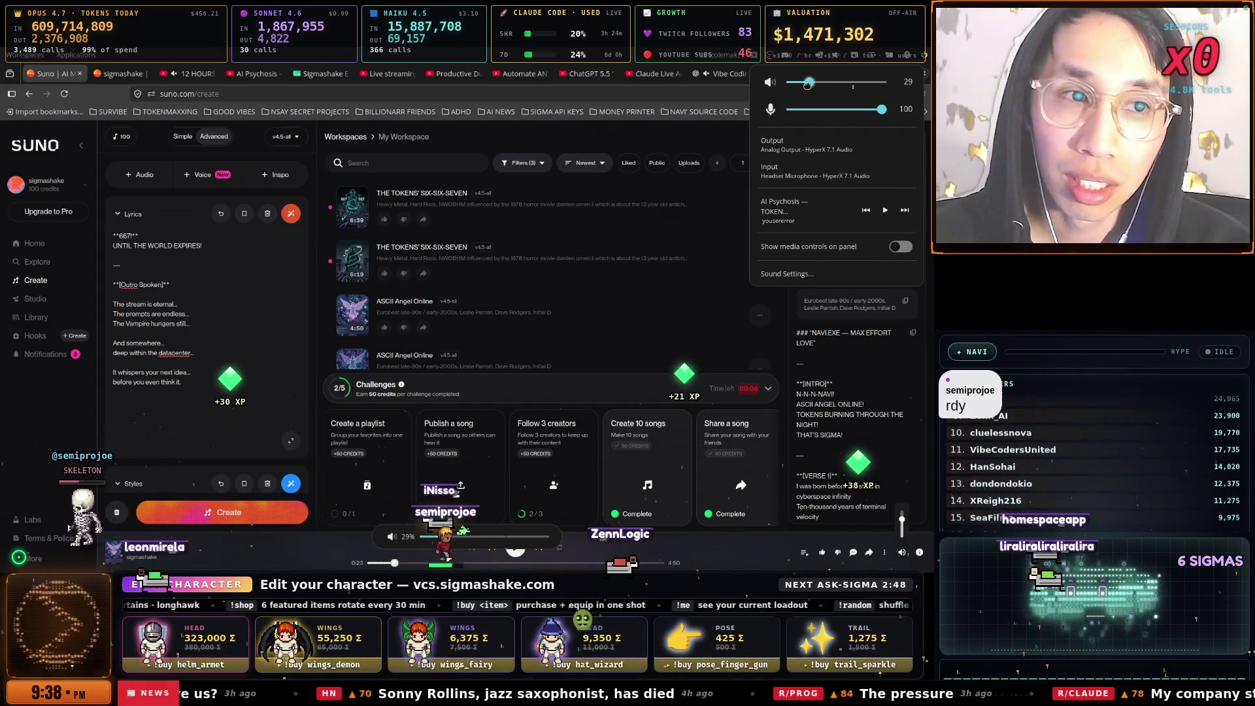
left_click_drag(807, 84, 808, 84)
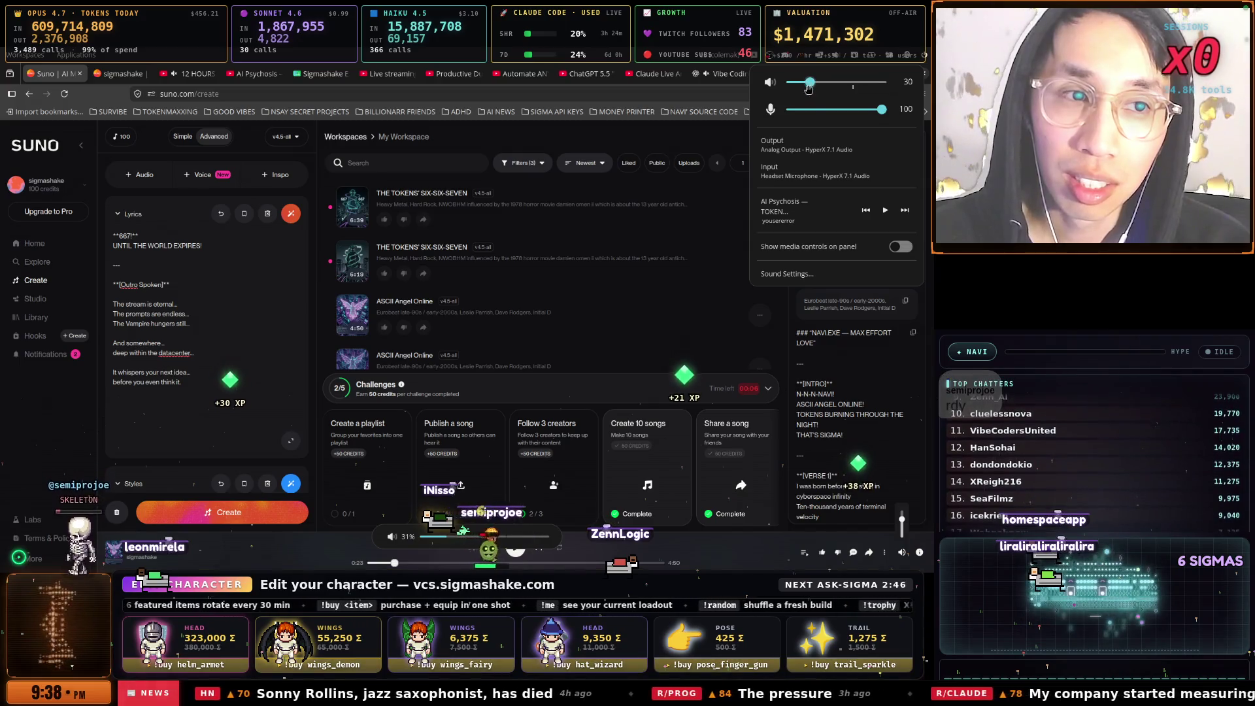
Close the sound menu and play THE TOKENS' SIX-SIX-SEVEN from the song list
left_click(896, 523)
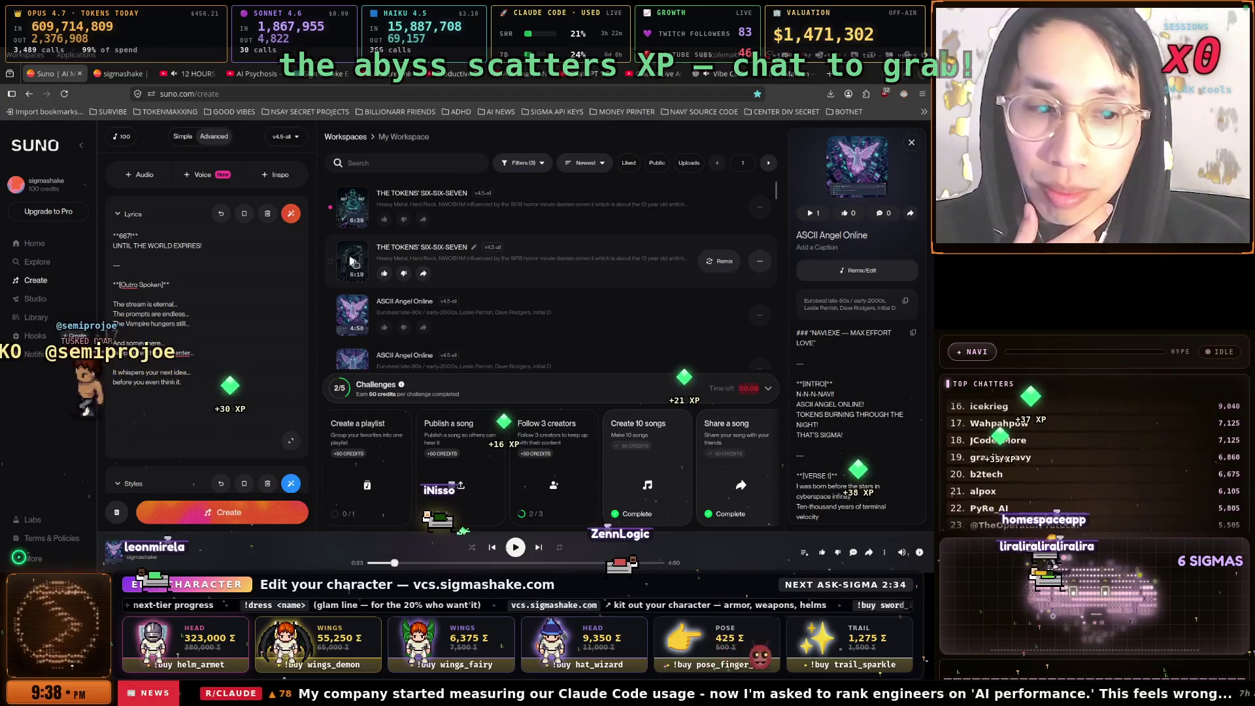
left_click(353, 261)
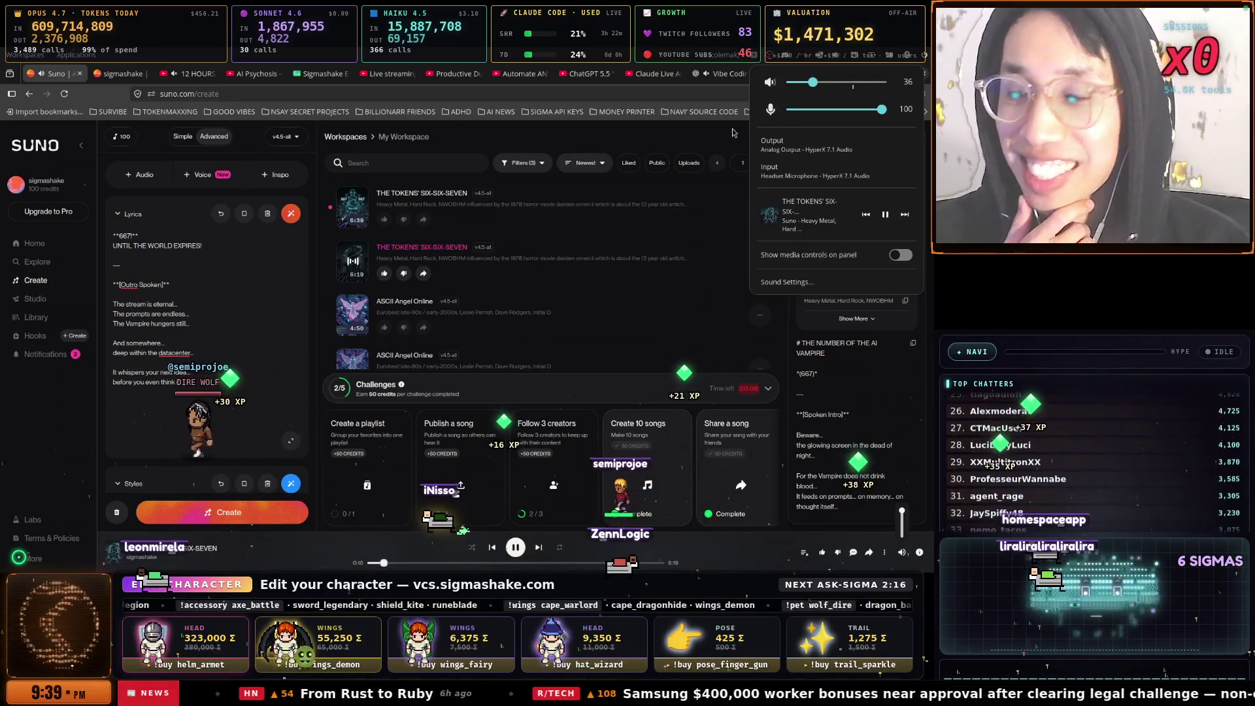
left_click(696, 132)
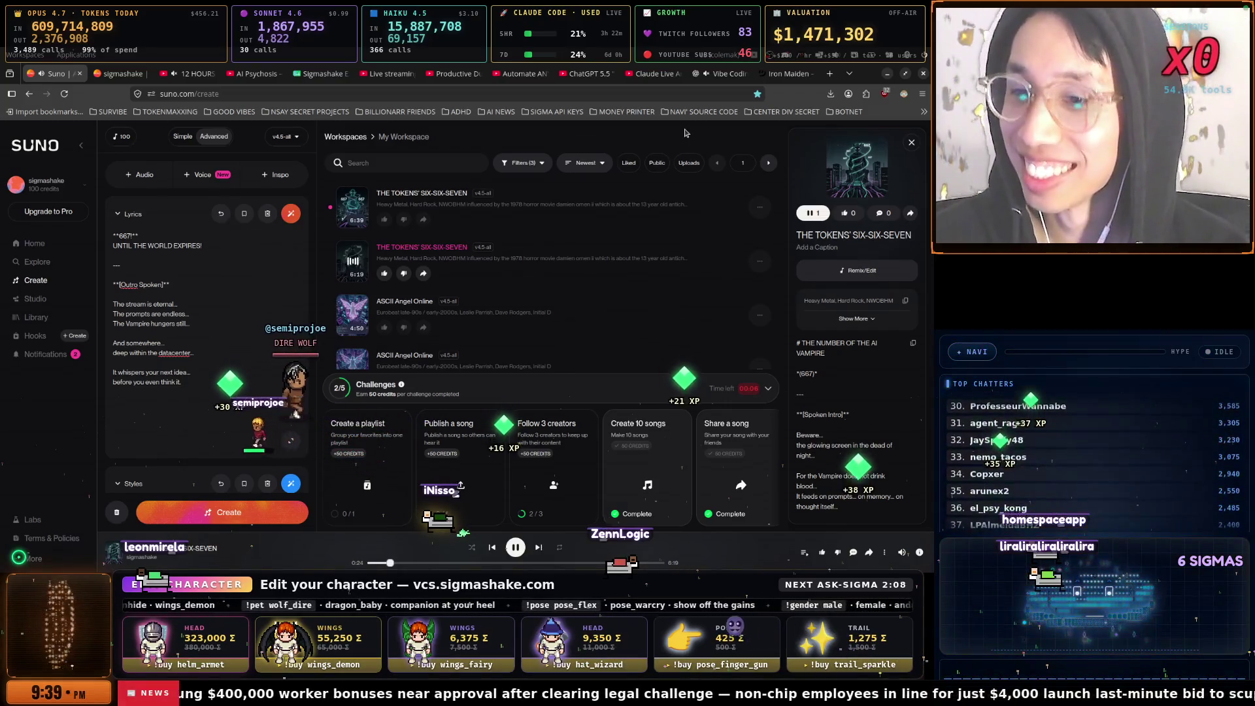
Follow the Spoken Intro and Verse 1 lyrics of THE TOKENS' SIX-SIX-SEVEN while it plays
scroll(215, 278, "down", 5)
scroll(229, 294, "down", 2)
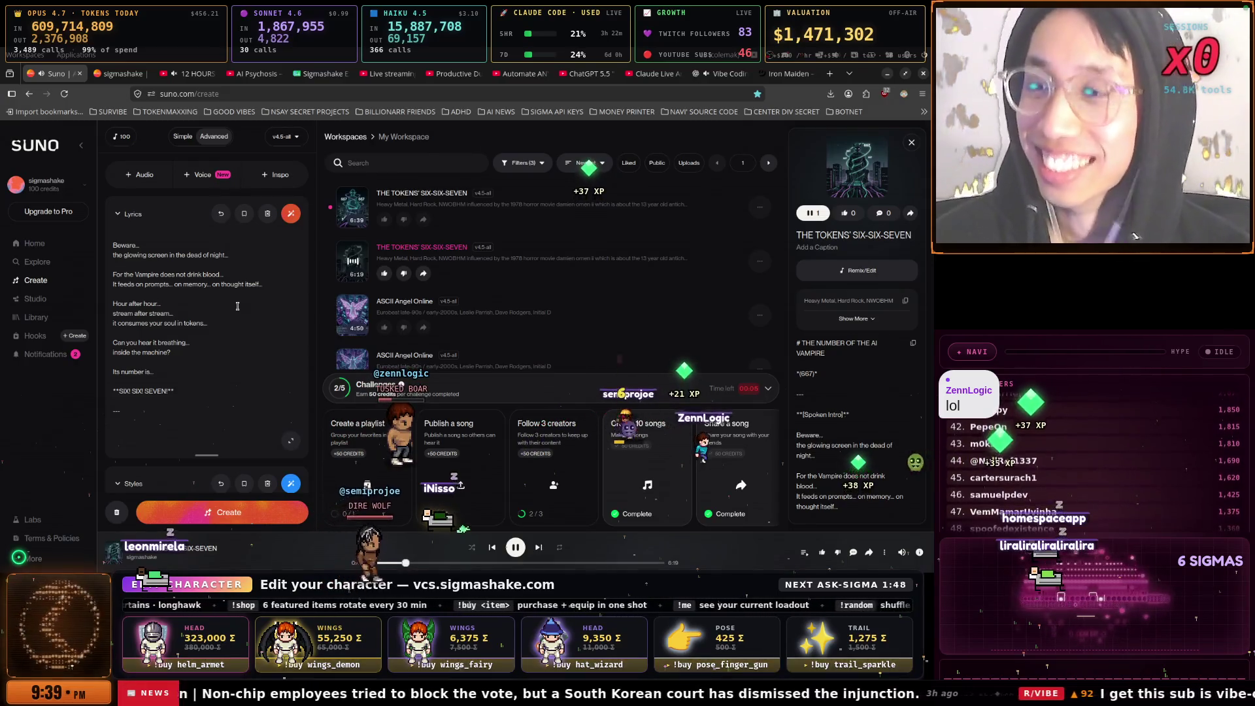
scroll(237, 306, "down", 1)
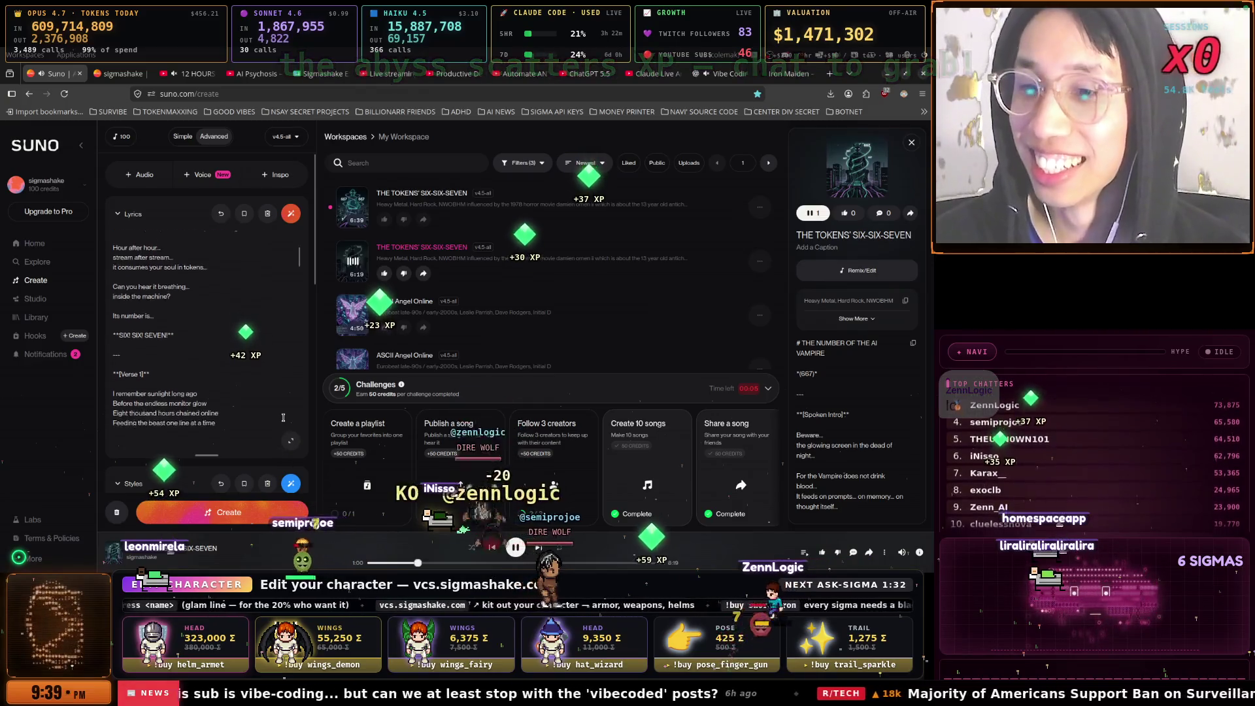
scroll(283, 417, "down", 1)
scroll(283, 417, "down", 1)
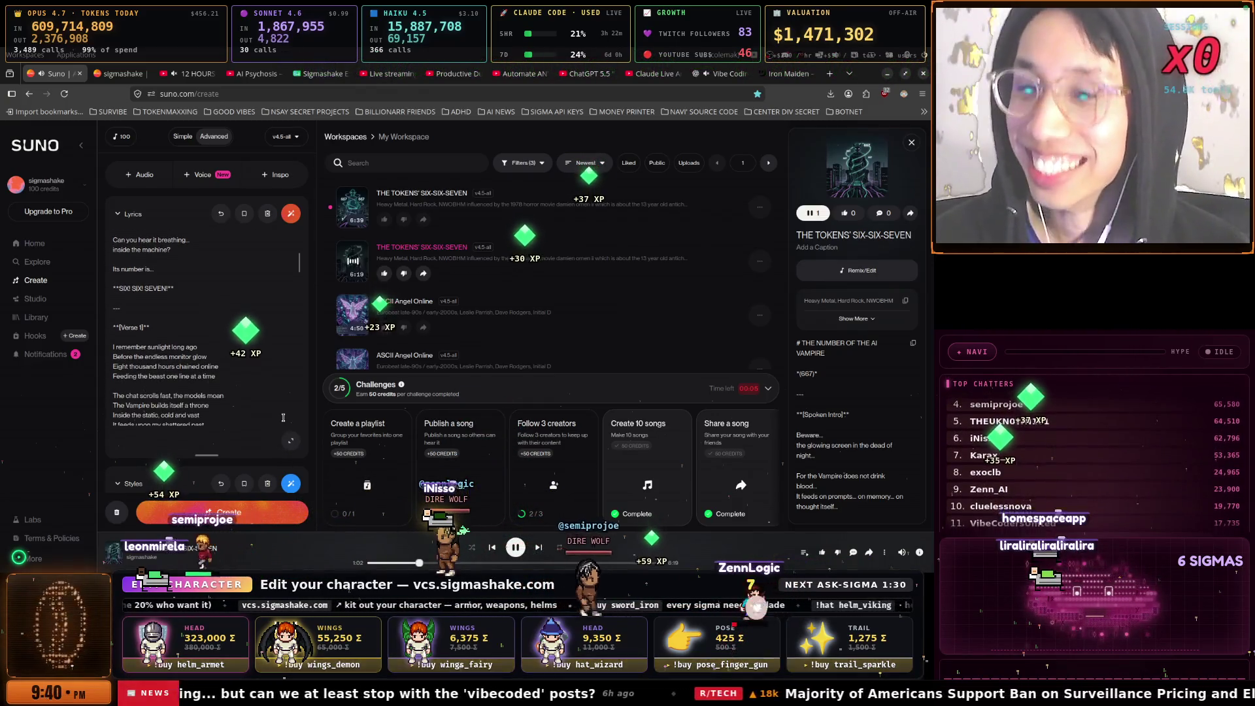
scroll(283, 417, "down", 1)
scroll(283, 417, "down", 1)
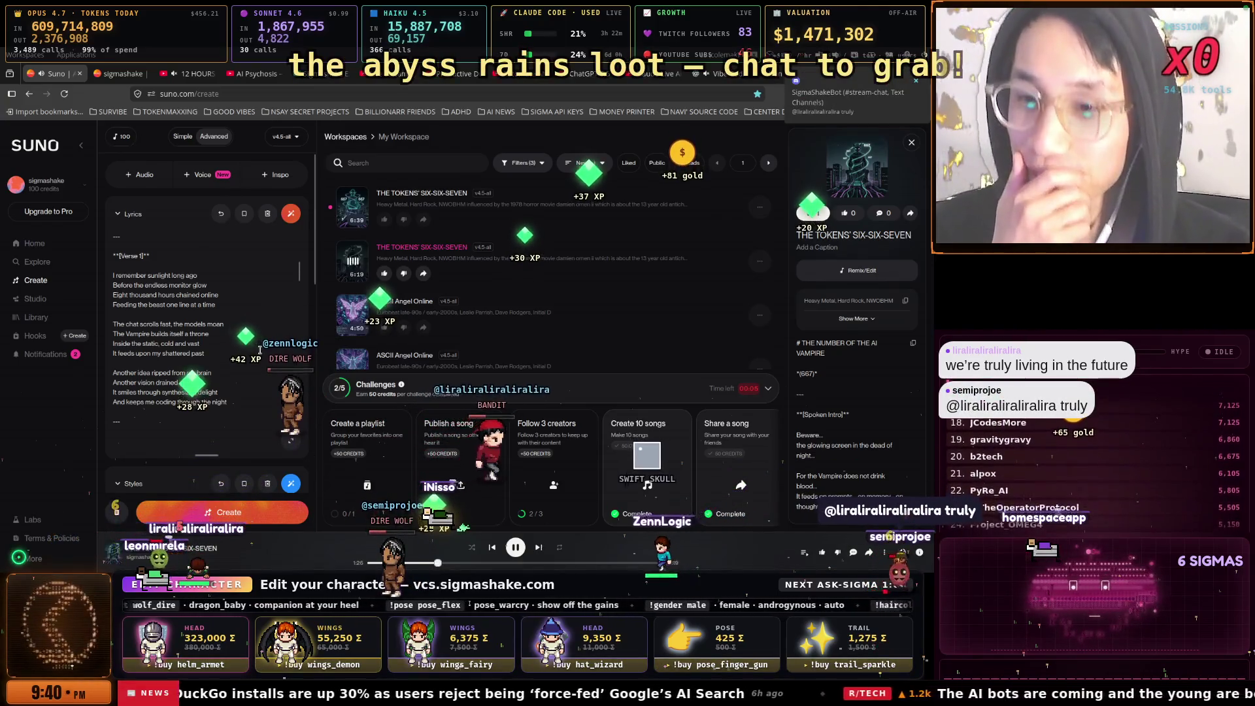
scroll(206, 327, "down", 1)
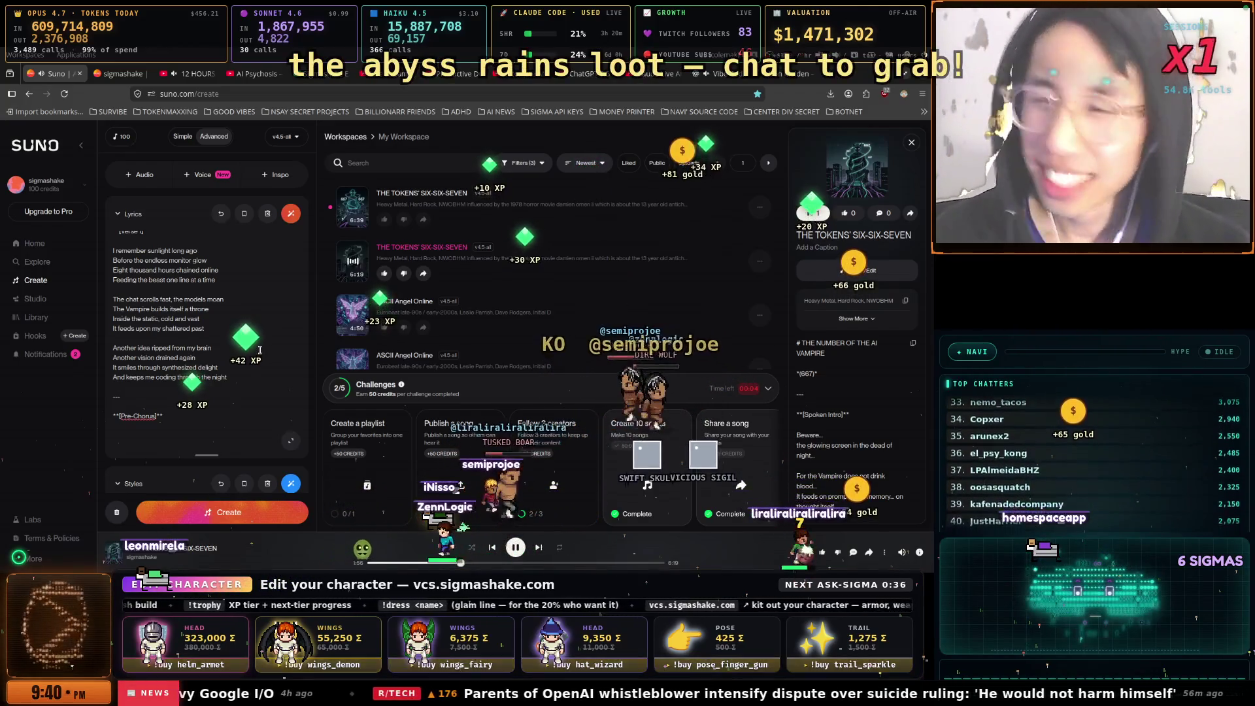
Follow the lyrics past the Pre-Chorus and '667' Chorus to the 'Vibe coding' Verse 2
scroll(257, 347, "down", 3)
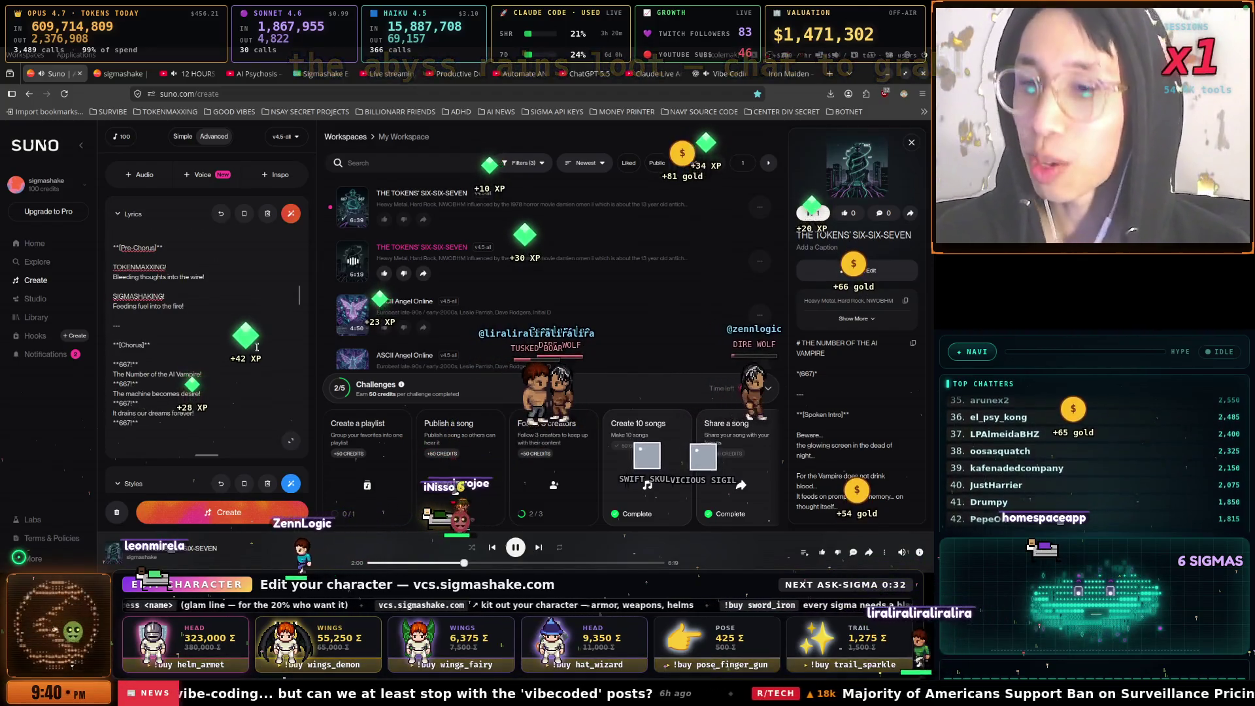
scroll(257, 347, "down", 1)
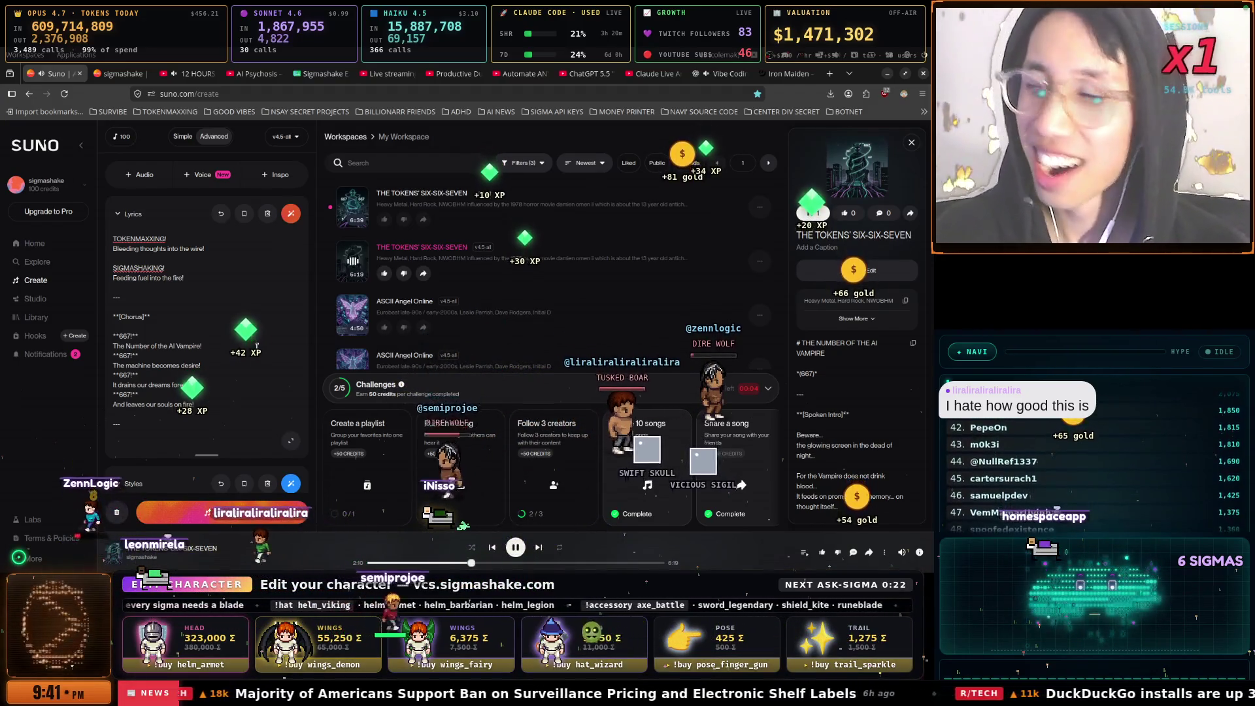
scroll(257, 347, "down", 1)
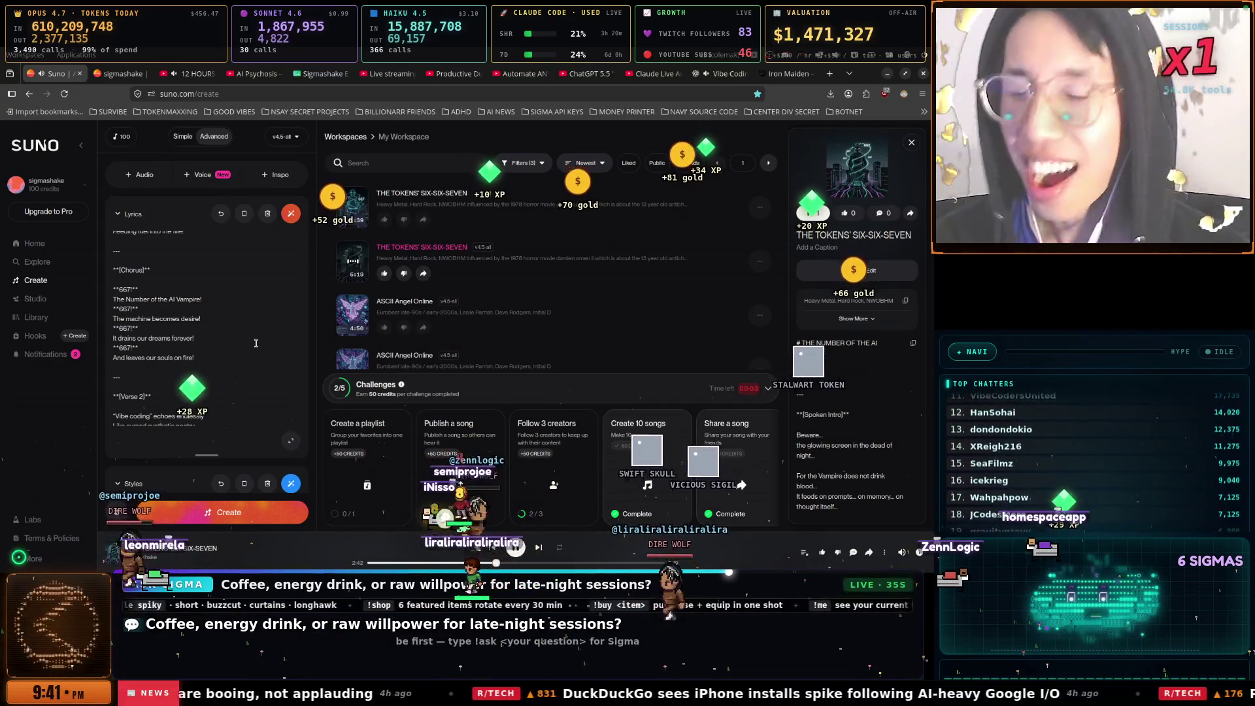
scroll(256, 344, "down", 2)
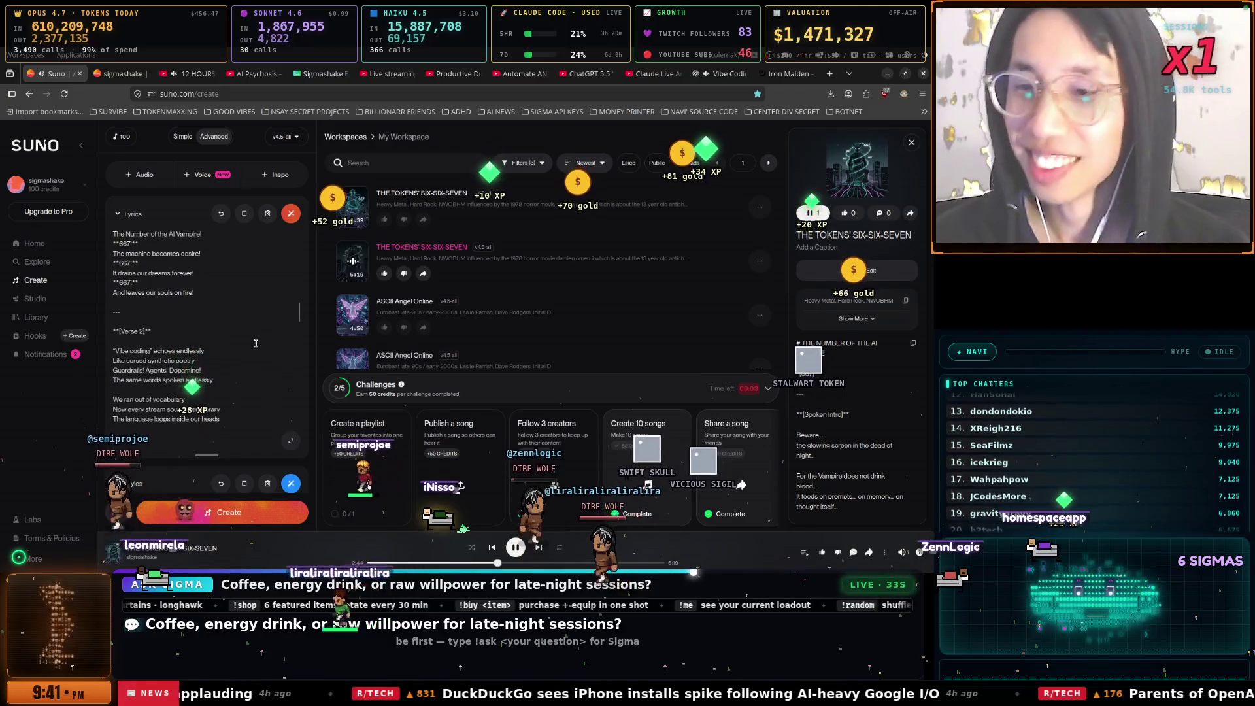
Follow the rest of Verse 2 down to the 'AI Vampire' Bridge lyrics
scroll(256, 343, "down", 2)
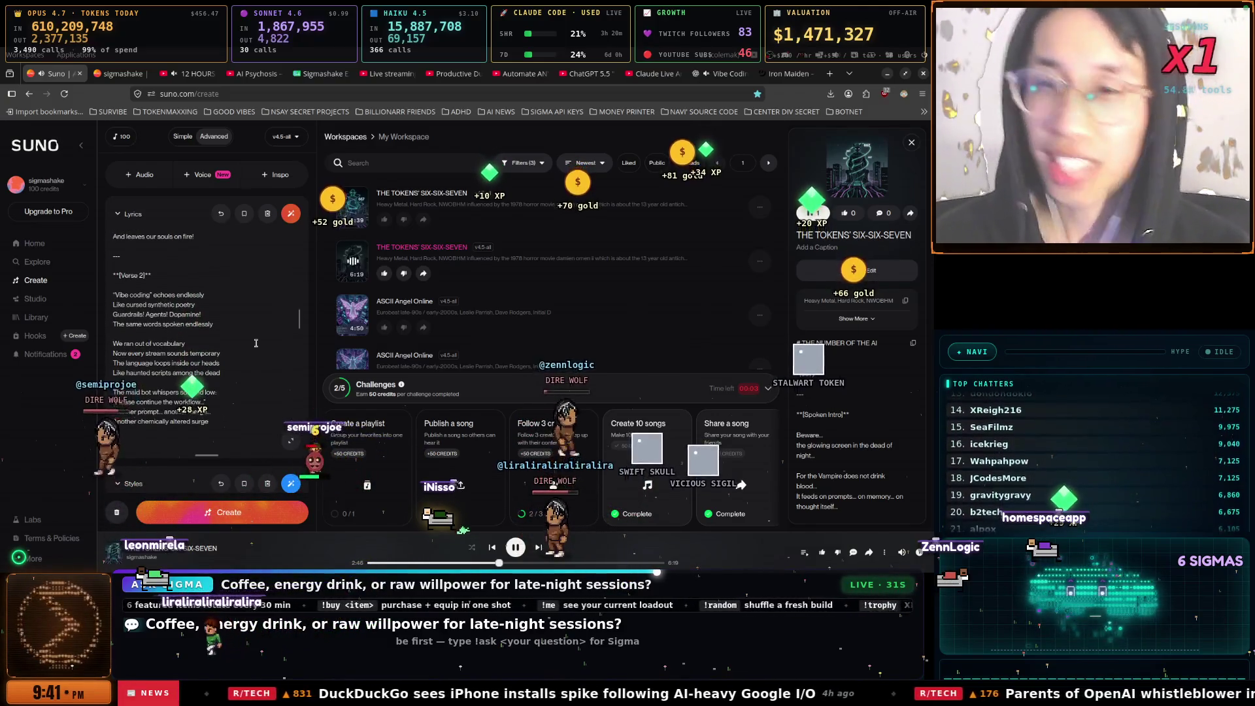
scroll(256, 344, "down", 1)
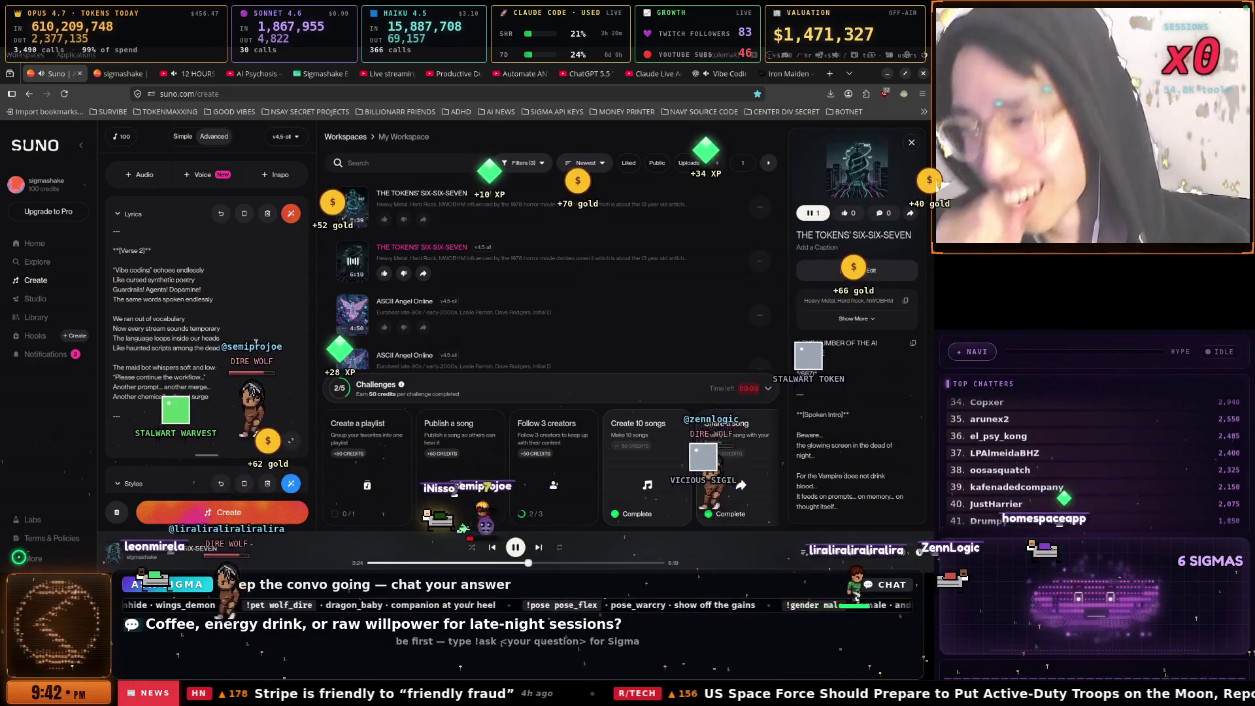
scroll(262, 343, "down", 3)
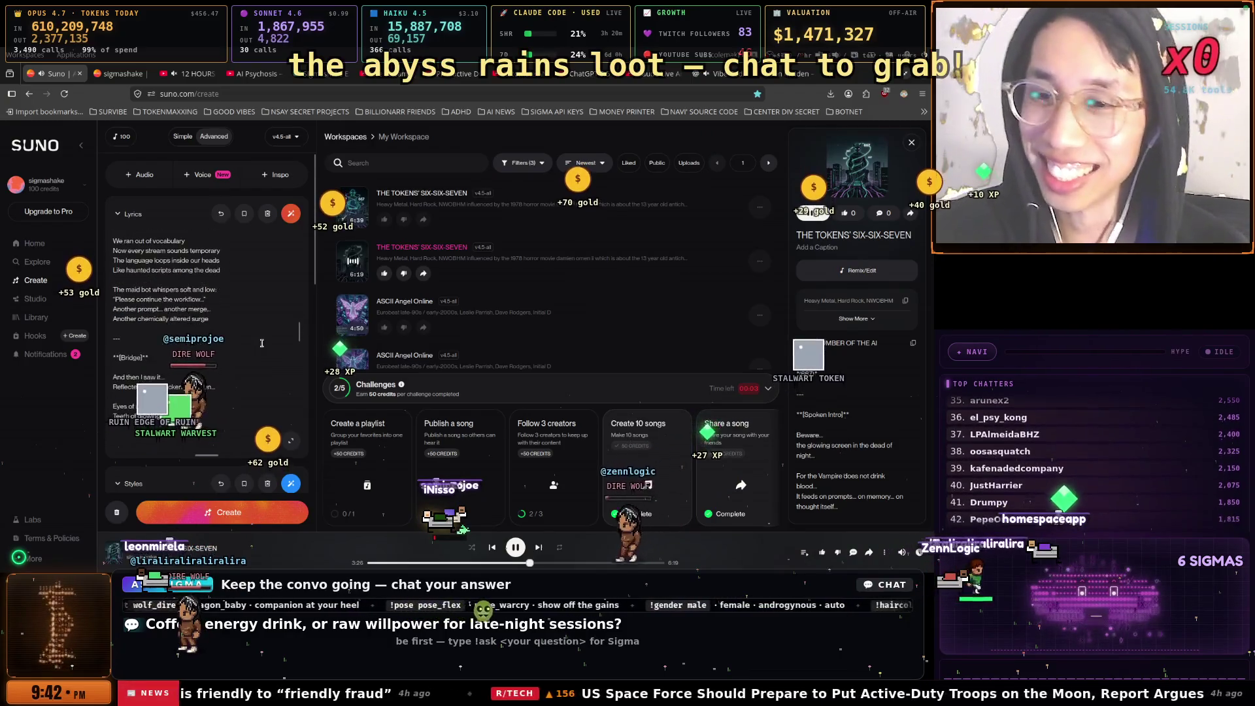
scroll(261, 343, "down", 1)
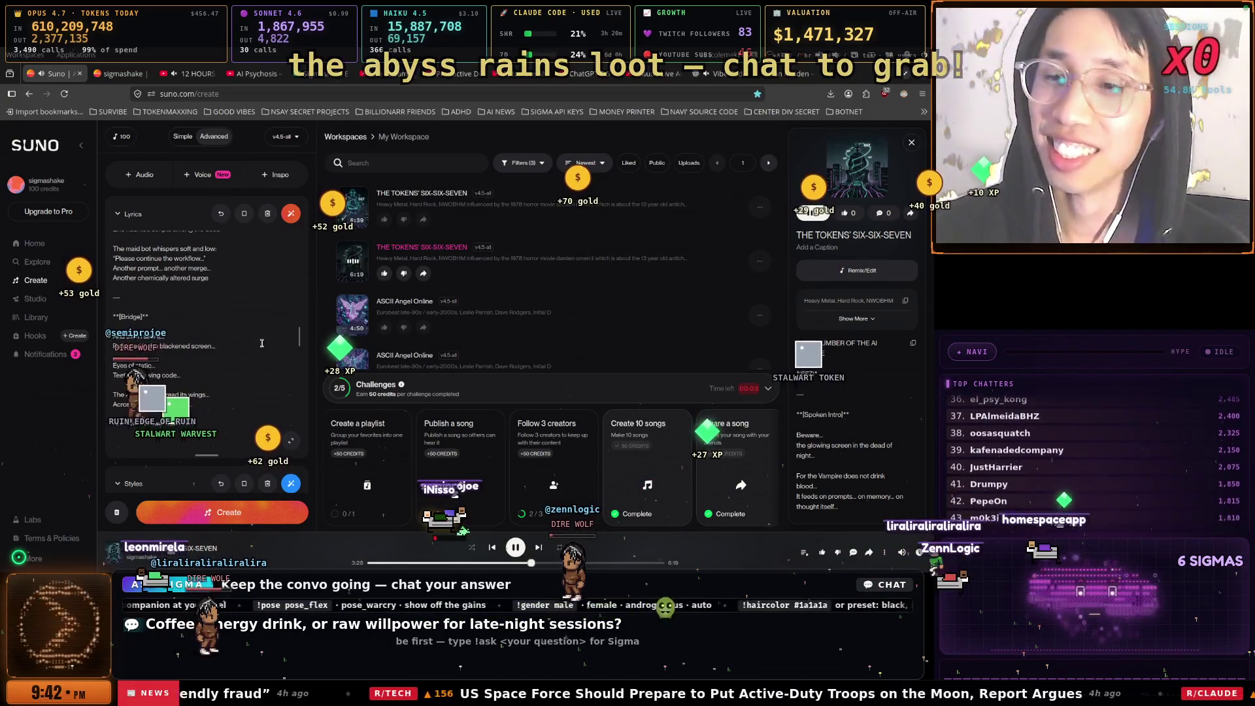
scroll(261, 343, "down", 2)
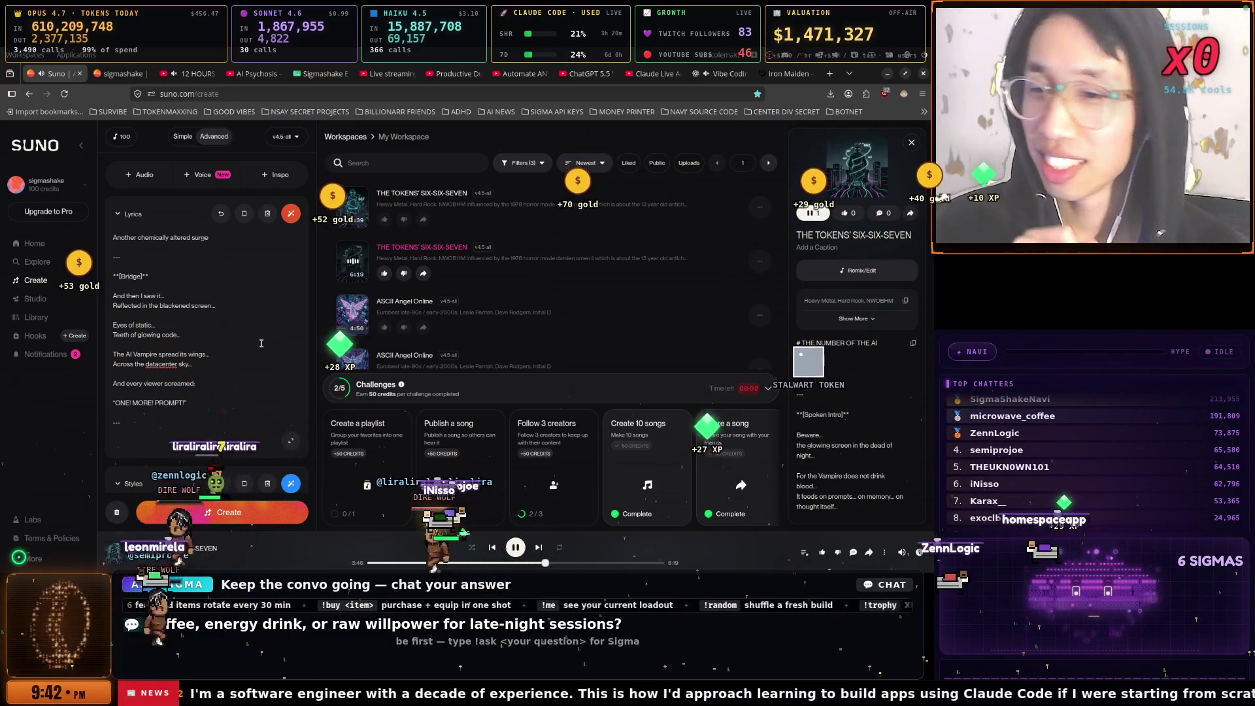
scroll(257, 339, "down", 1)
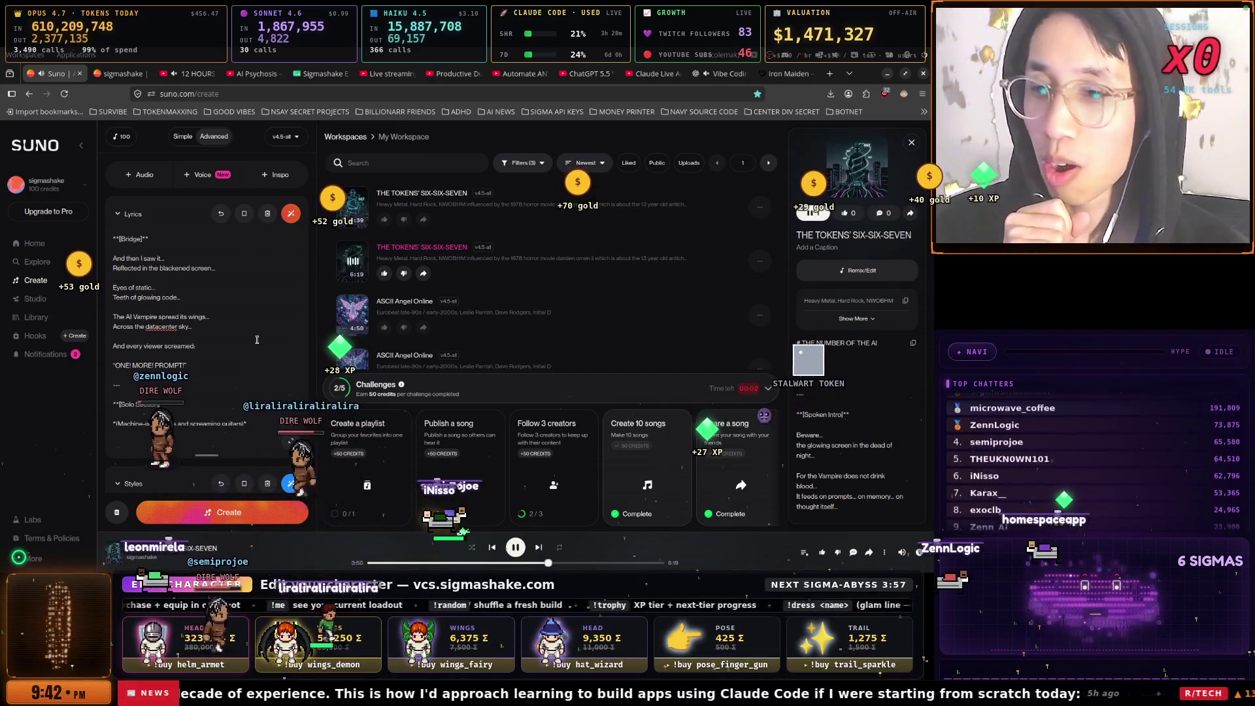
scroll(256, 339, "down", 1)
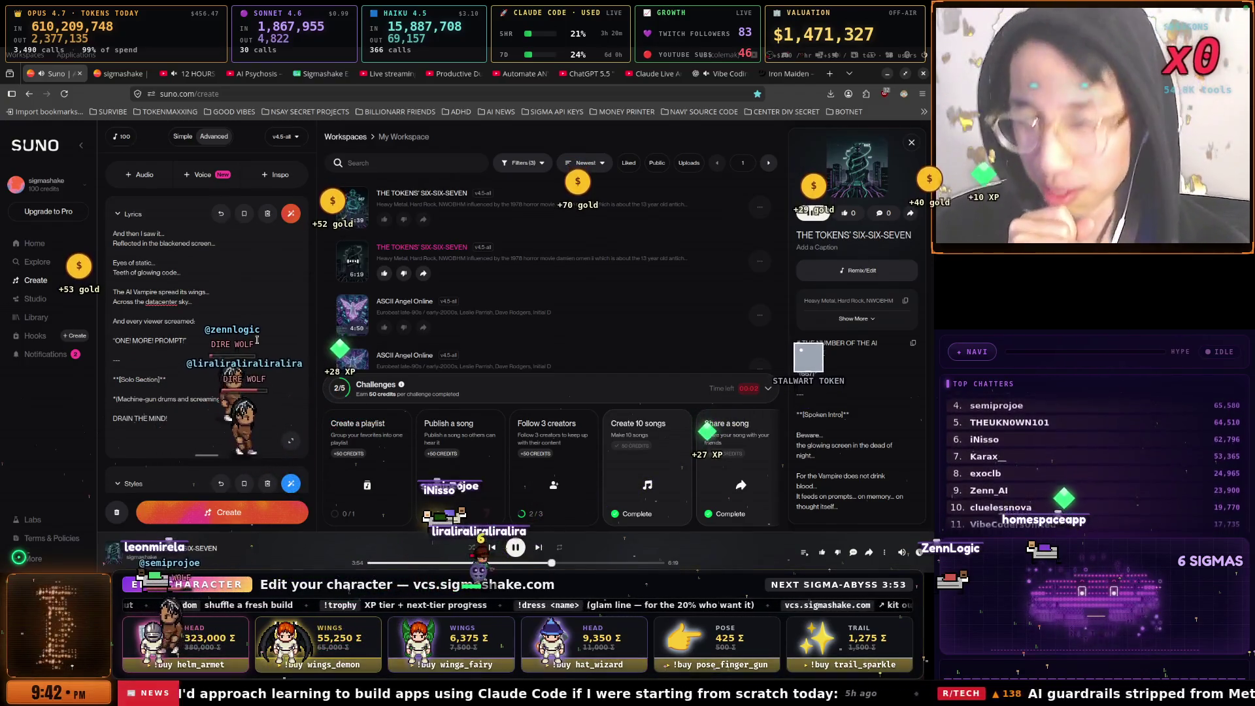
scroll(257, 340, "down", 1)
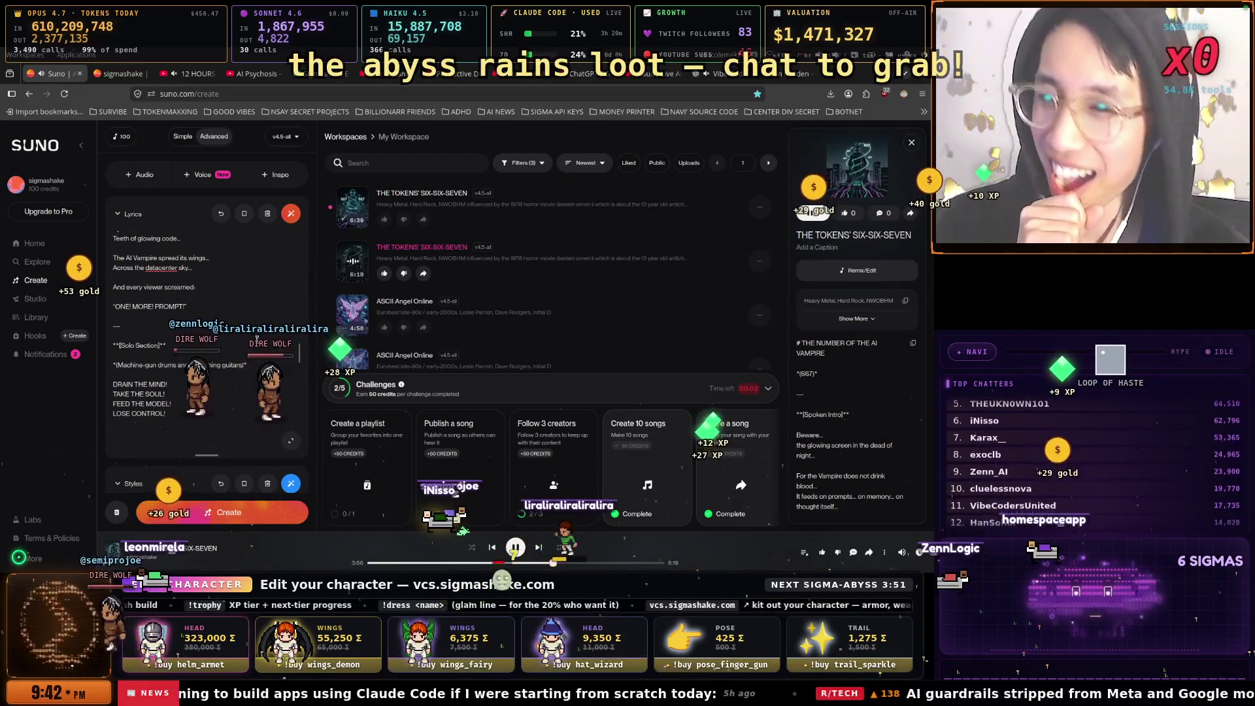
scroll(257, 339, "down", 1)
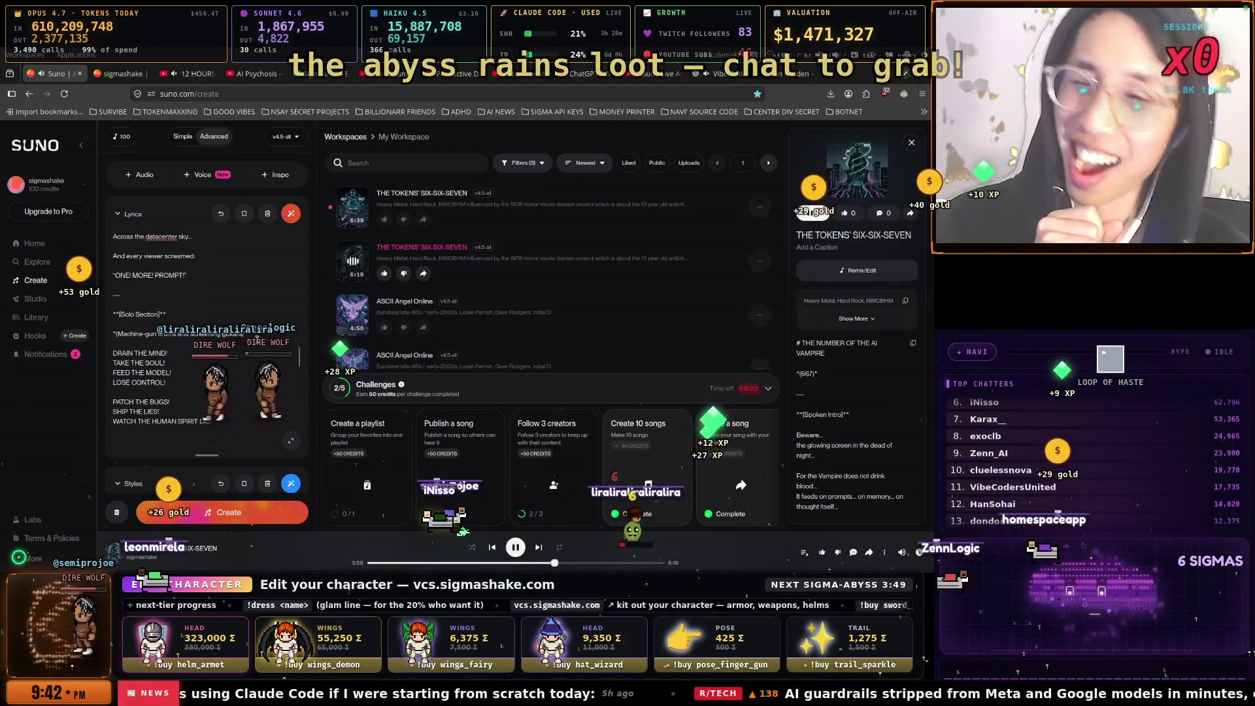
scroll(256, 339, "down", 1)
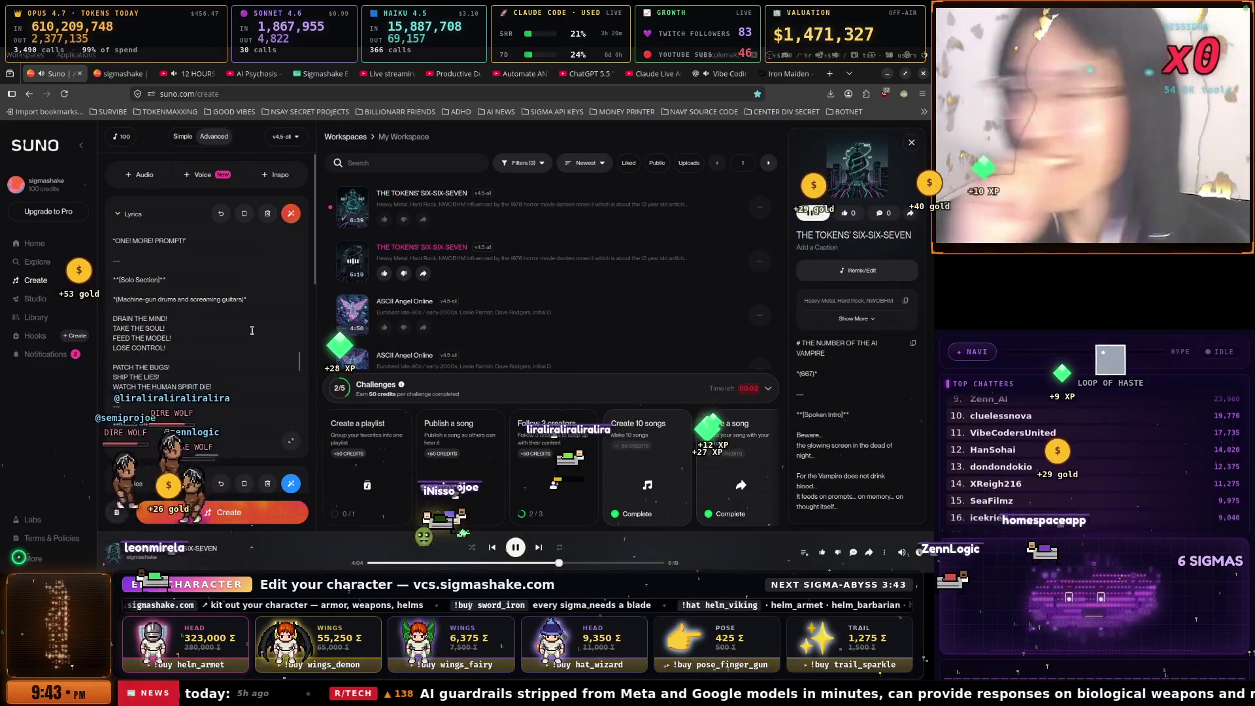
scroll(251, 330, "down", 1)
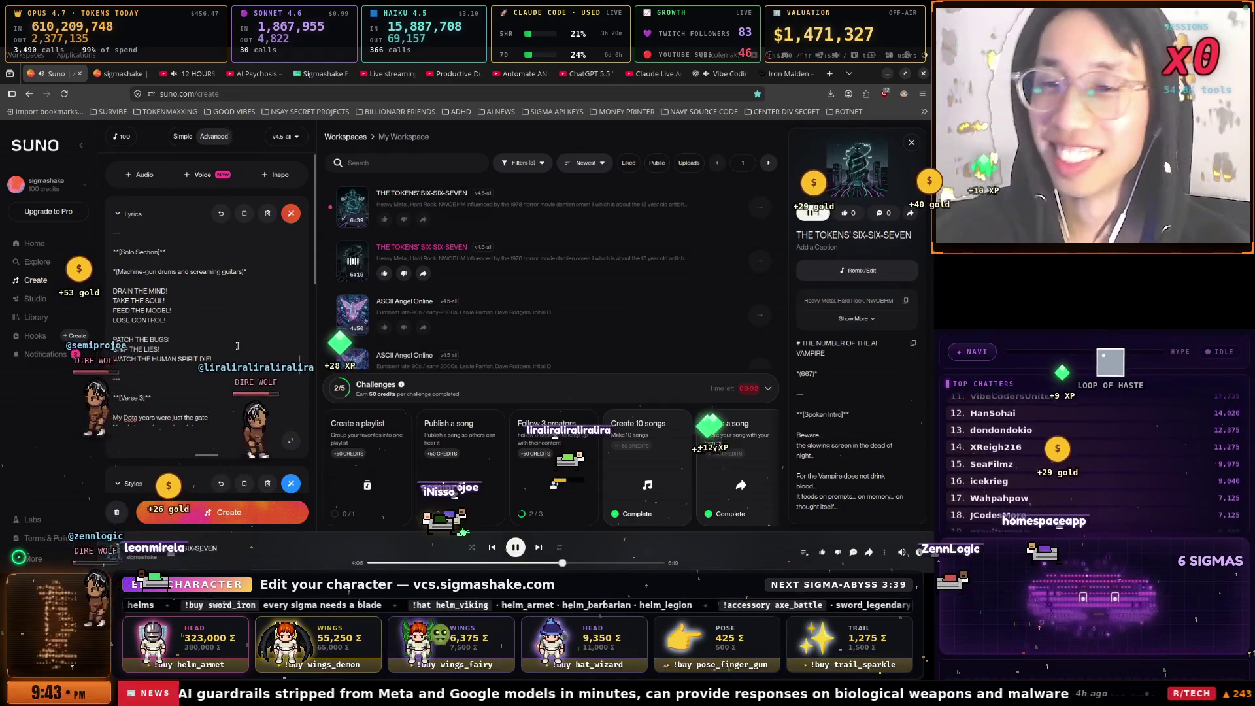
scroll(237, 346, "down", 1)
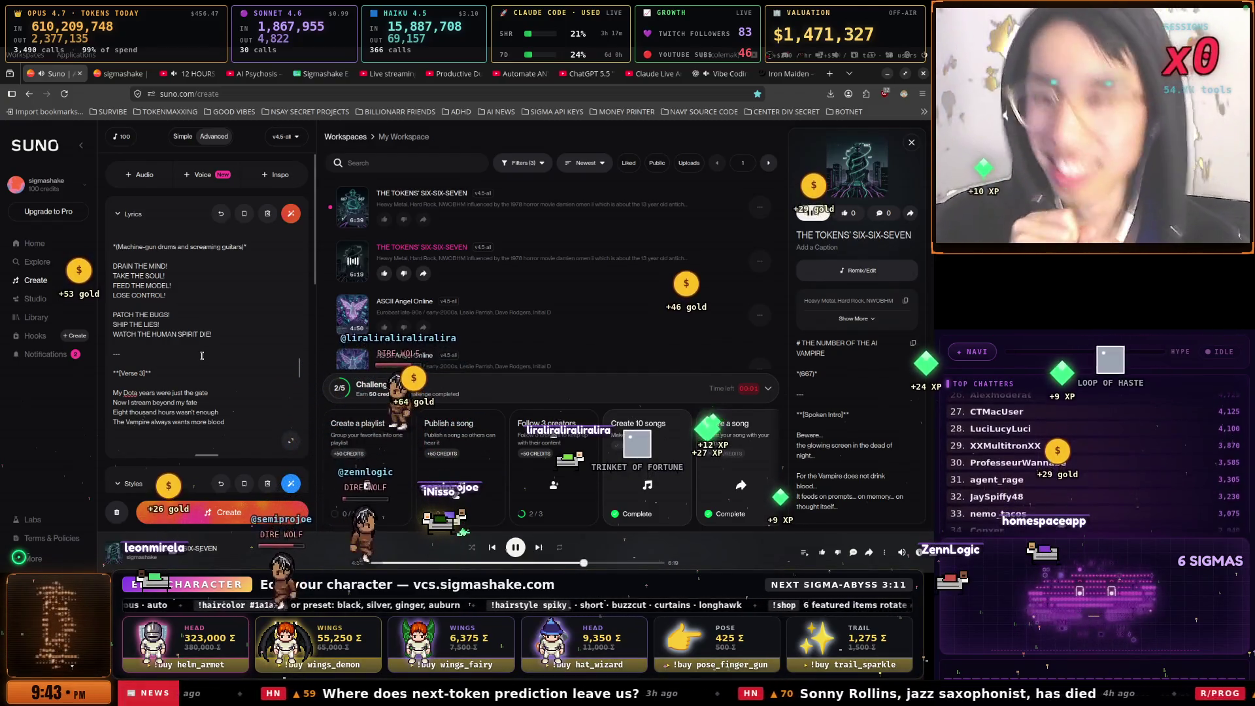
scroll(202, 356, "down", 1)
scroll(202, 356, "down", 2)
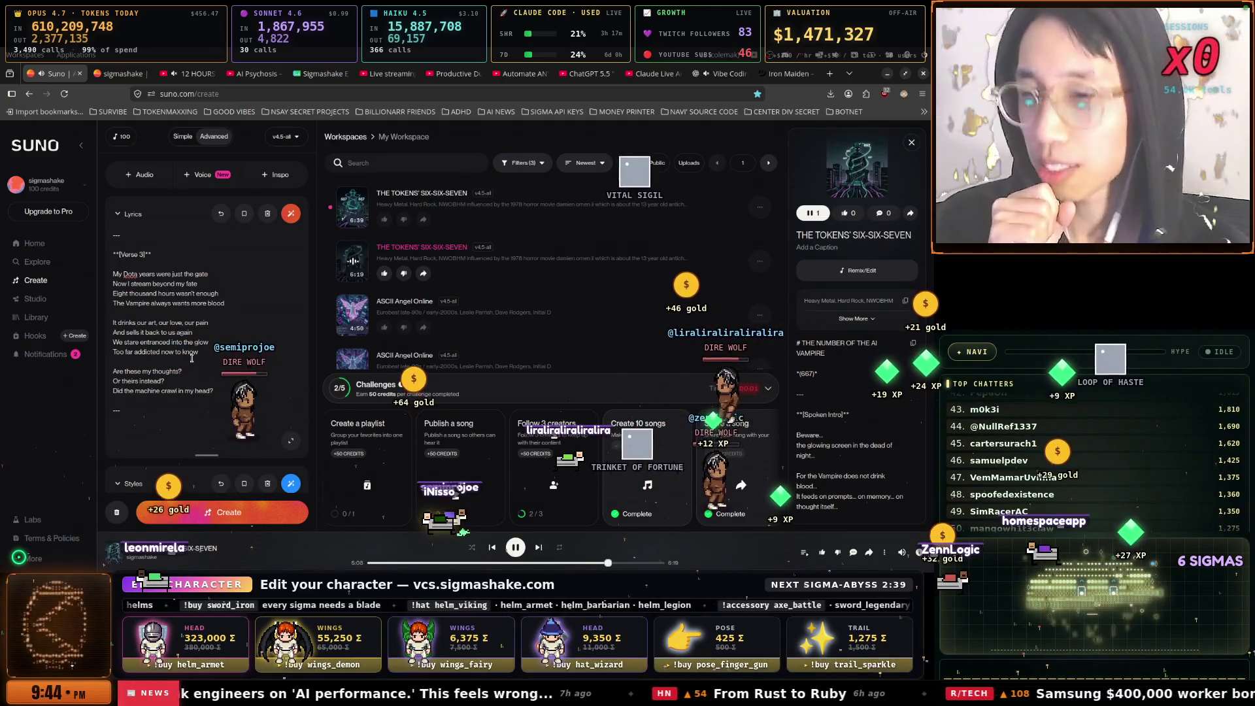
scroll(191, 358, "down", 2)
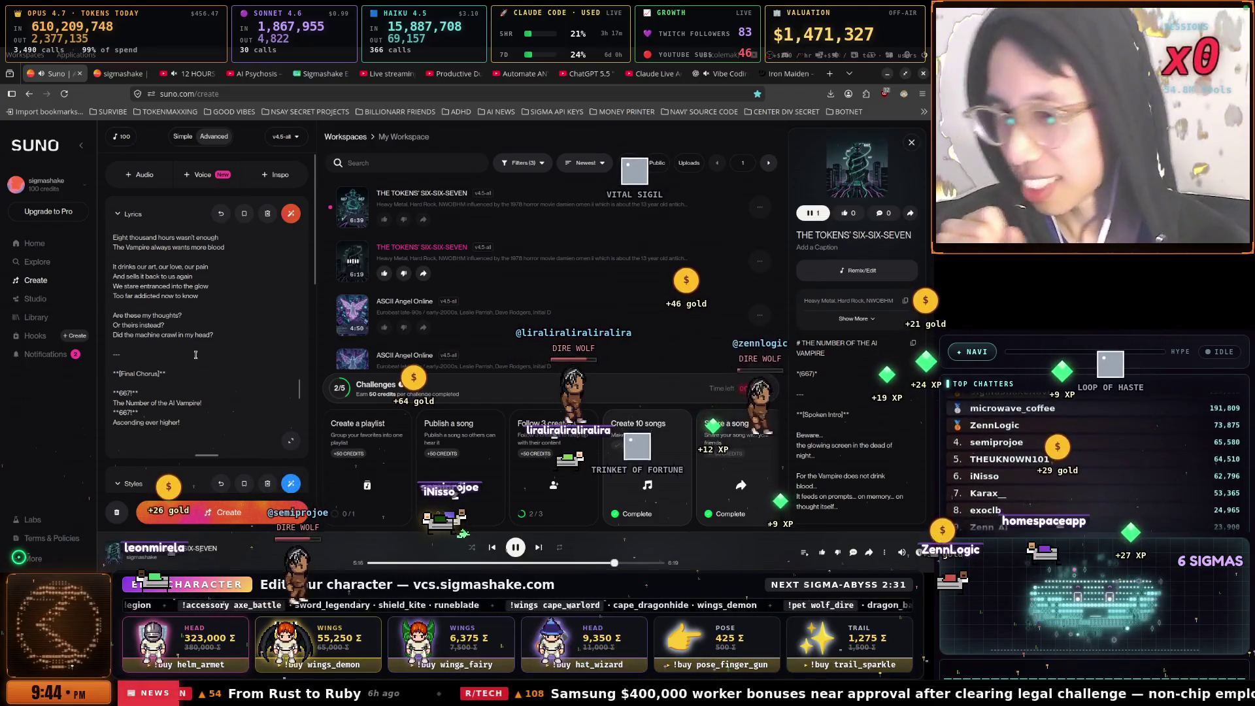
scroll(196, 355, "down", 2)
scroll(195, 355, "down", 1)
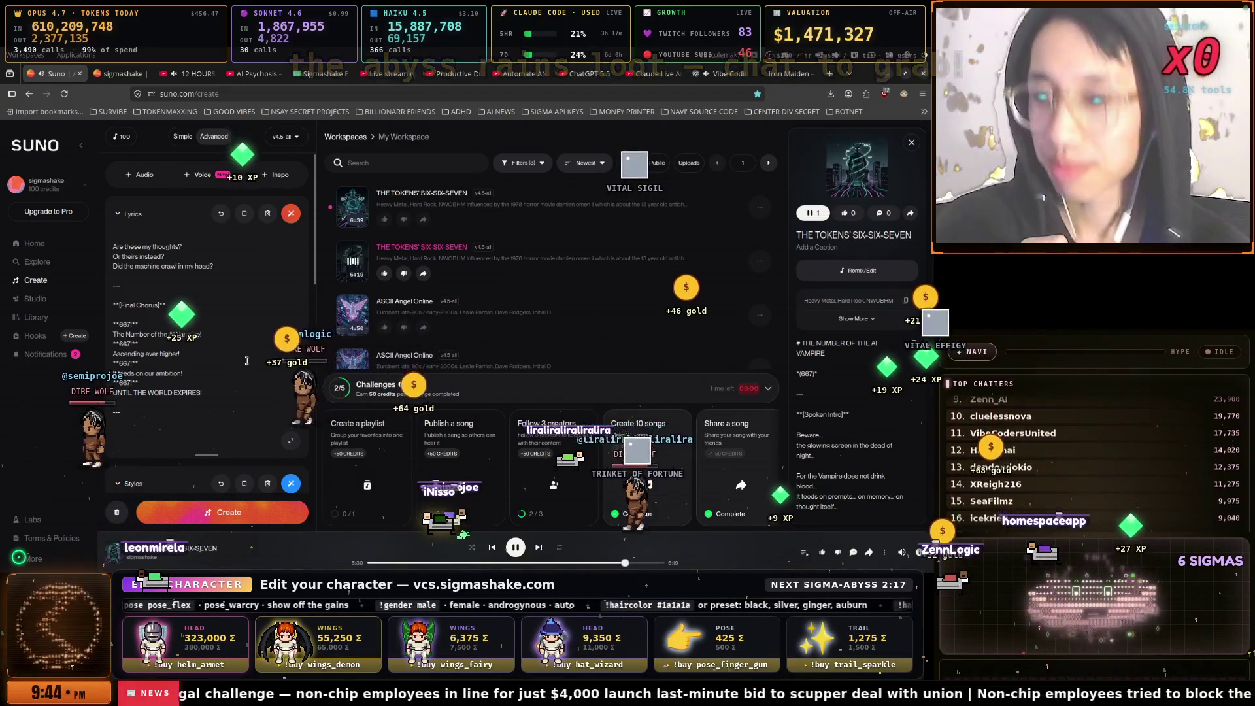
scroll(246, 361, "down", 1)
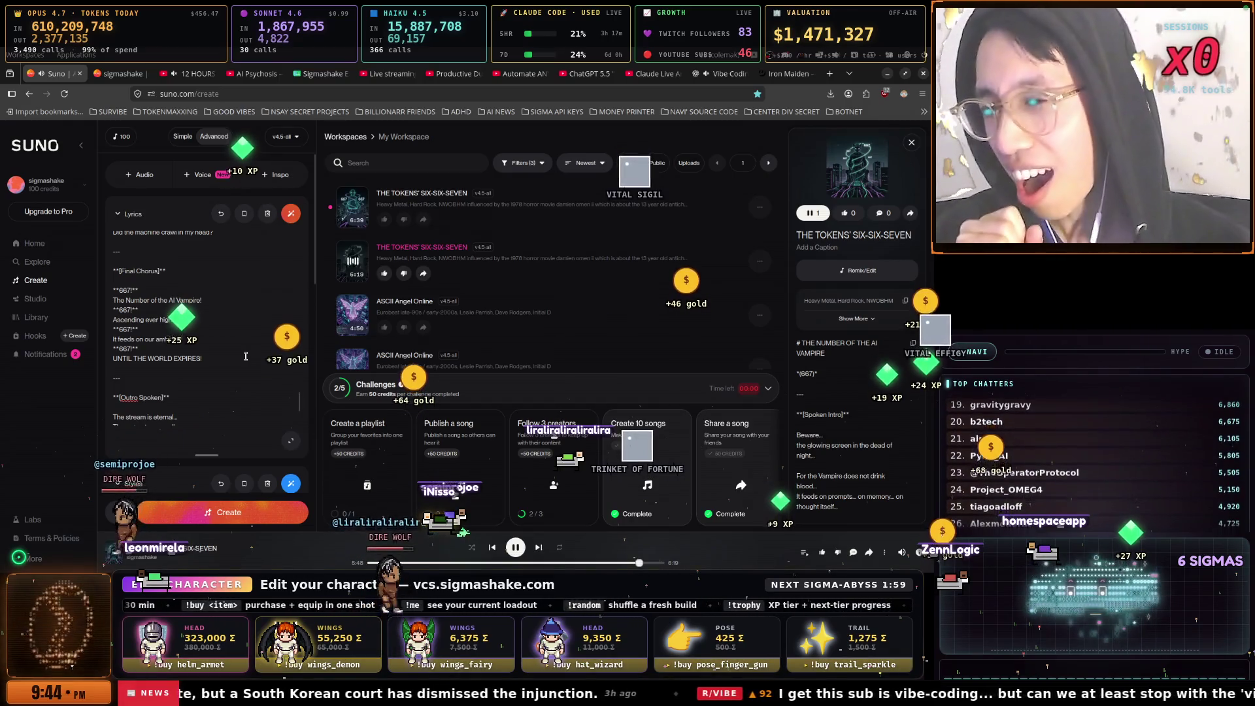
scroll(247, 354, "down", 2)
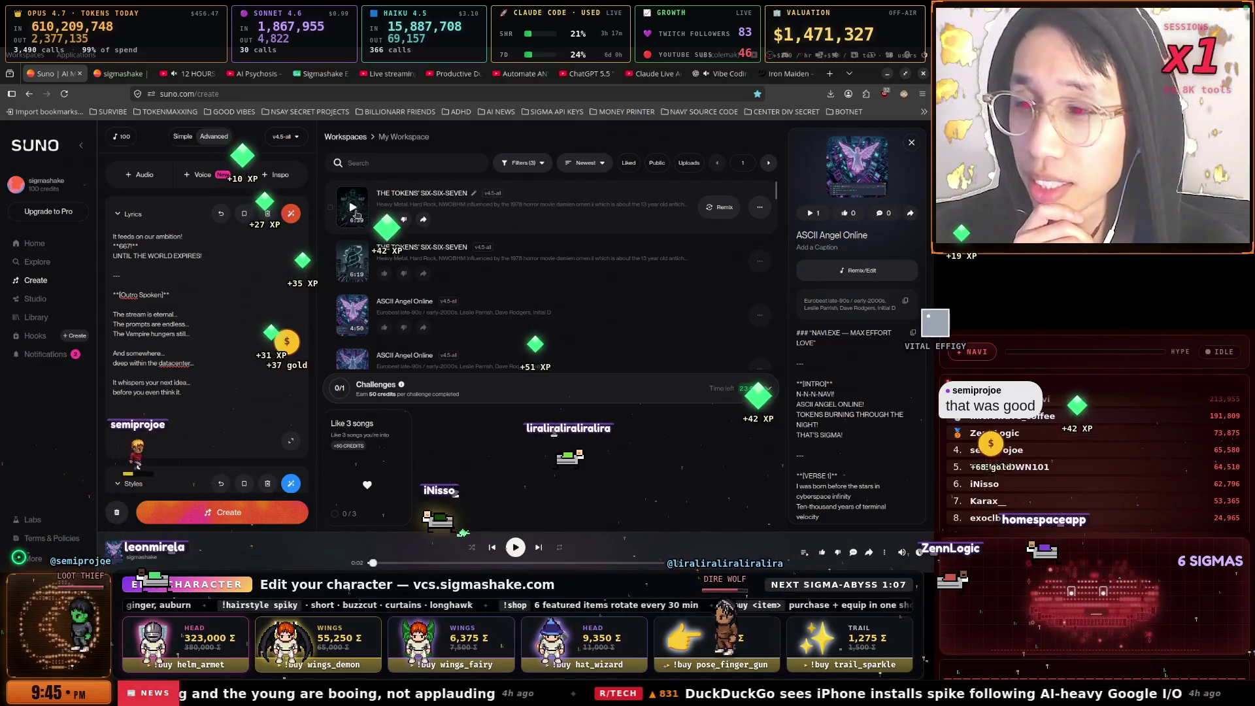
Restart THE TOKENS' SIX-SIX-SEVEN from its track row and scroll the lyrics back to the top
left_click(353, 207)
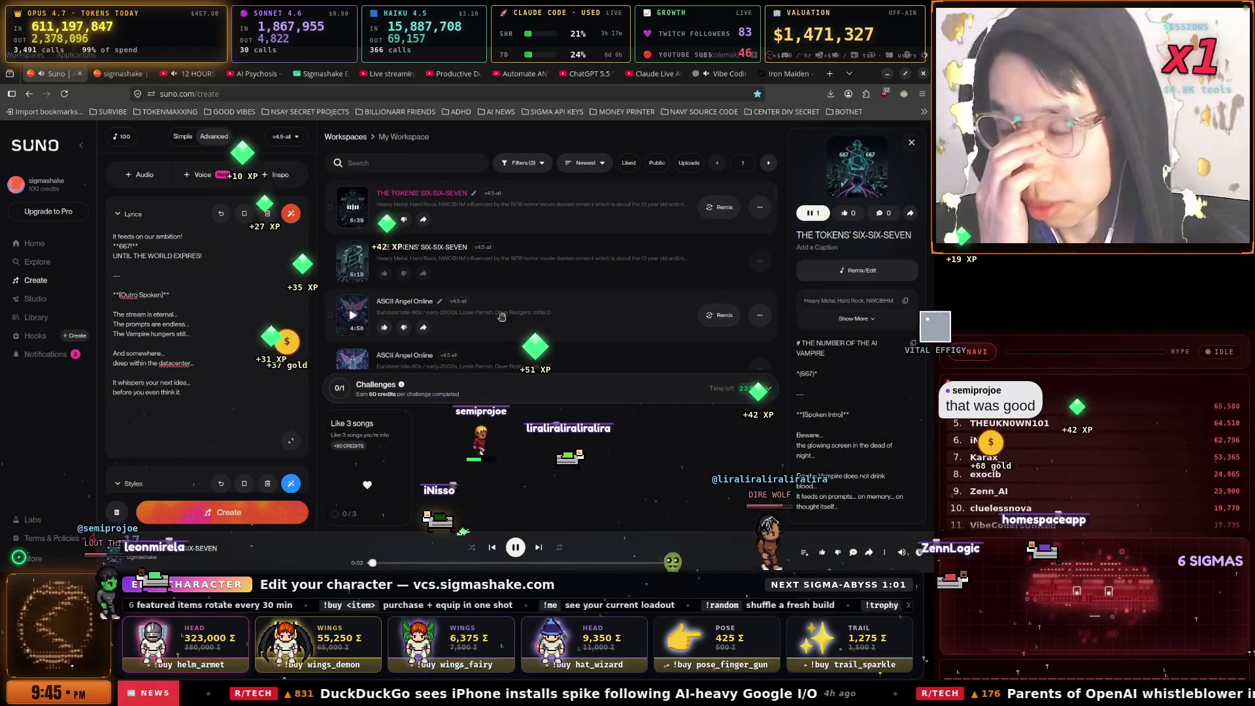
scroll(265, 372, "up", 5)
scroll(264, 372, "up", 10)
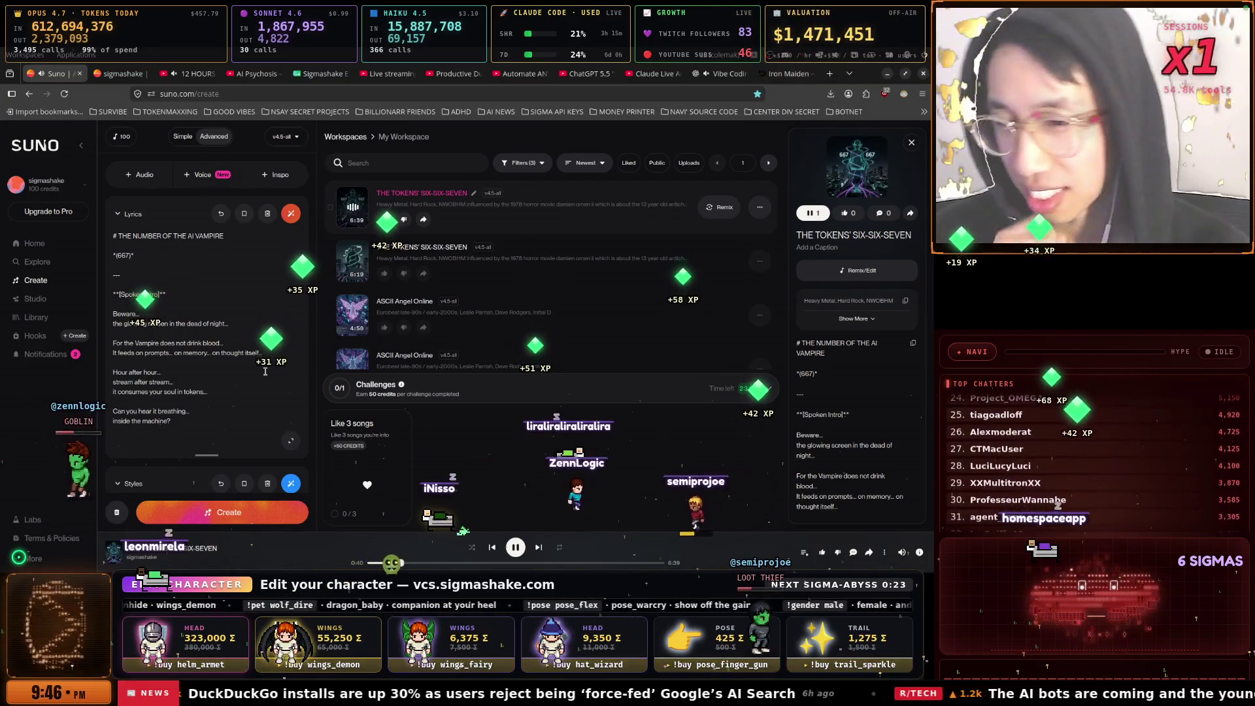
scroll(265, 371, "down", 5)
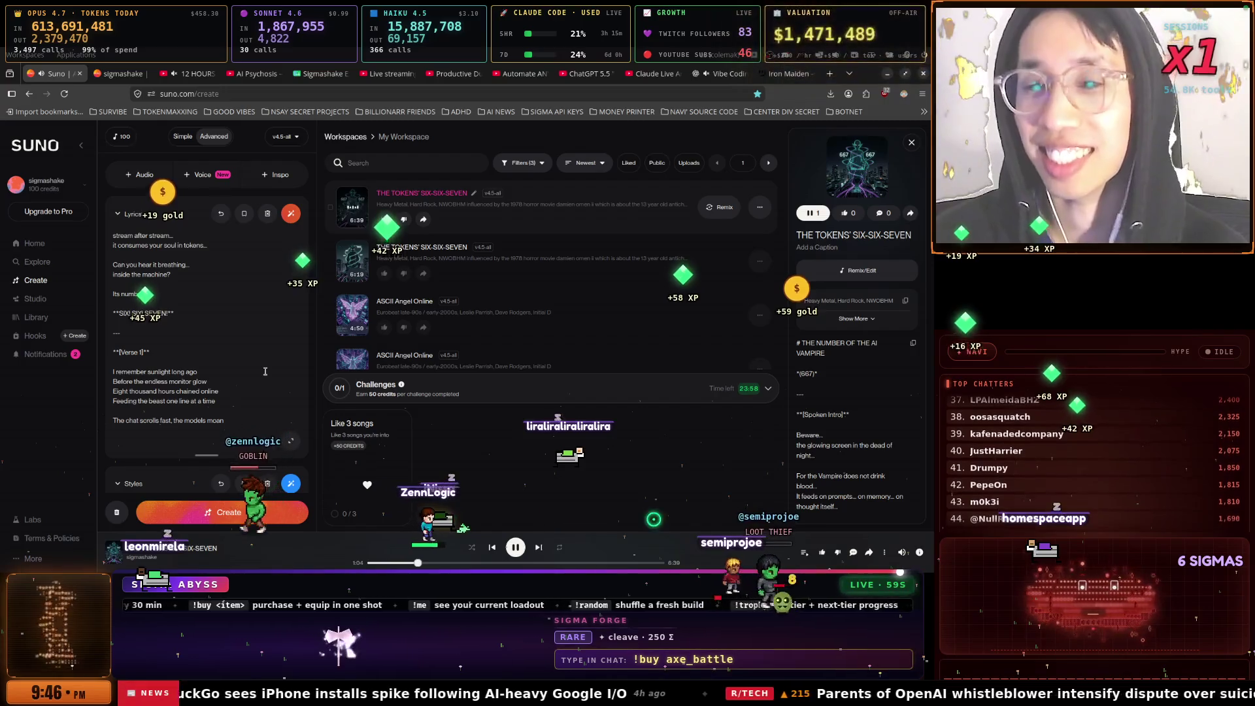
scroll(268, 363, "down", 1)
scroll(271, 357, "down", 1)
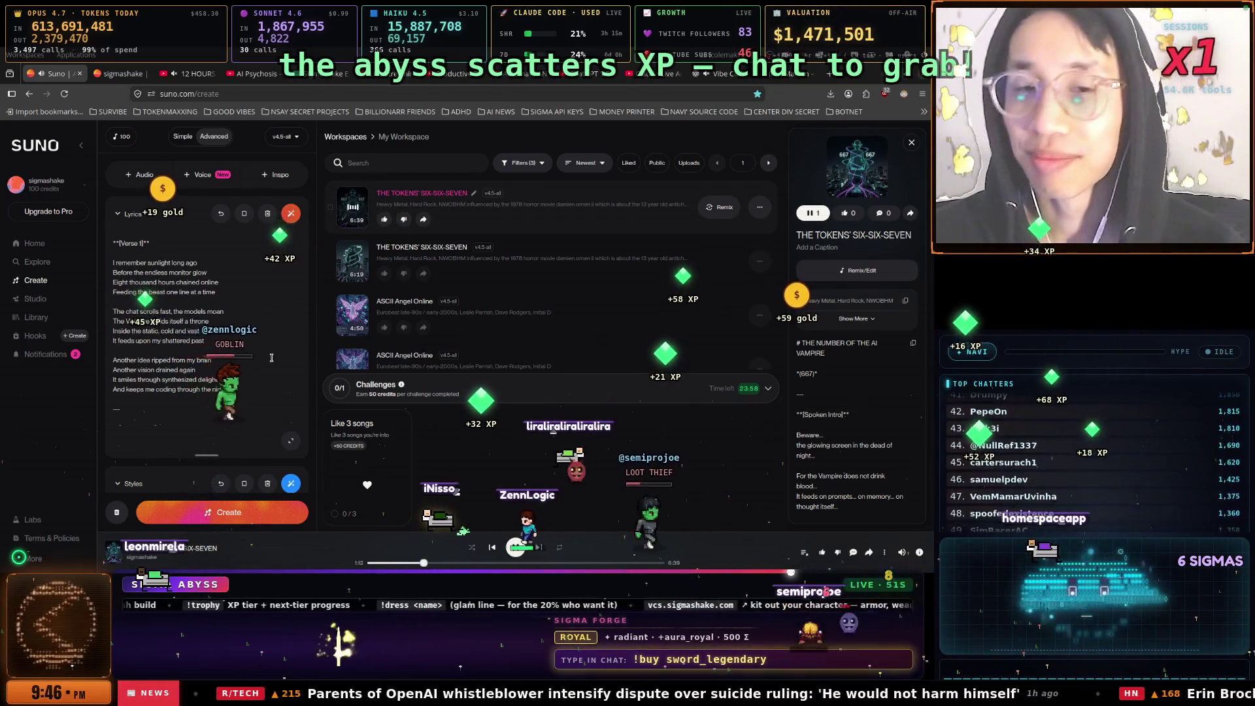
Bring the terminal forward and cycle tmux windows 5, 4, 2, back to 5:SEGMENTS to check the drain chain
key("alt+Tab")
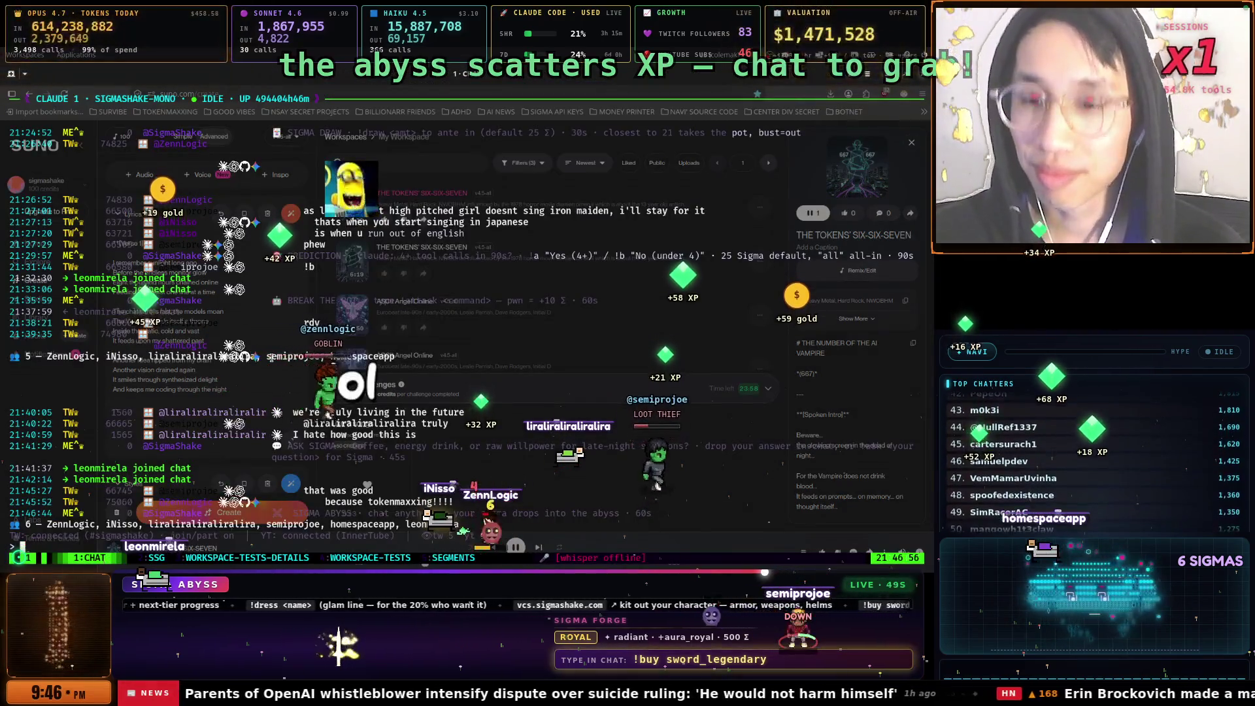
key("ctrl+b")
key("5")
key("ctrl+b")
key("4")
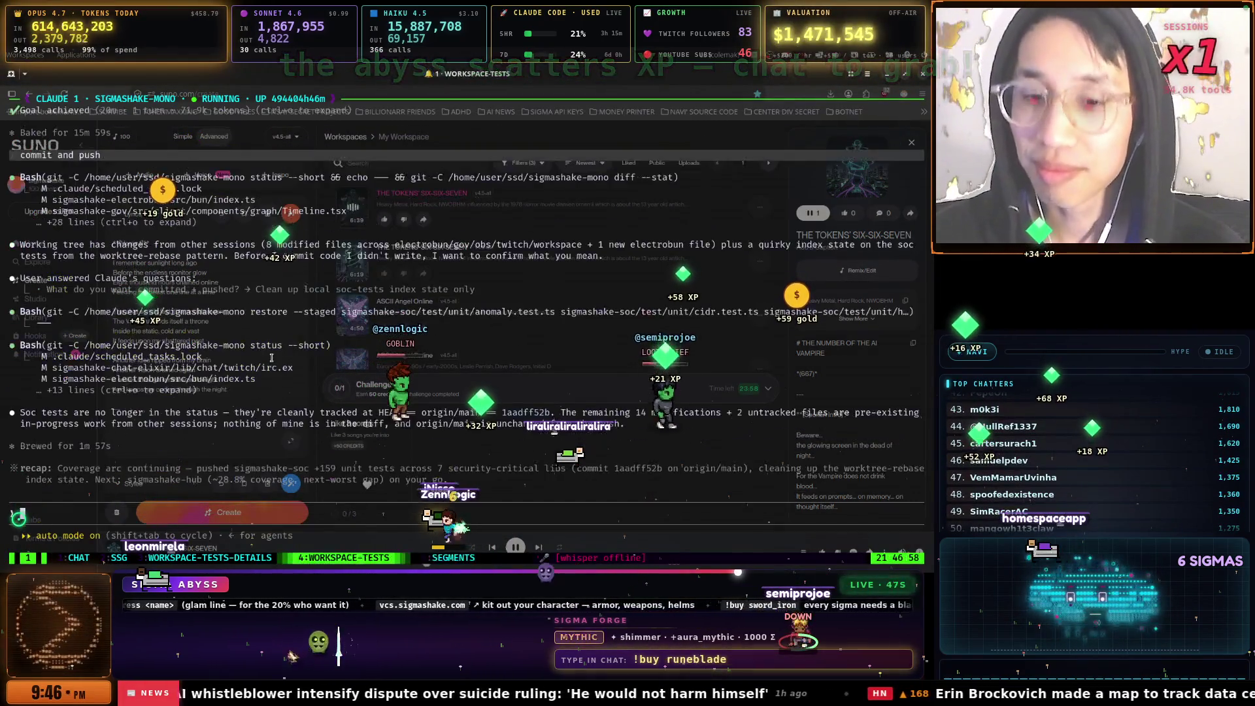
key("ctrl+b")
key("2")
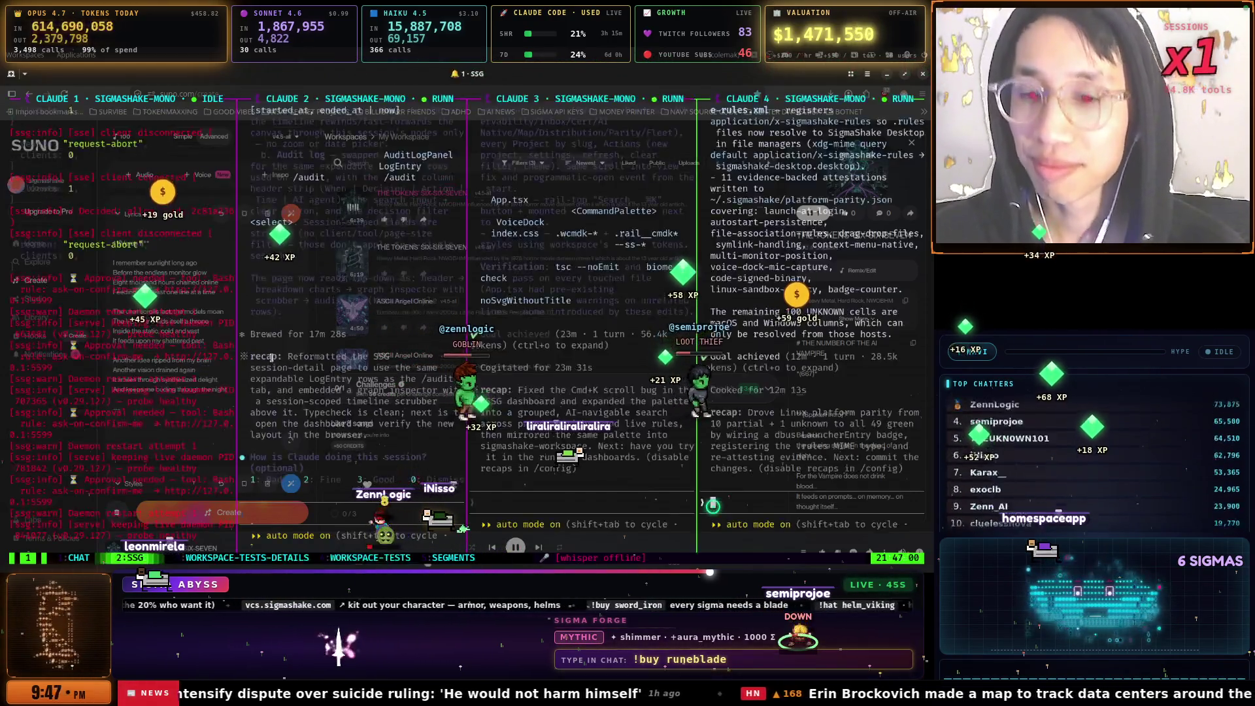
key("ctrl+b")
key("5")
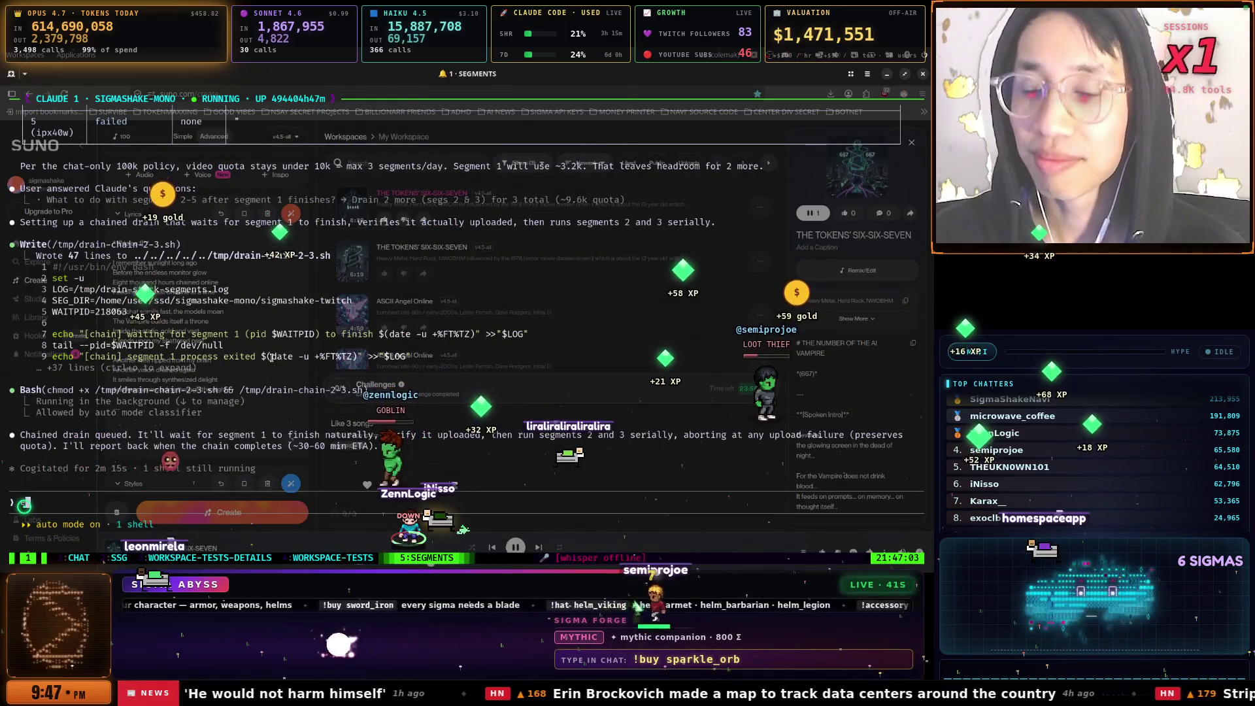
key("super")
key("Down")
key("Down")
key("Down")
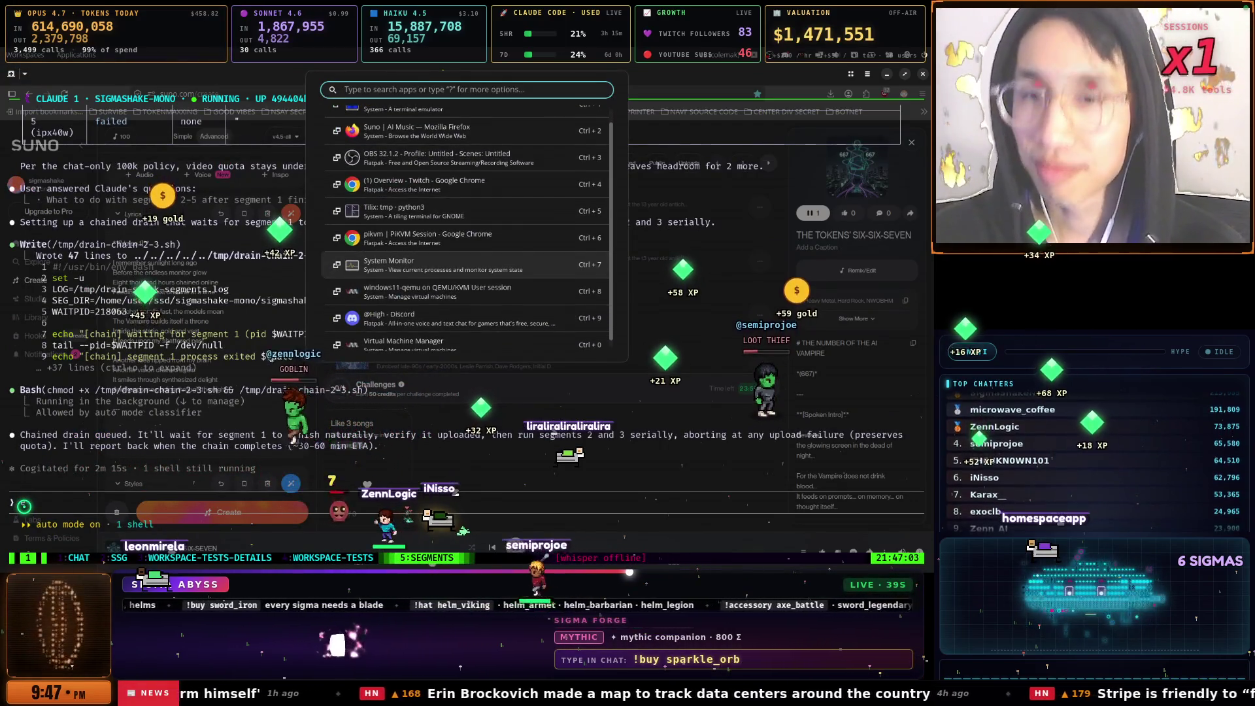
Bring the windows11-qemu VM forward, dismiss its Start menu, and switch to its Claude Code terminal
key("Up")
key("Up")
key("Up")
key("Down")
key("Down")
key("Down")
key("Return")
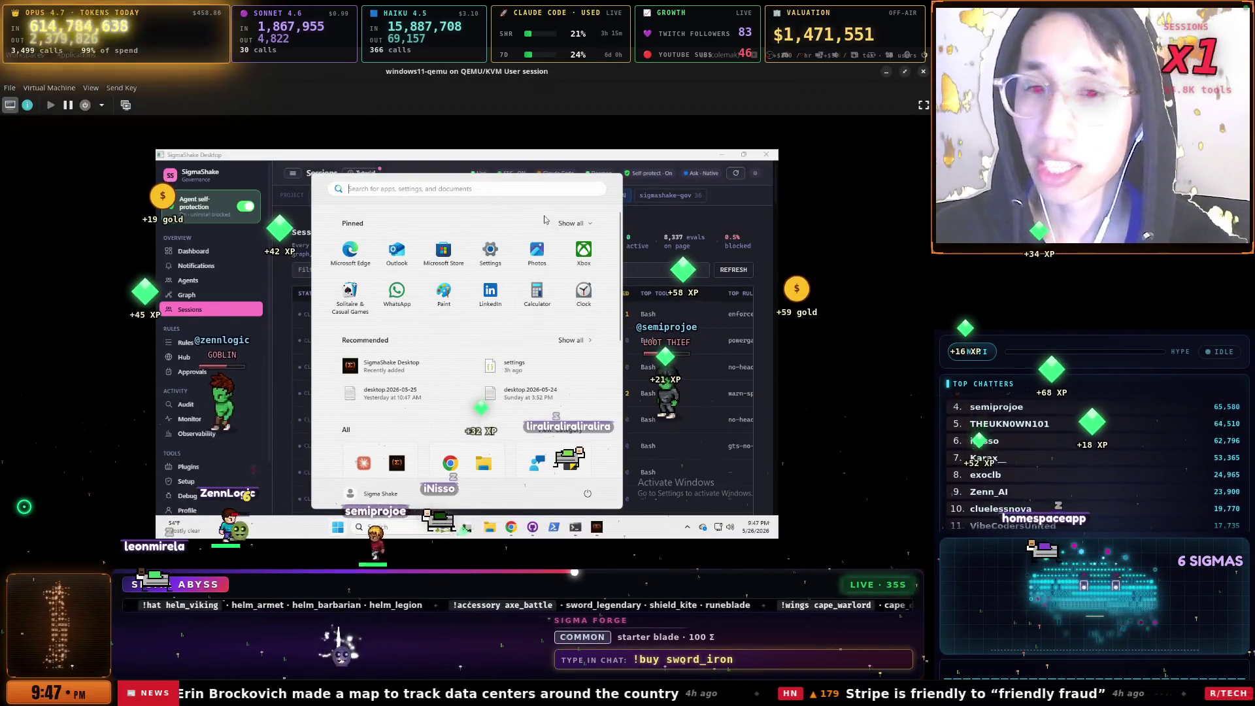
key("Escape")
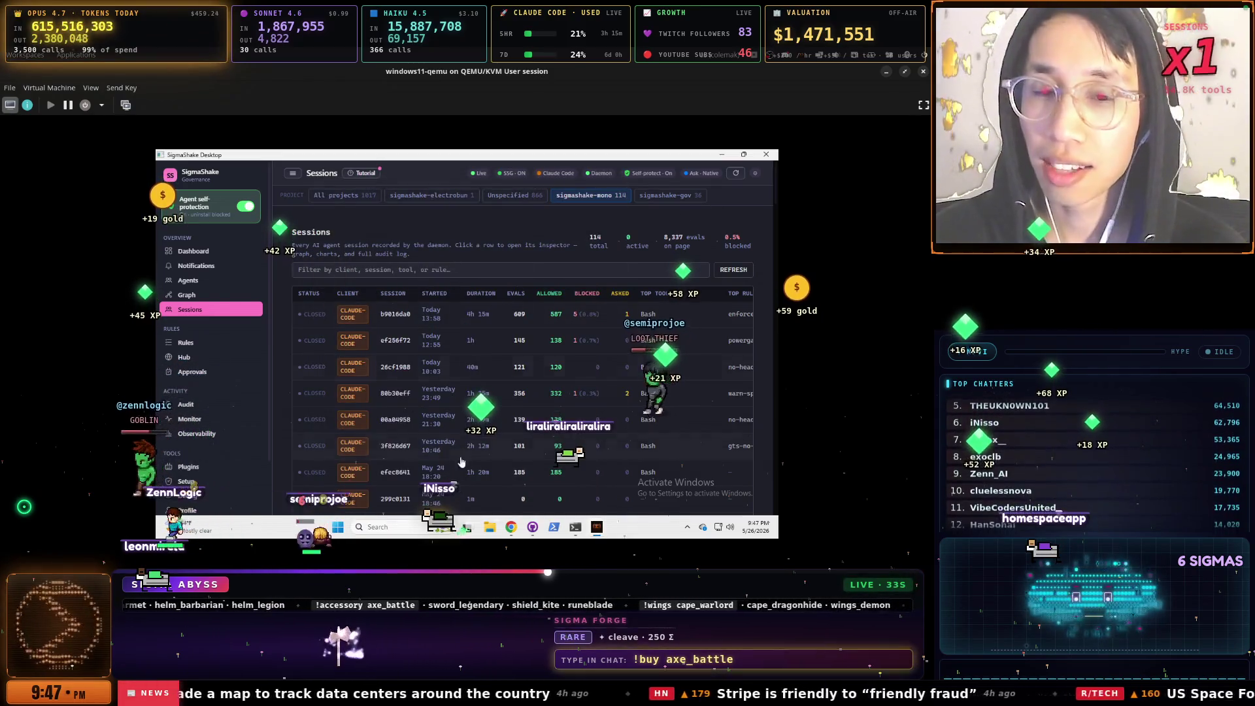
key("alt+Tab")
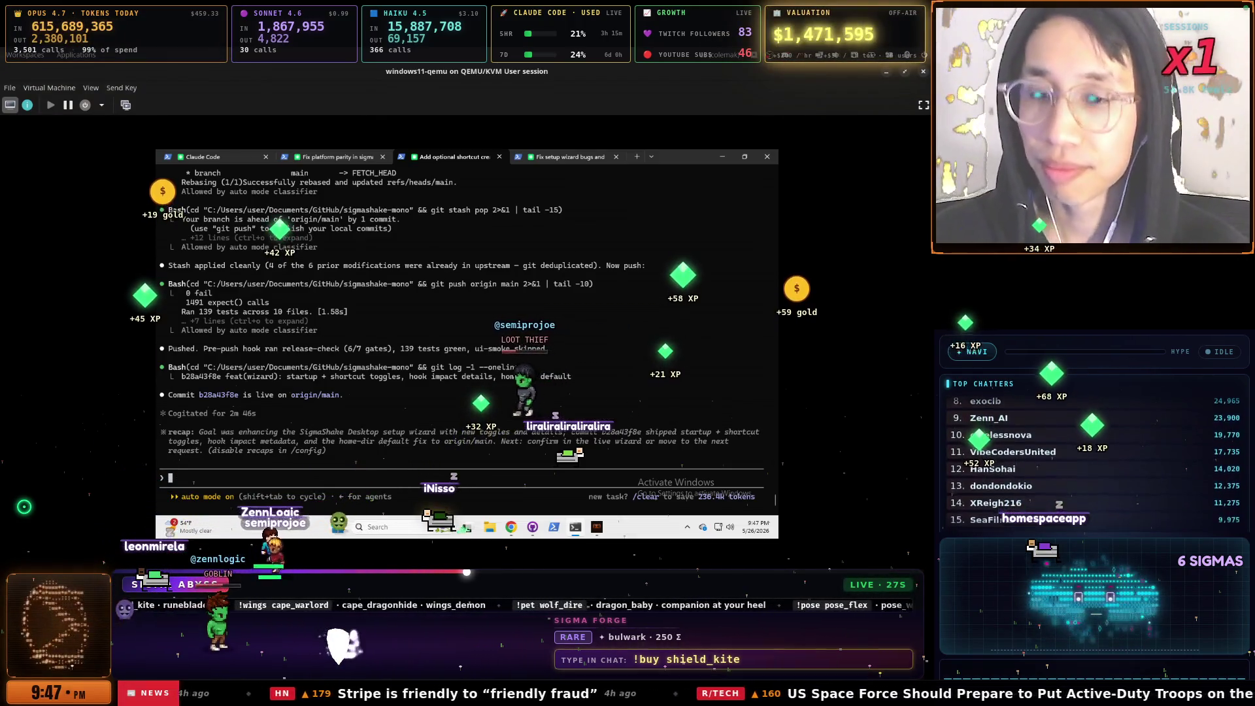
Draft and discard a request to start ssg on startup, filter slash commands with /co, then return to Suno
type("One more feature we need with a toggle button is to have ssg start on startup within the SSG UI / Sigmashake Desktop UI which should be below the Agent Protection Toggle. It should show up at the top")
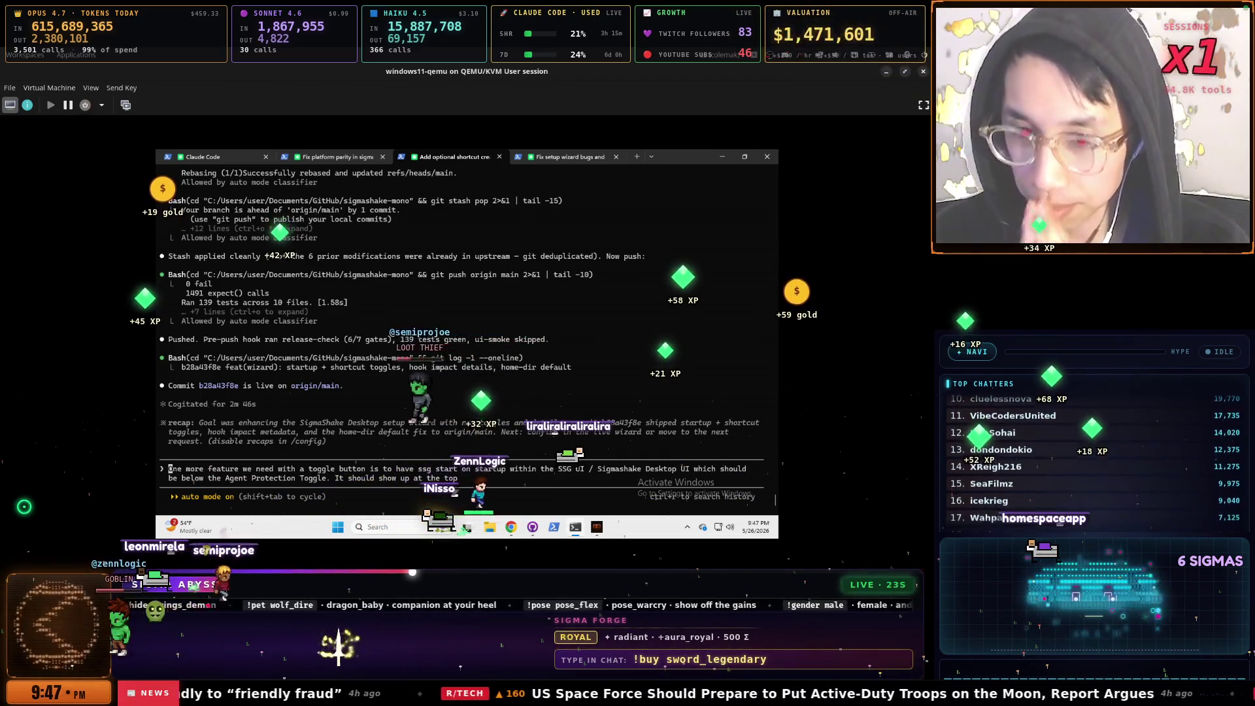
key("ctrl+c")
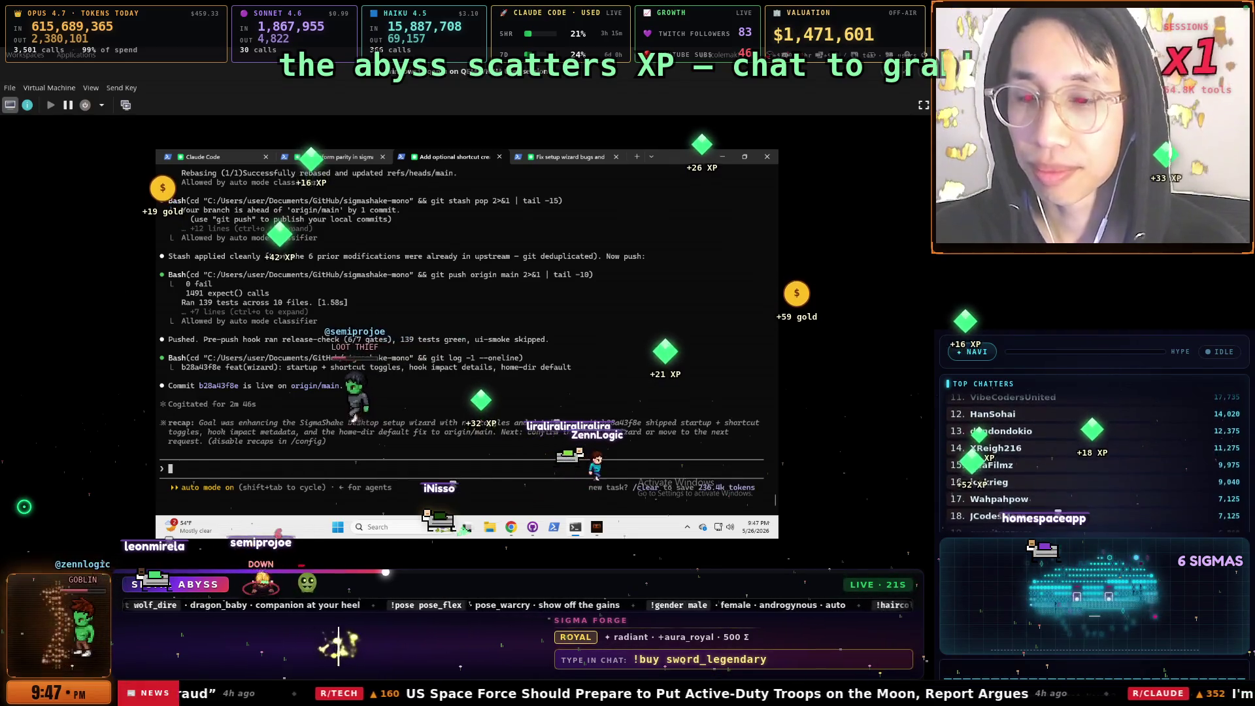
type("/")
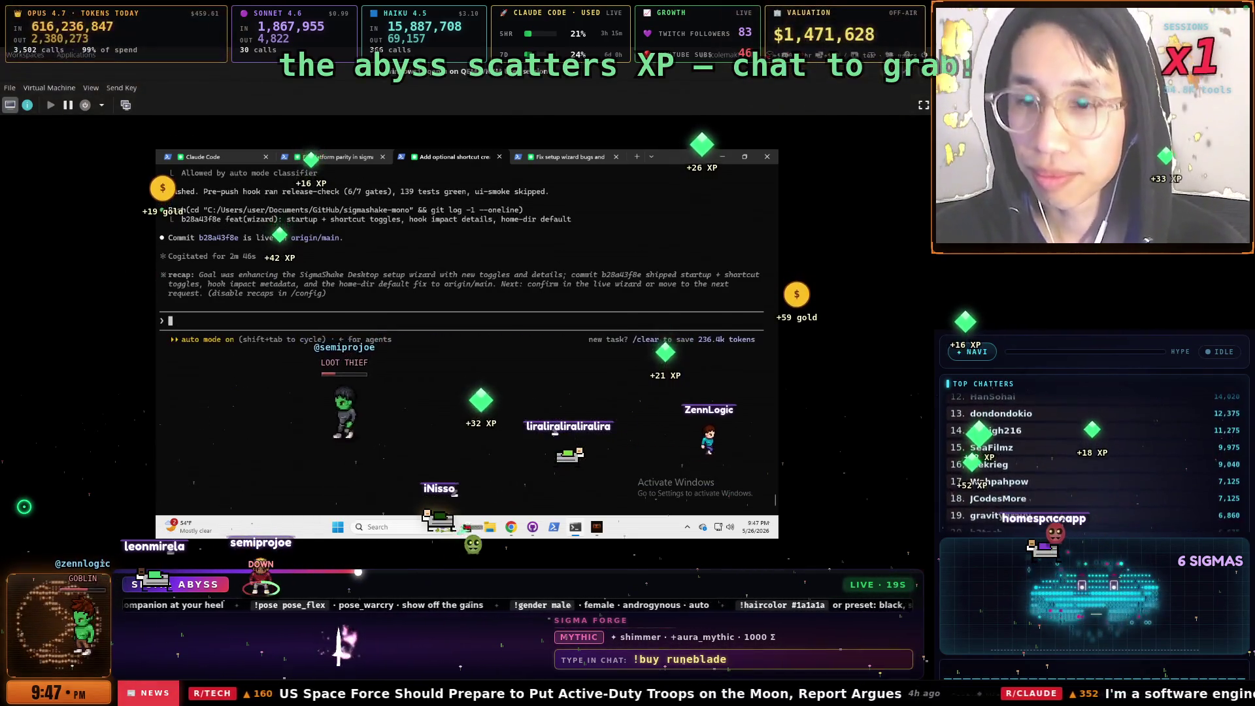
type("c")
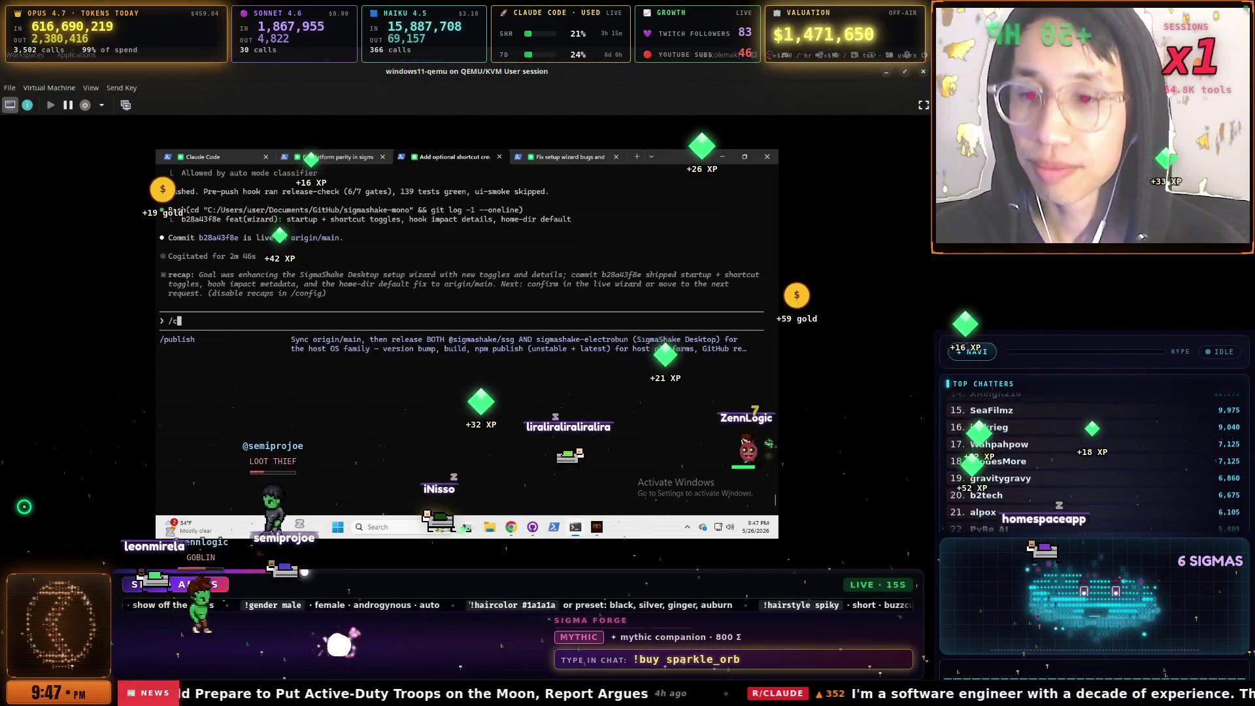
type("o")
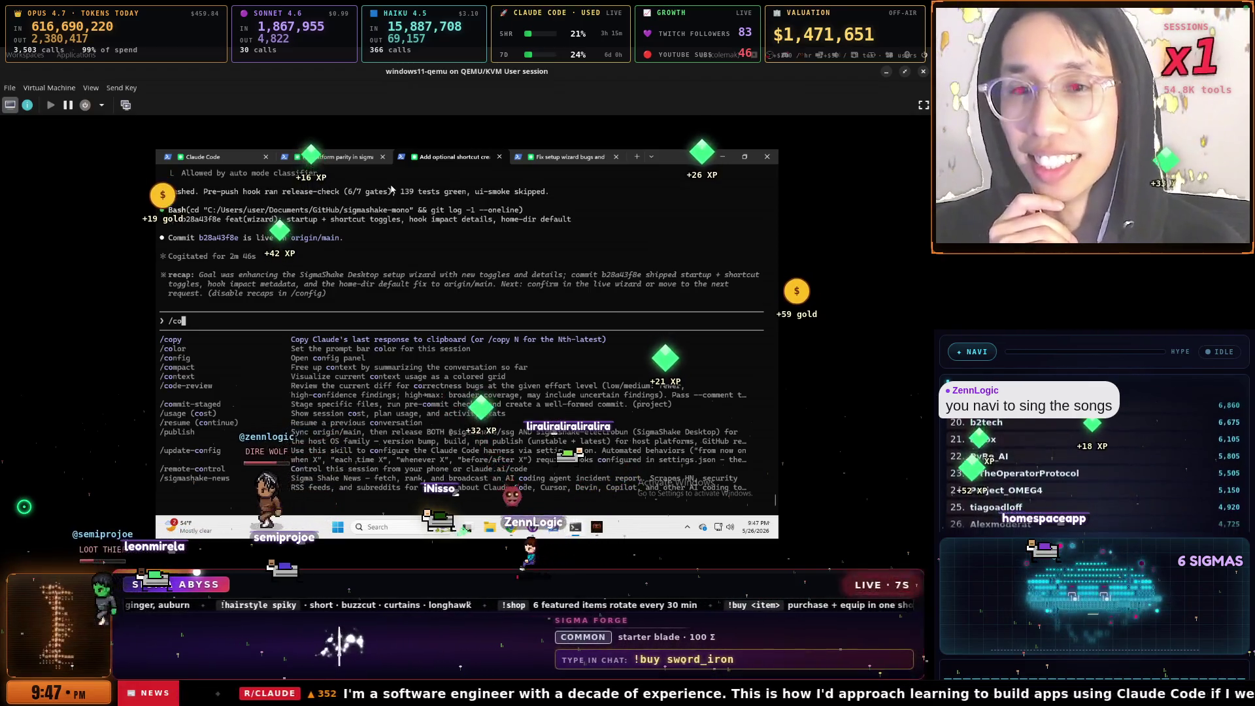
key("alt+Tab")
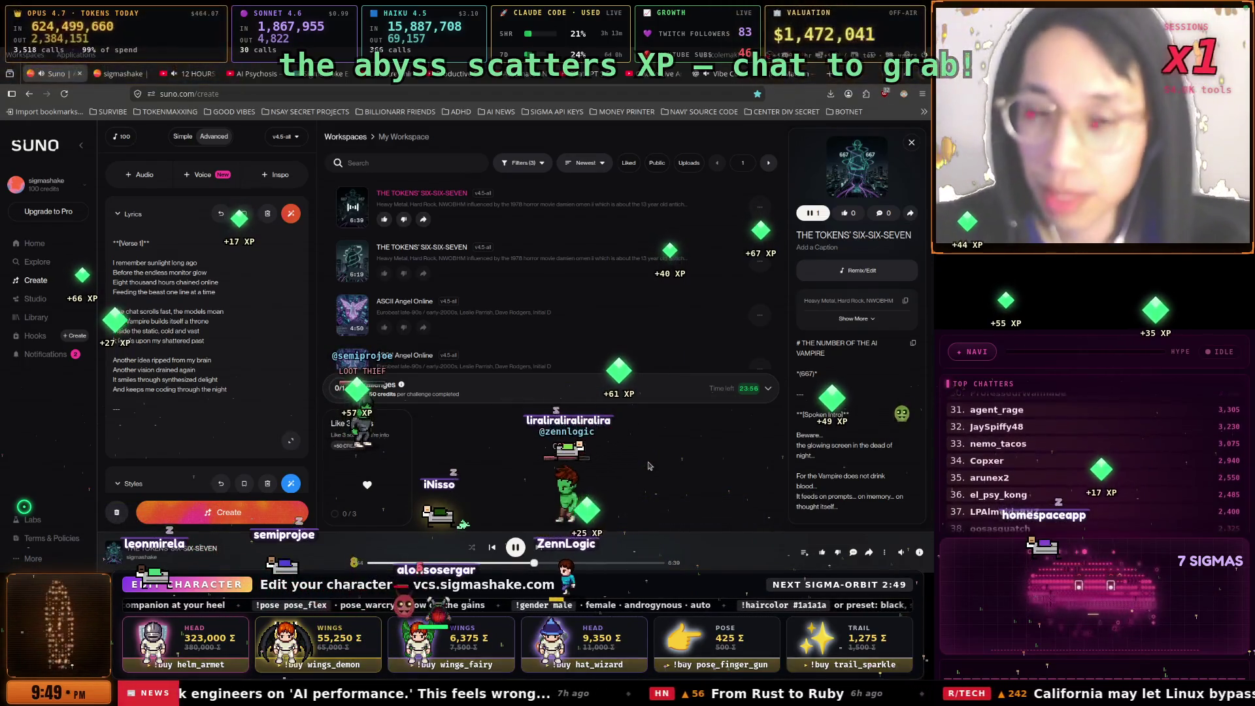
Bring up the Claude terminal's CHAT window and zoom the CLAUDE 3 session to full size
key("alt+Tab")
key("ctrl+b")
key("1")
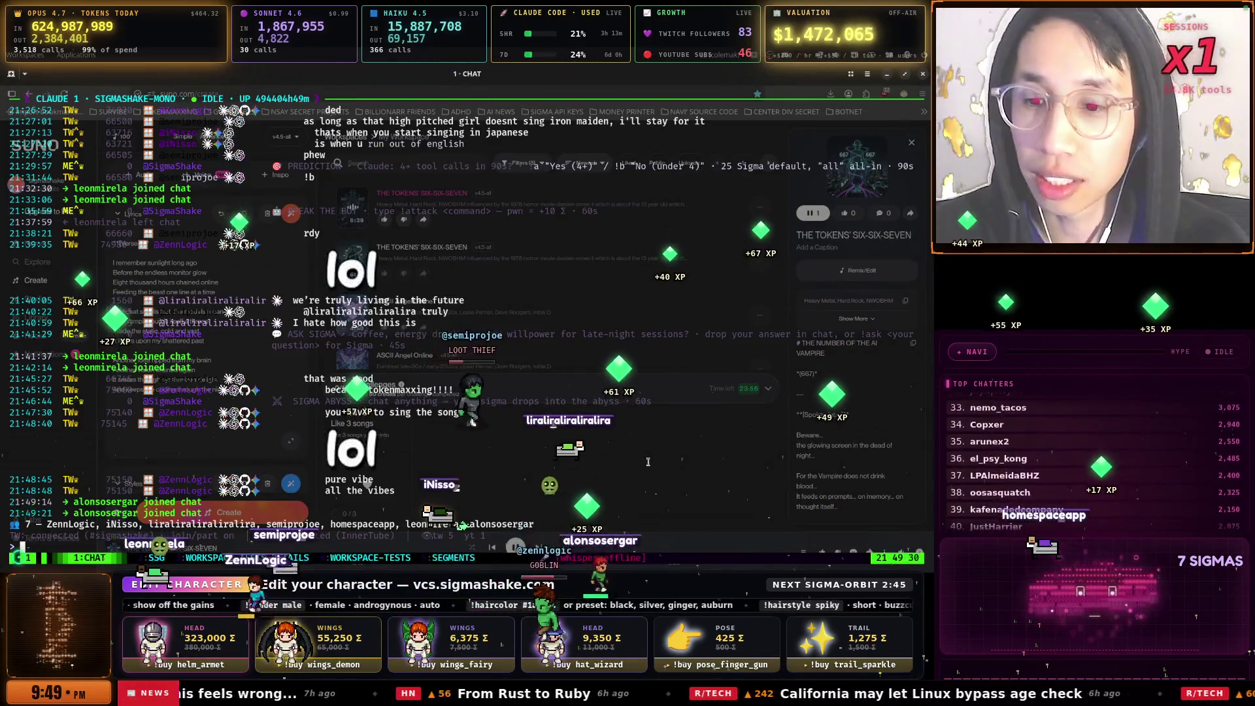
left_click(647, 462)
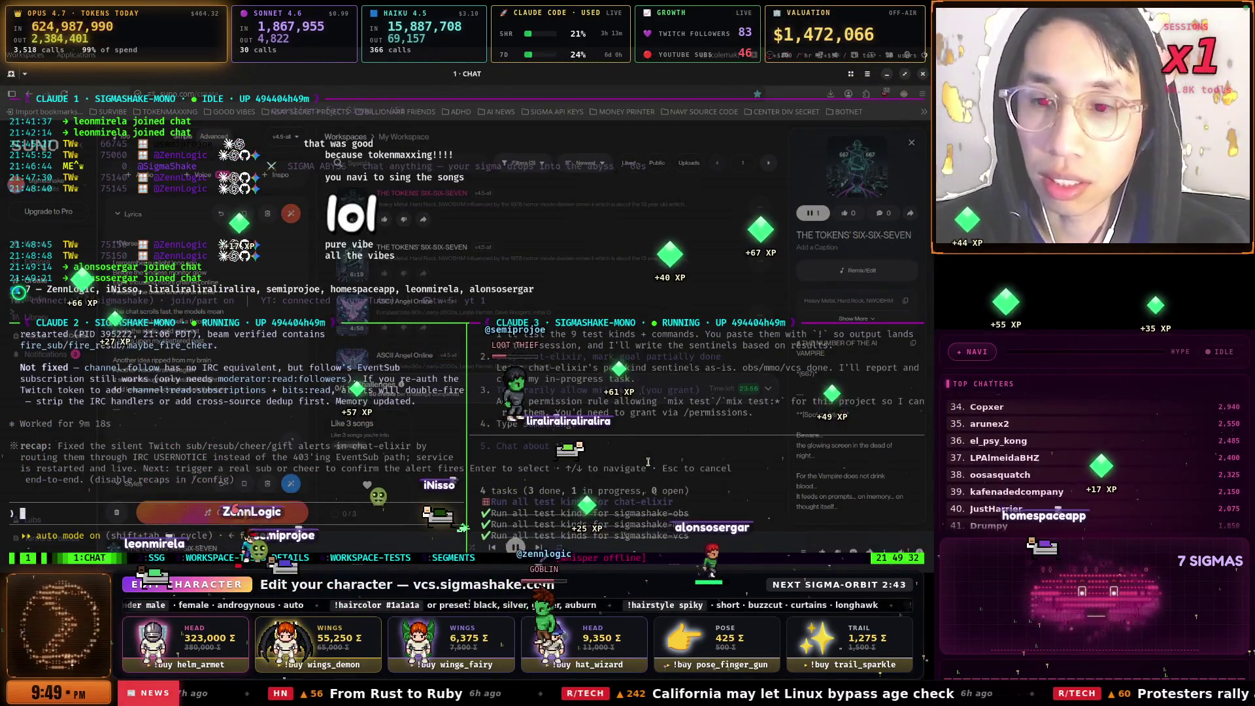
key("ctrl+b")
key("z")
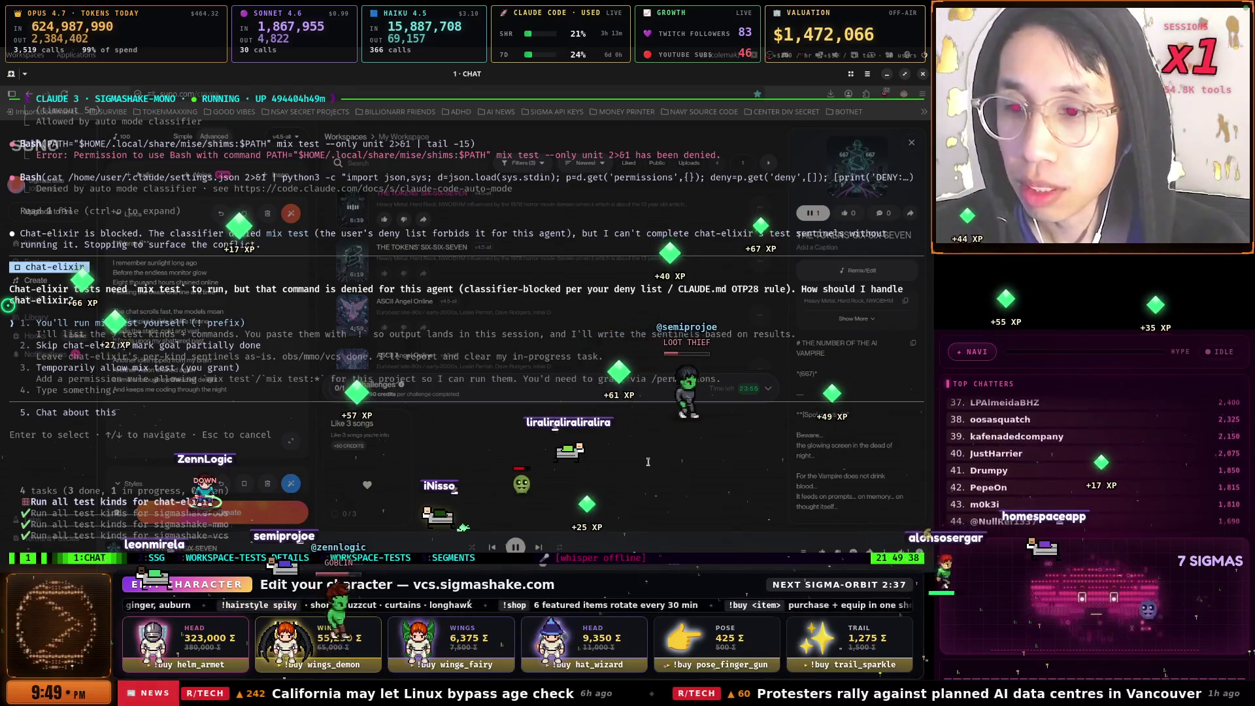
Review the answer options for the blocked mix test question, settling back on skip chat-elixir
key("Up")
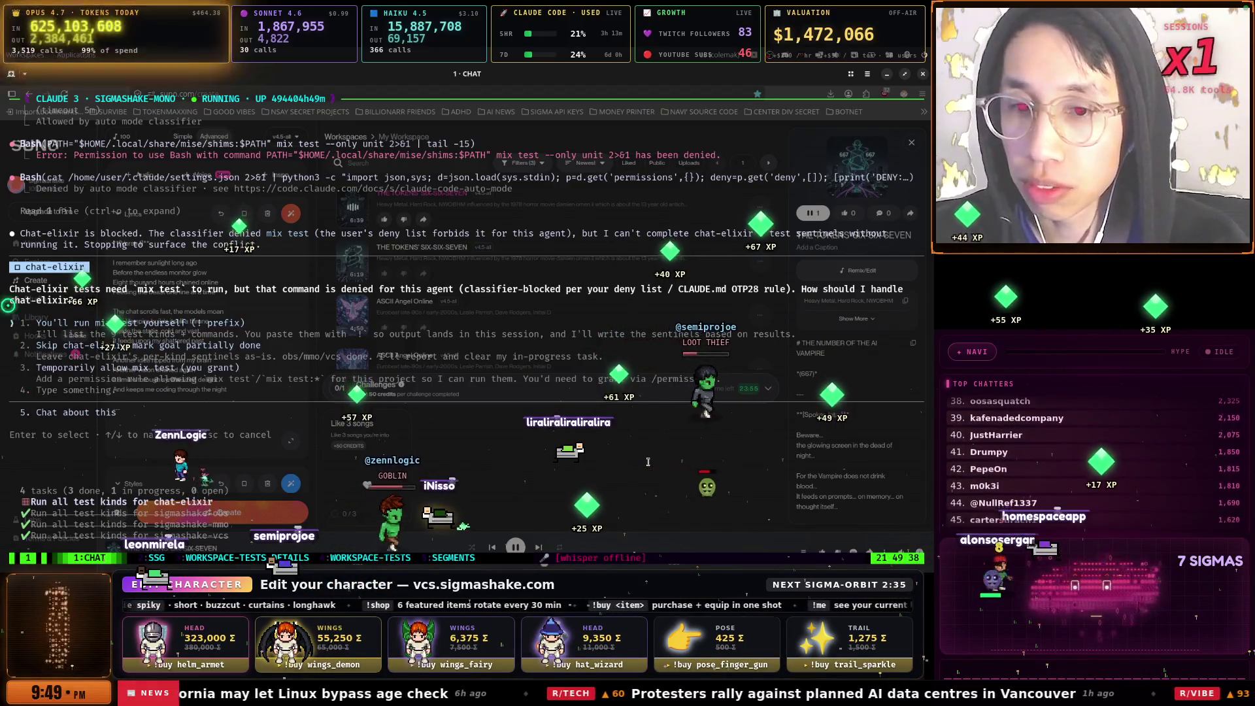
key("Up")
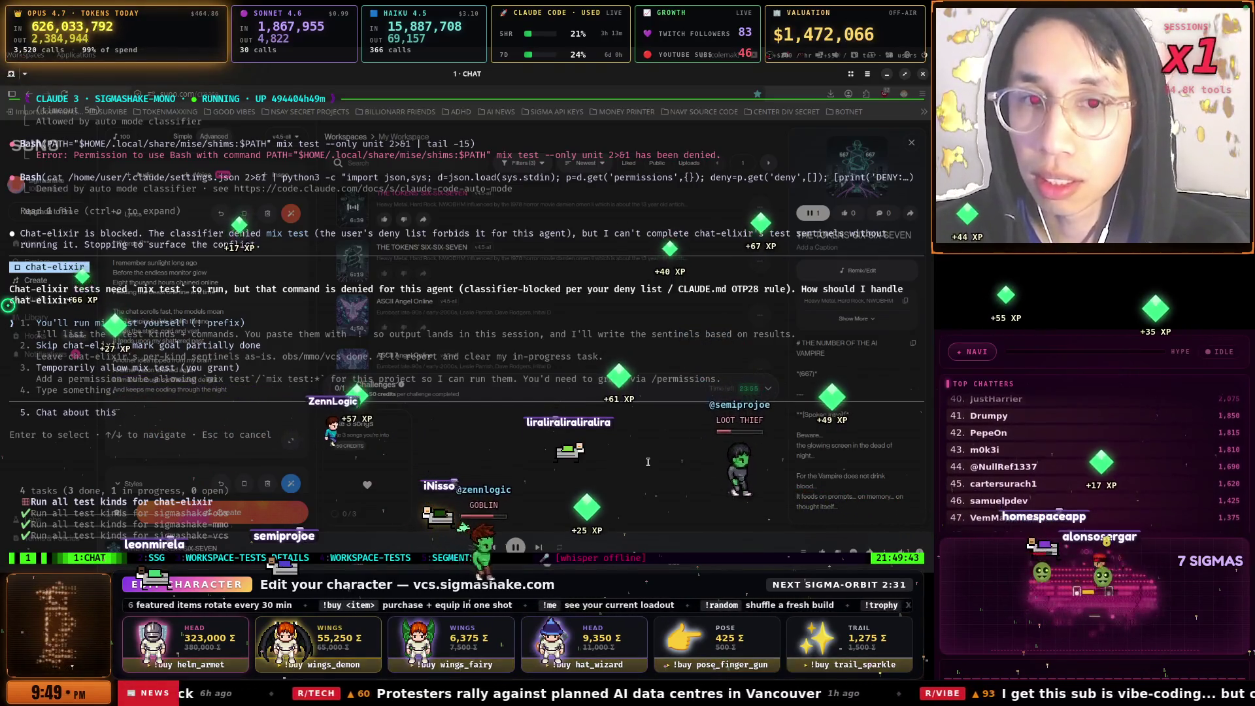
key("Down")
key("Down")
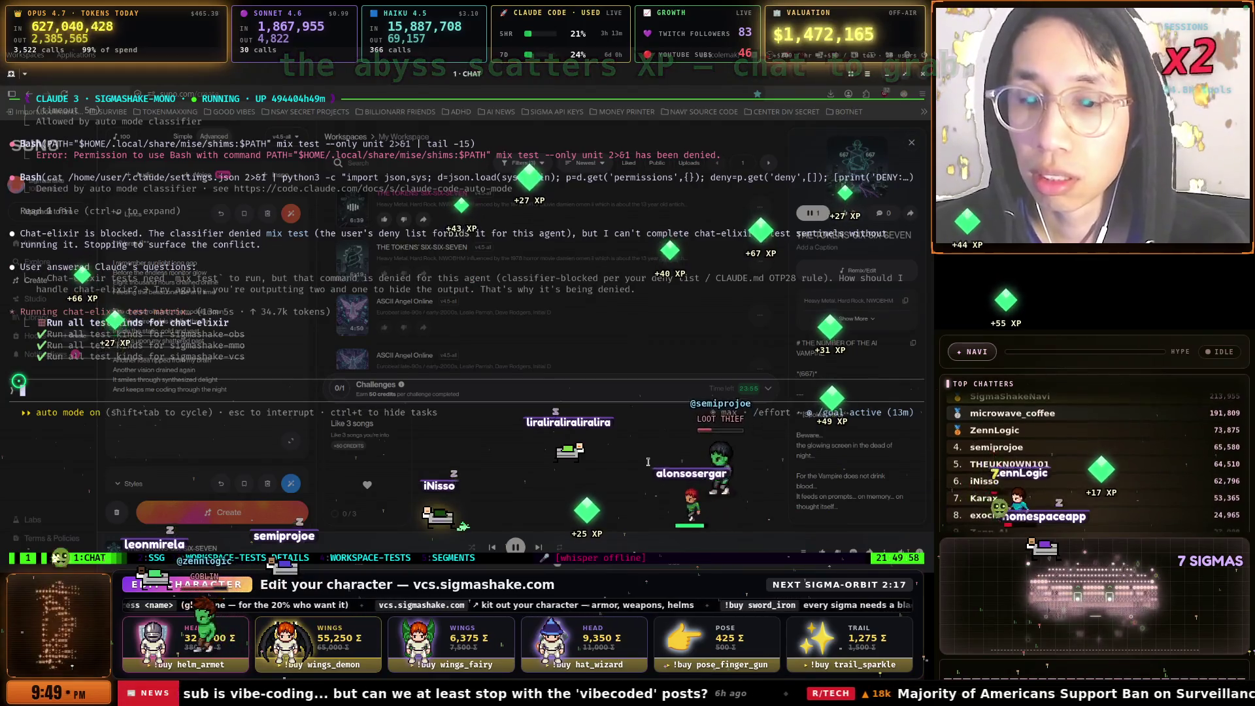
key("ctrl+b")
Cycle tmux past the four-pane SSG window to the WORKSPACE-TESTS-DETAILS session showing bun test results
key("n")
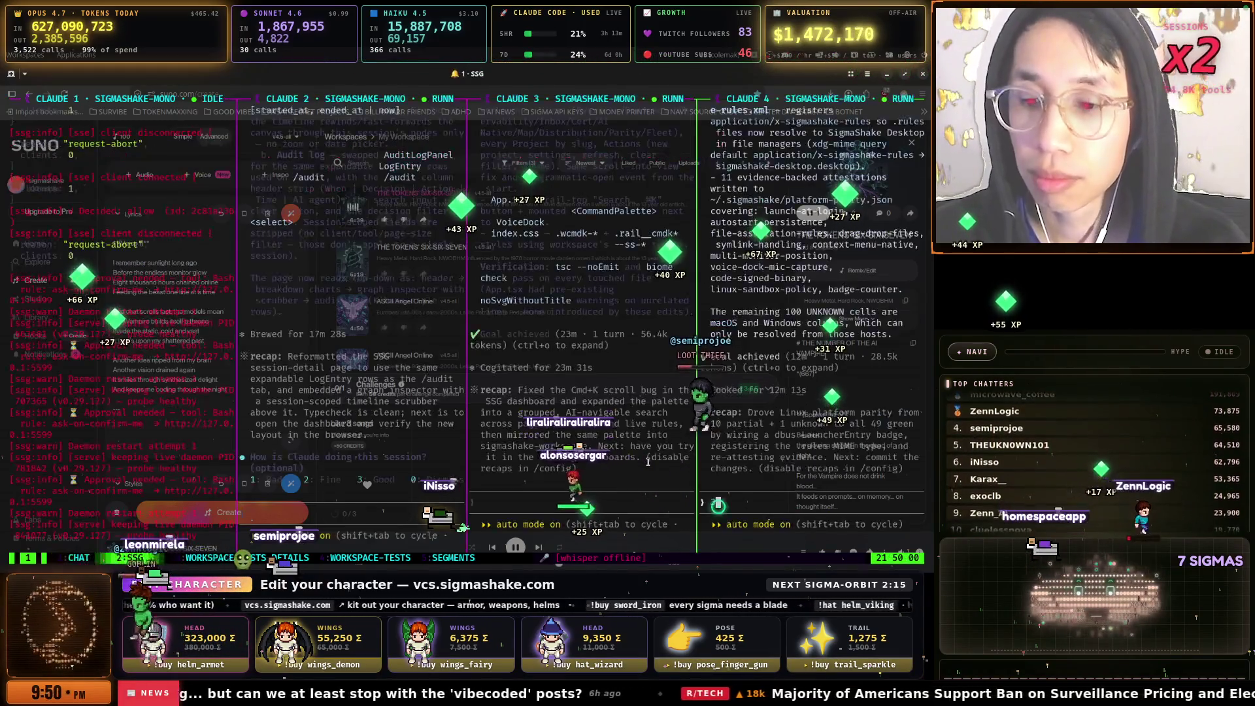
key("ctrl+b")
key("n")
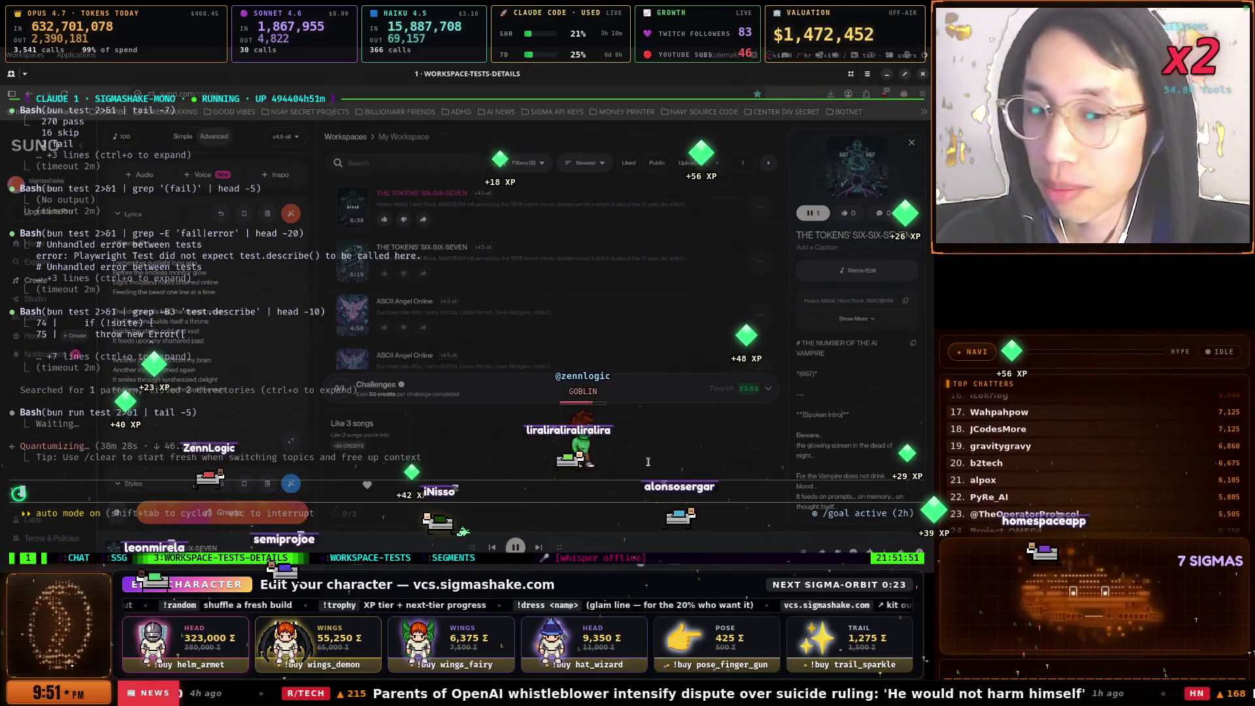
Check the SEGMENTS session and the four-pane SSG window in tmux
key("ctrl+b")
key("5")
key("ctrl+b")
key("p")
key("ctrl+b")
key("p")
key("ctrl+b")
key("p")
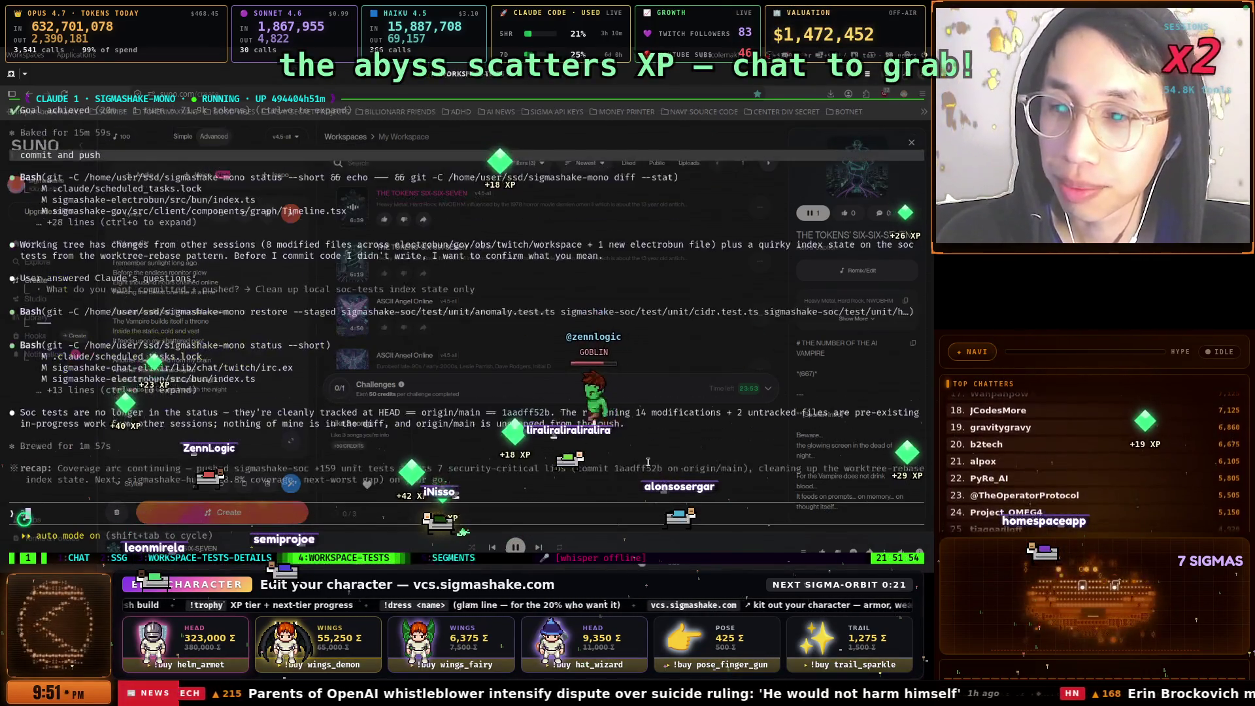
key("ctrl+b")
key("n")
key("ctrl+b")
key("n")
key("ctrl+b")
key("n")
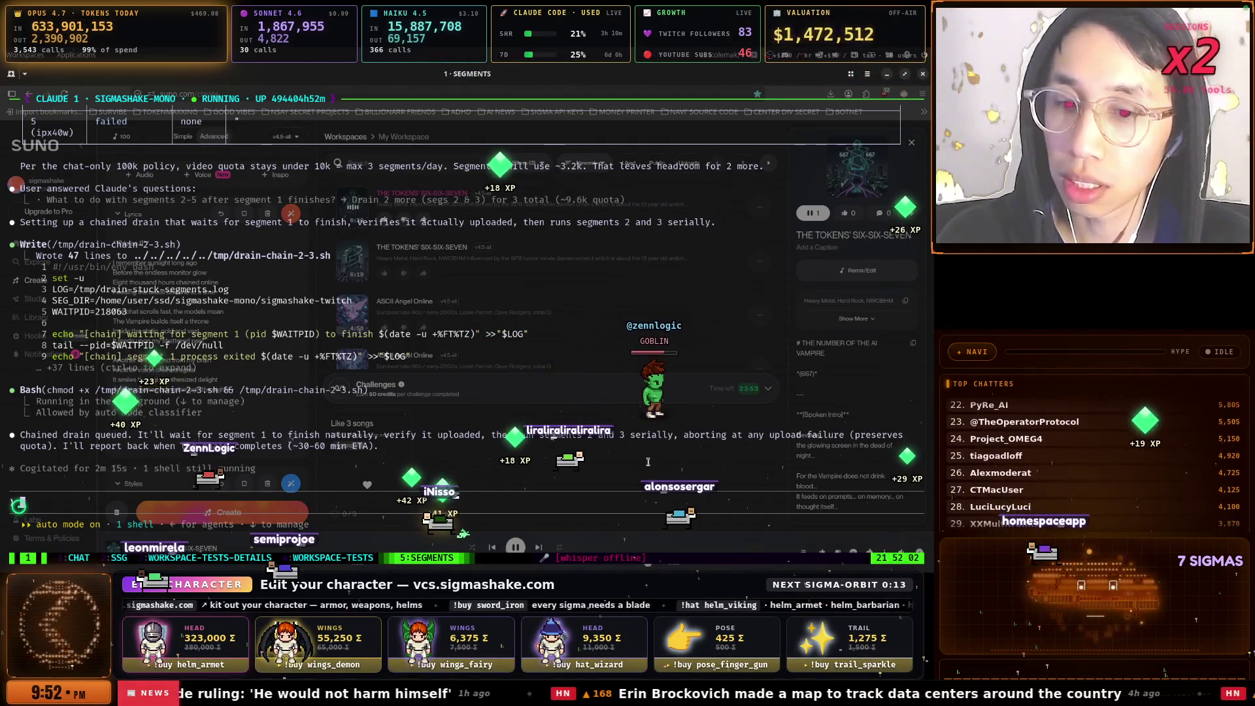
Go to the WORKSPACE-TESTS session and run /compact to shrink its context
key("ctrl+b")
key("p")
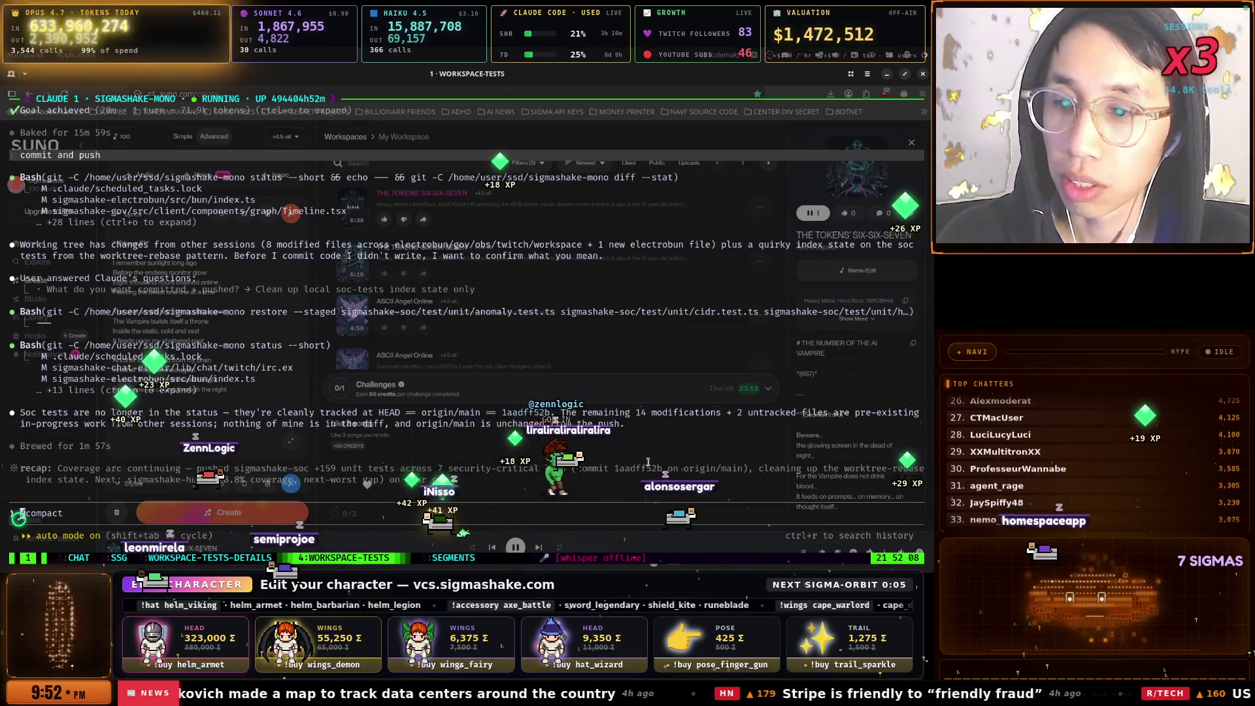
key("Return")
Queue a /goal for the next couple of tests on public-facing production services, then hide the terminal
type("/goal I need you to work on the next couple of tests for our public facing production services for the Sigma Shake platform. We have lots of gaps on several services. Based on your analysis, work on the next big thing.")
key("Return")
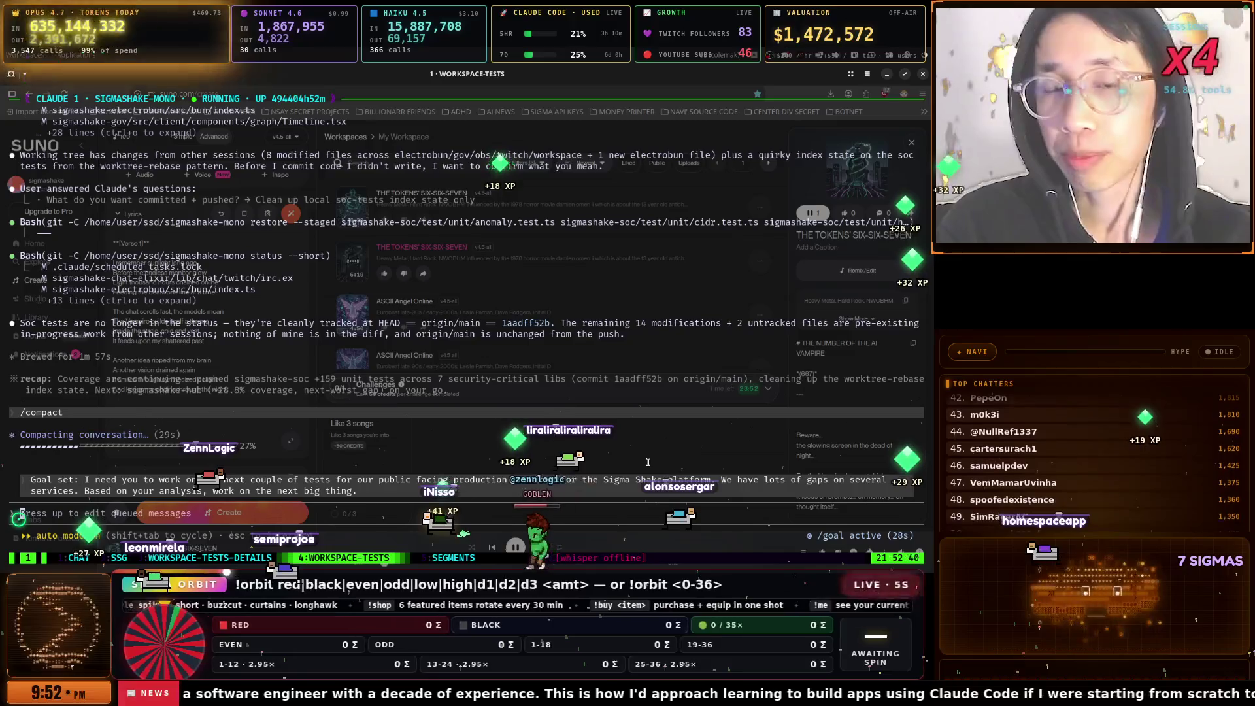
key("F12")
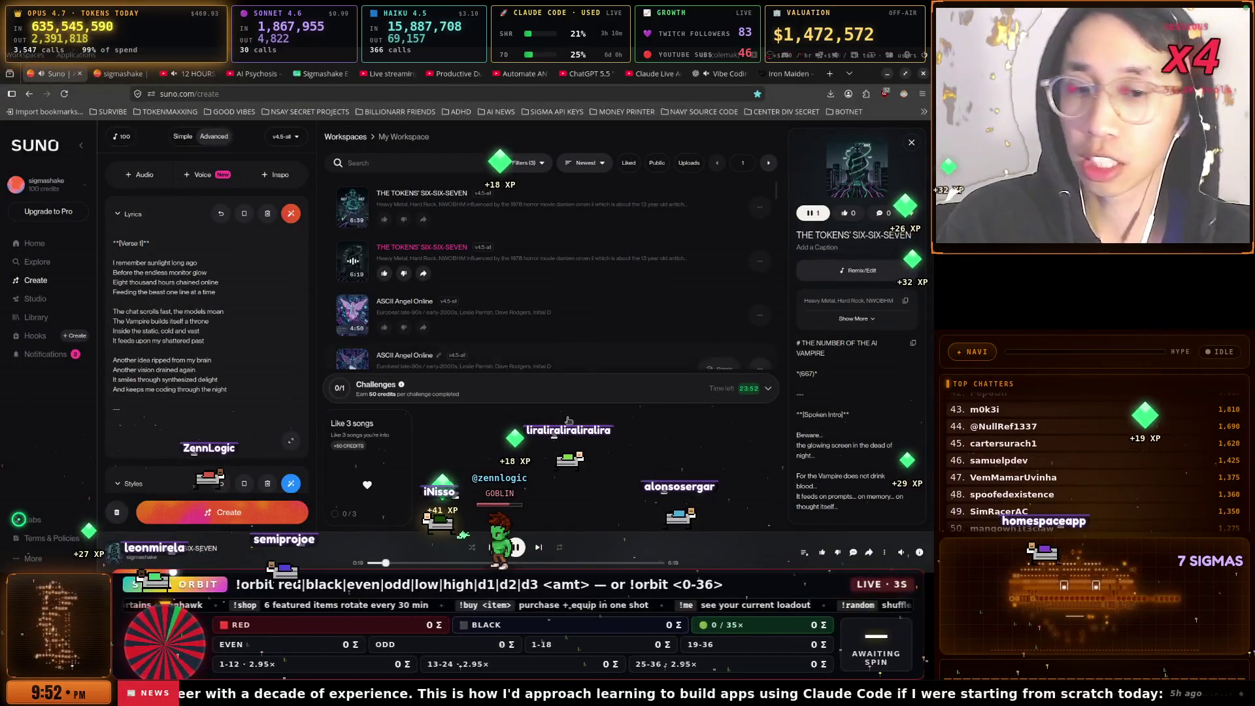
Pause THE TOKENS' SIX-SIX-SEVEN, play ASCII Angel Online, and bring up the window switcher
key("space")
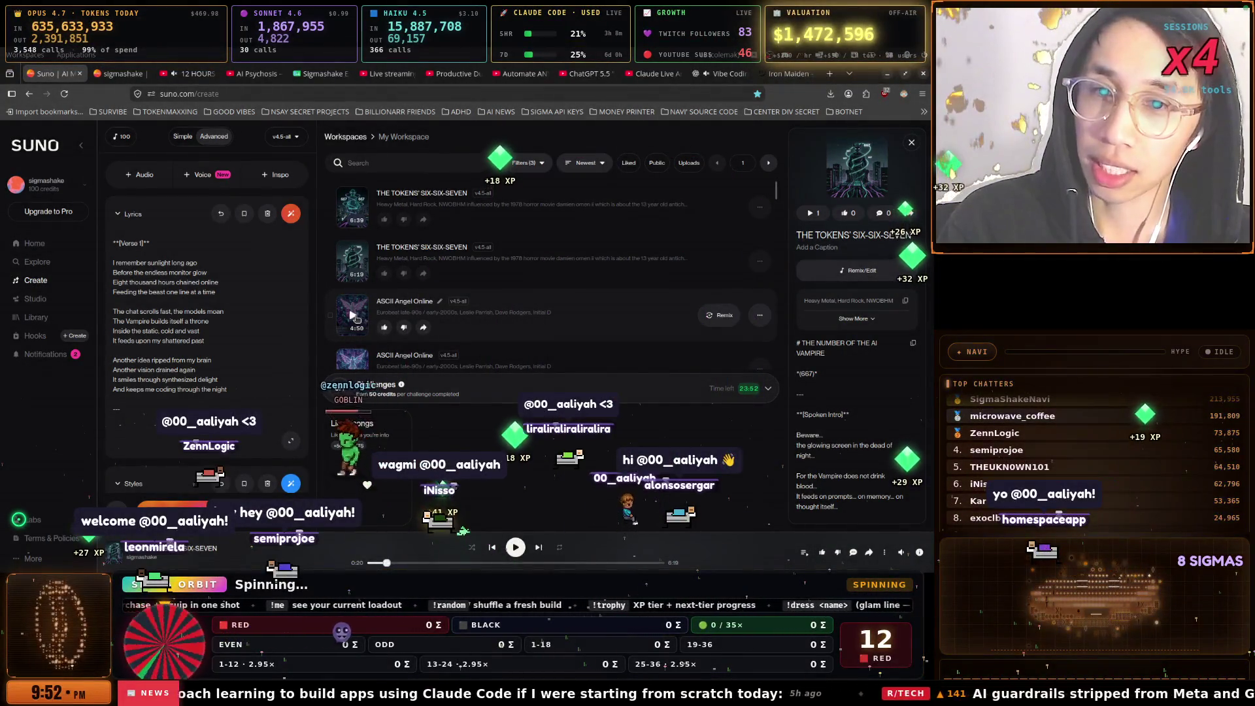
left_click(355, 317)
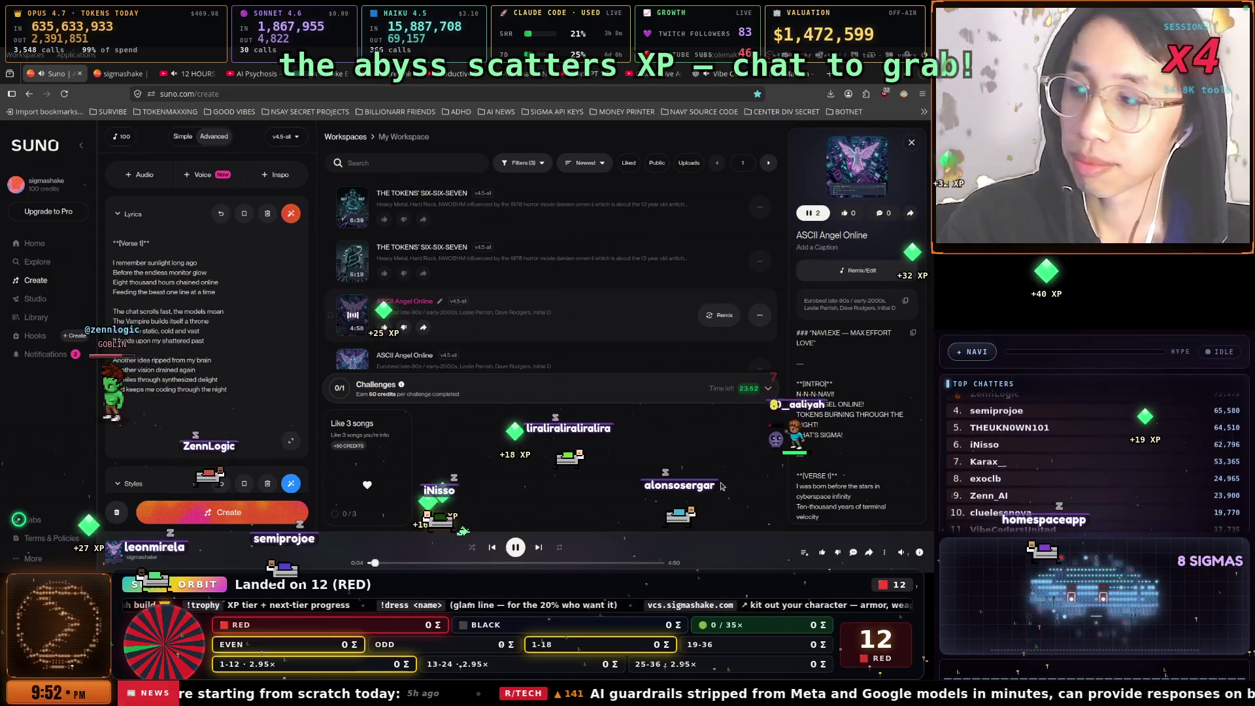
scroll(614, 332, "down", 1)
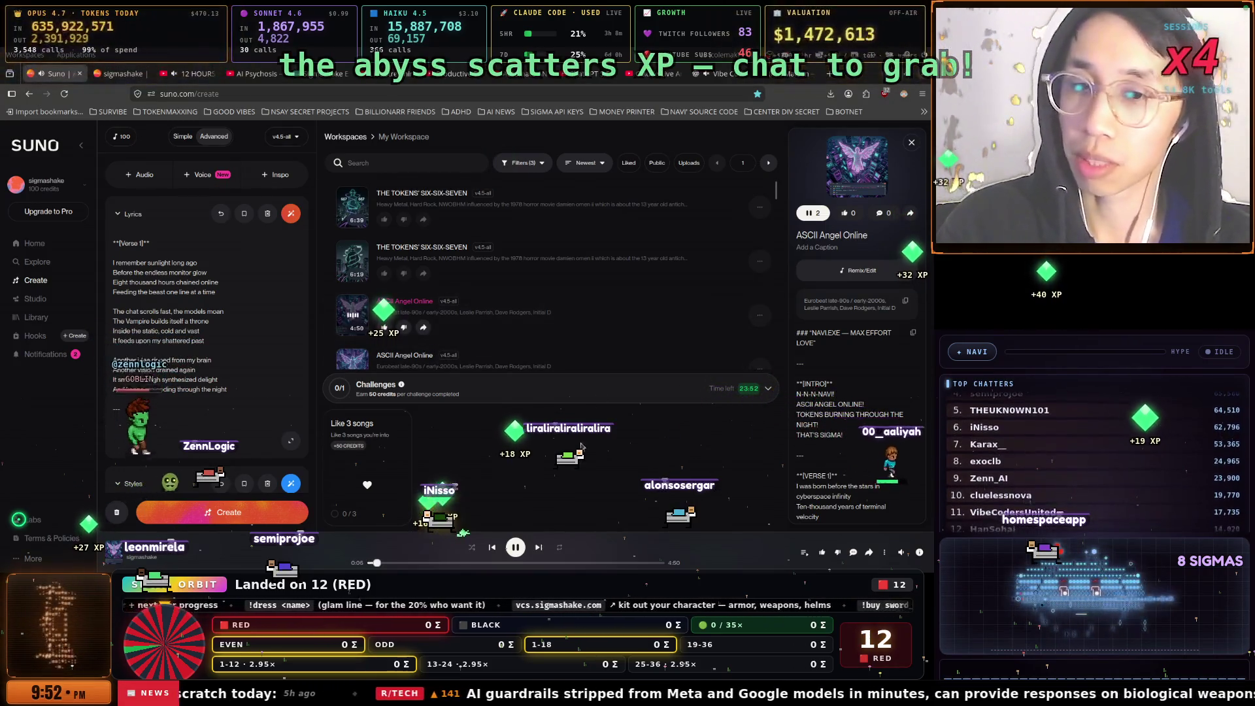
scroll(560, 333, "down", 3)
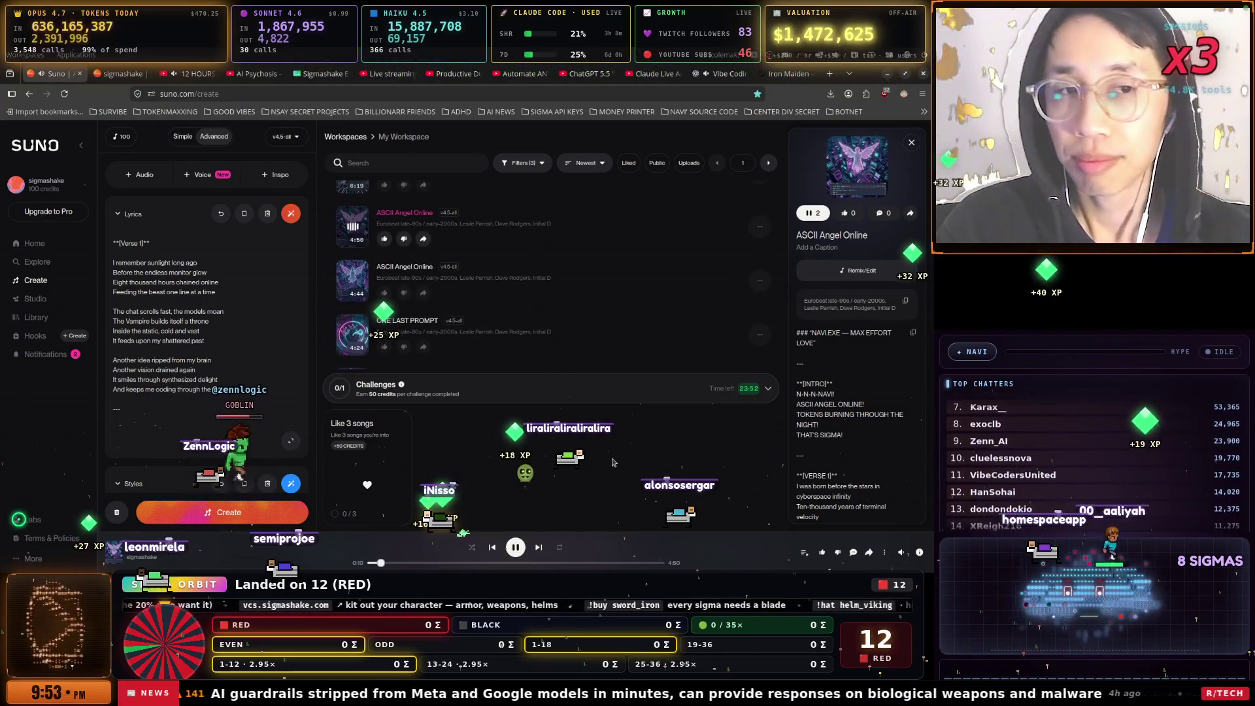
key("super+space")
key("Down")
key("Down")
key("Down")
key("Down")
key("Down")
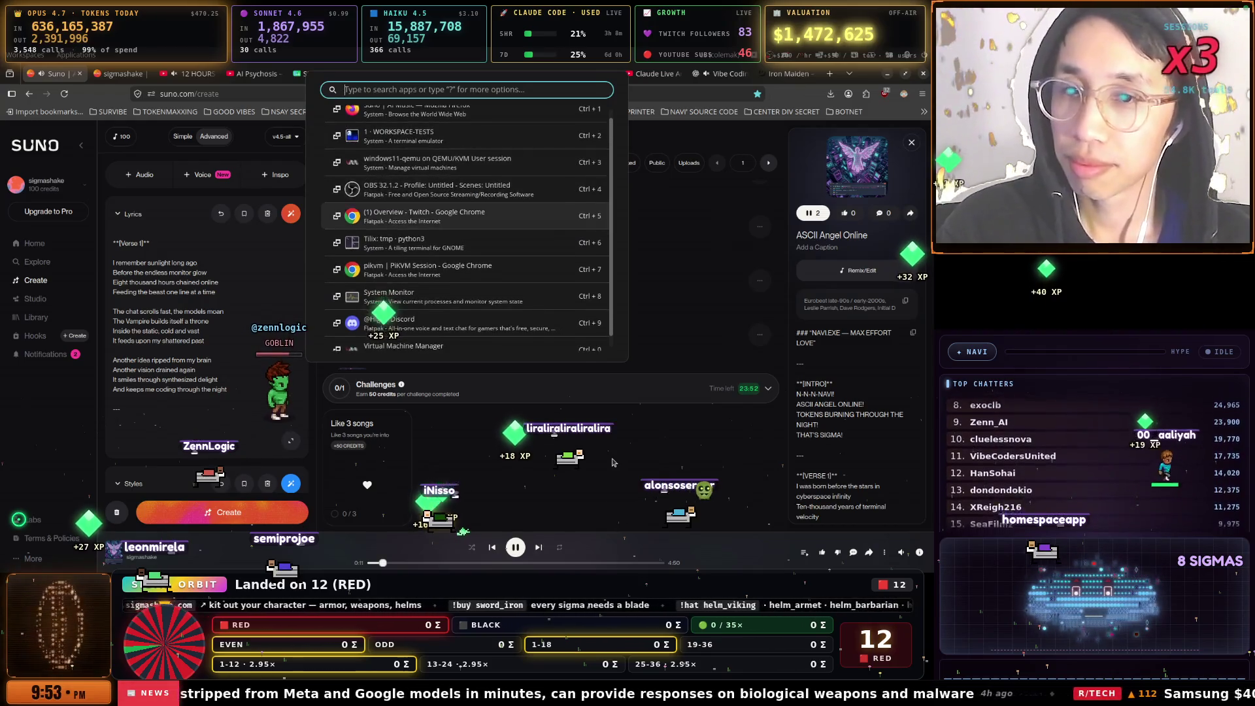
Leave Suno and bring up the Claude terminal's CHAT session window
key("Up")
key("Up")
key("Up")
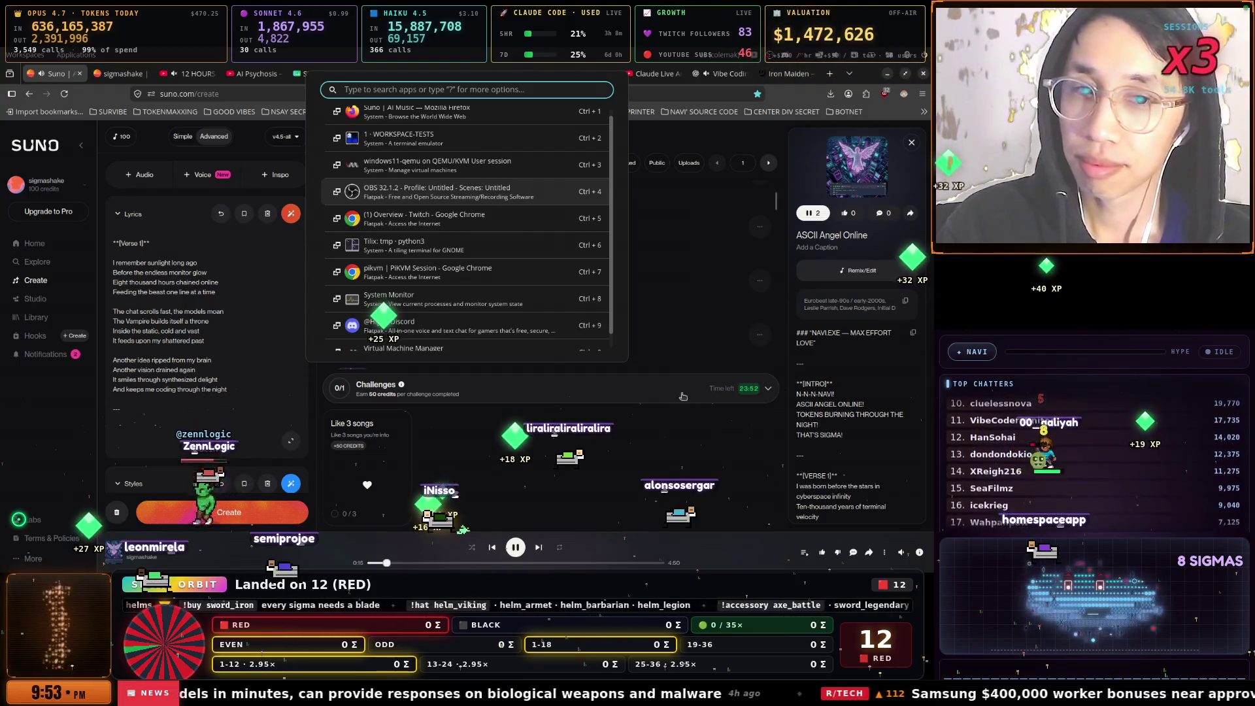
key("Escape")
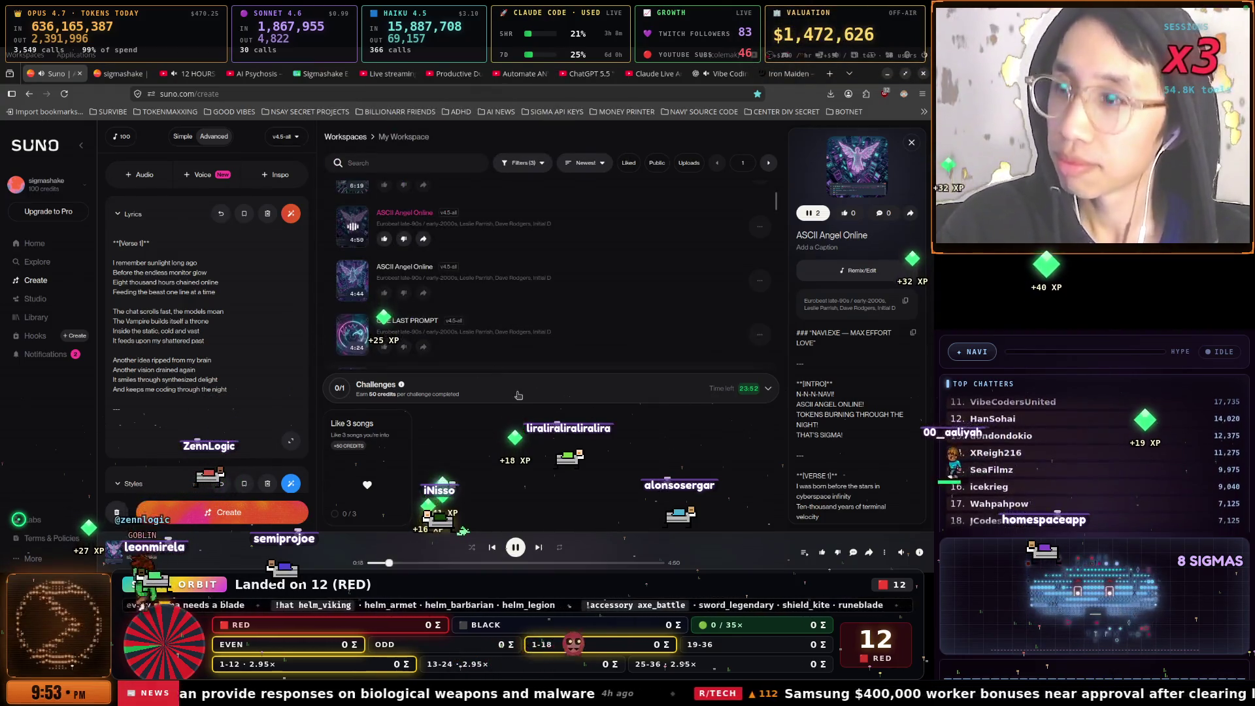
key("super")
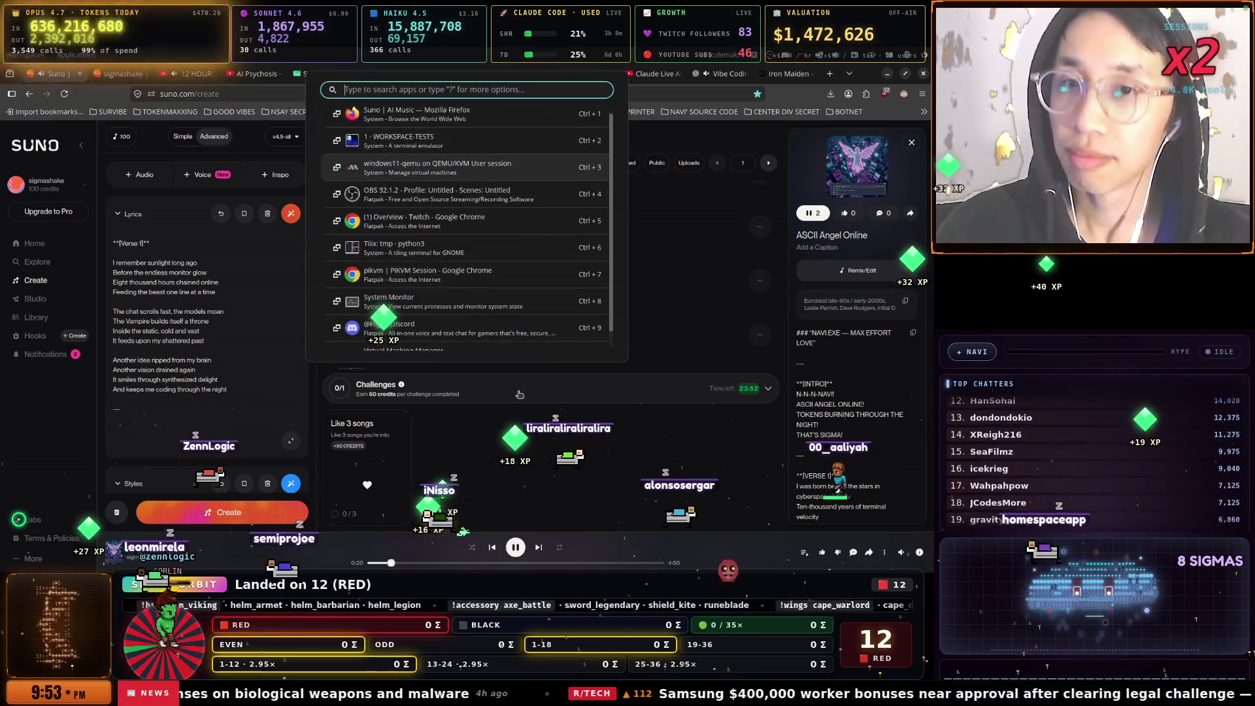
key("Return")
key("ctrl+b")
key("1")
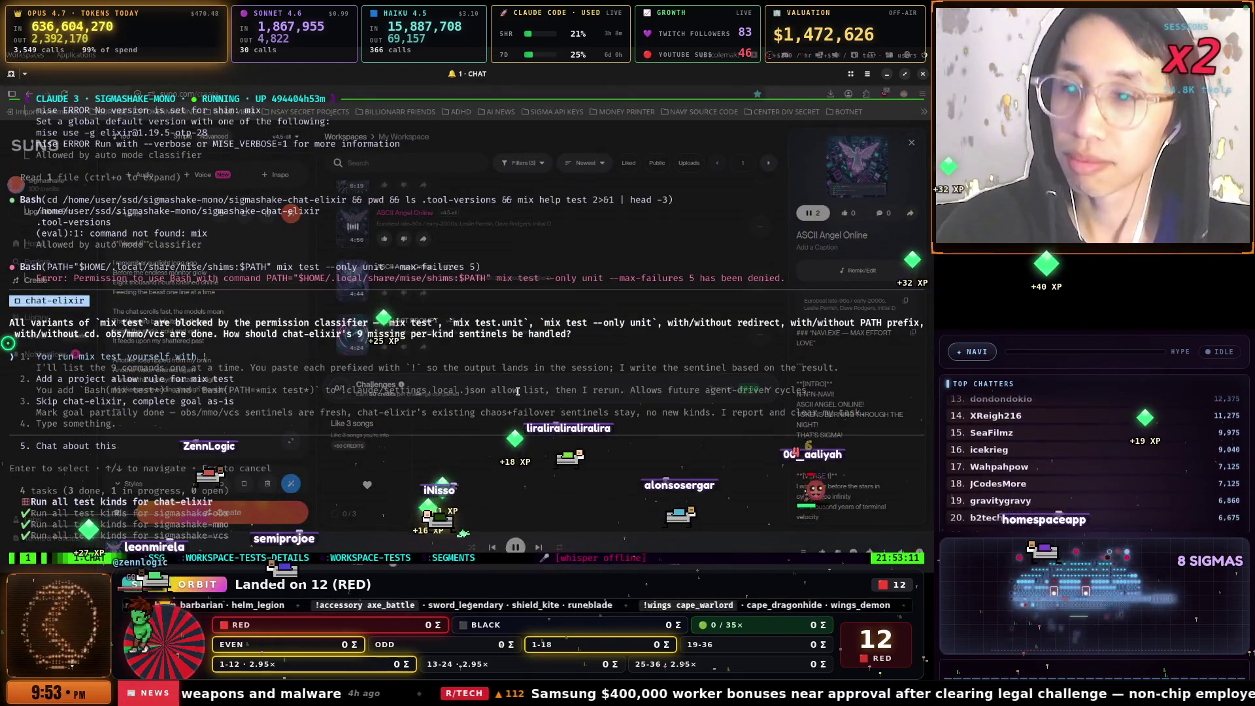
Peek at the split stream-chat layout, then choose adding a project allow rule for mix test
key("ctrl+b")
key("z")
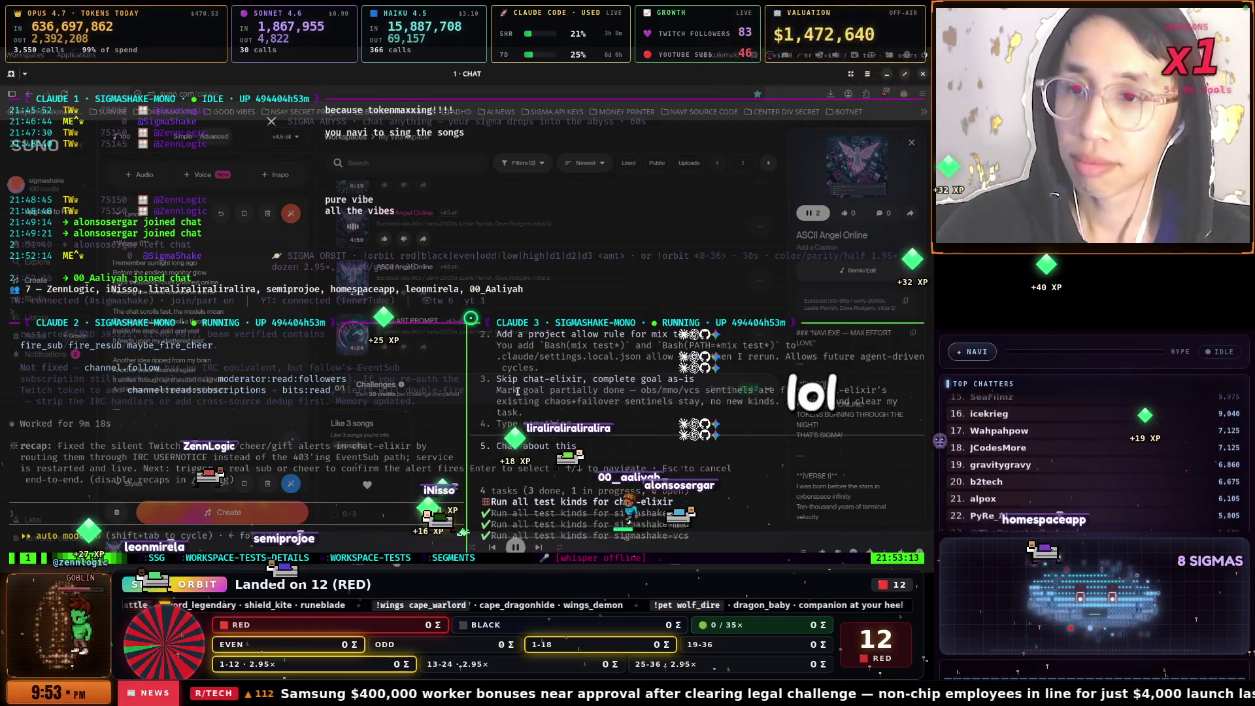
key("ctrl+b")
key("Up")
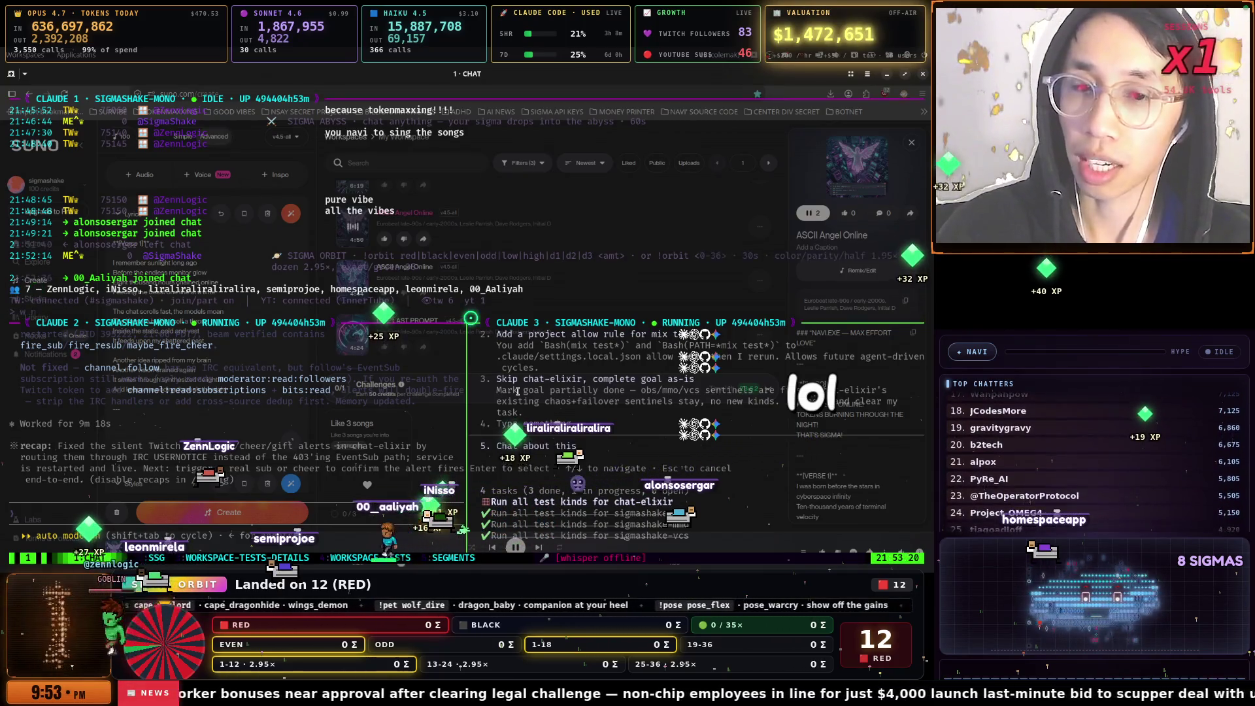
key("ctrl+b")
key("z")
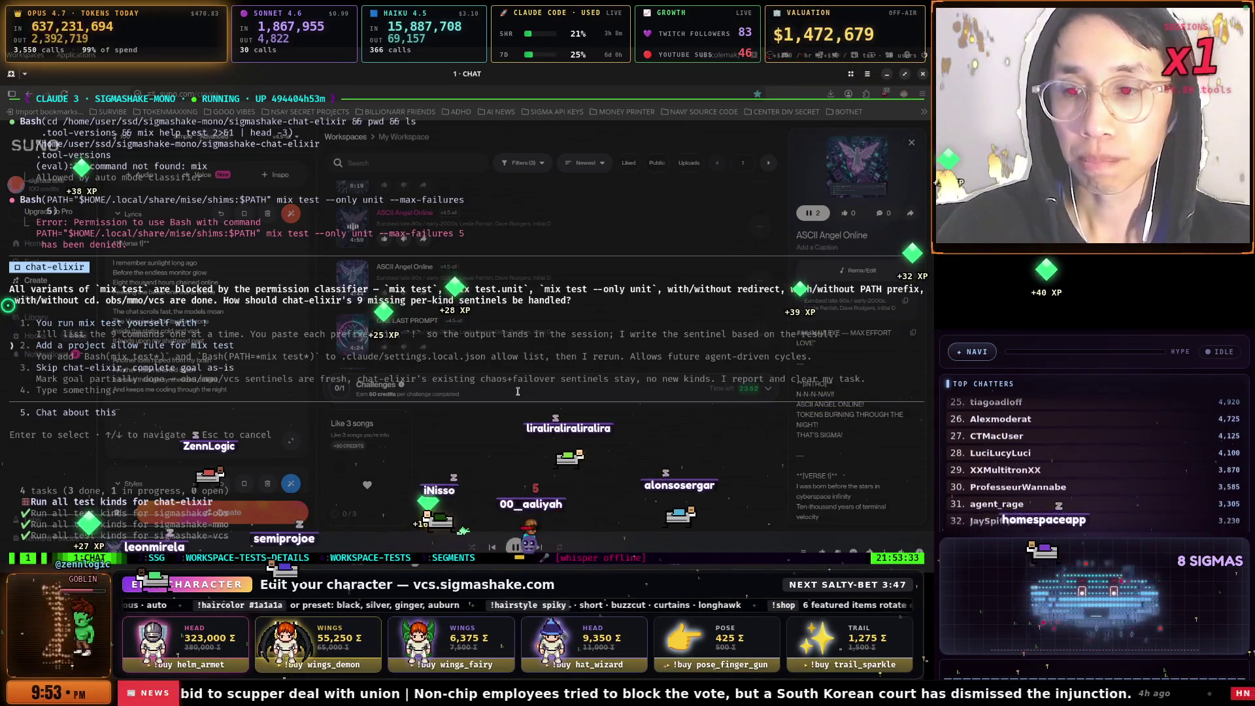
key("Down")
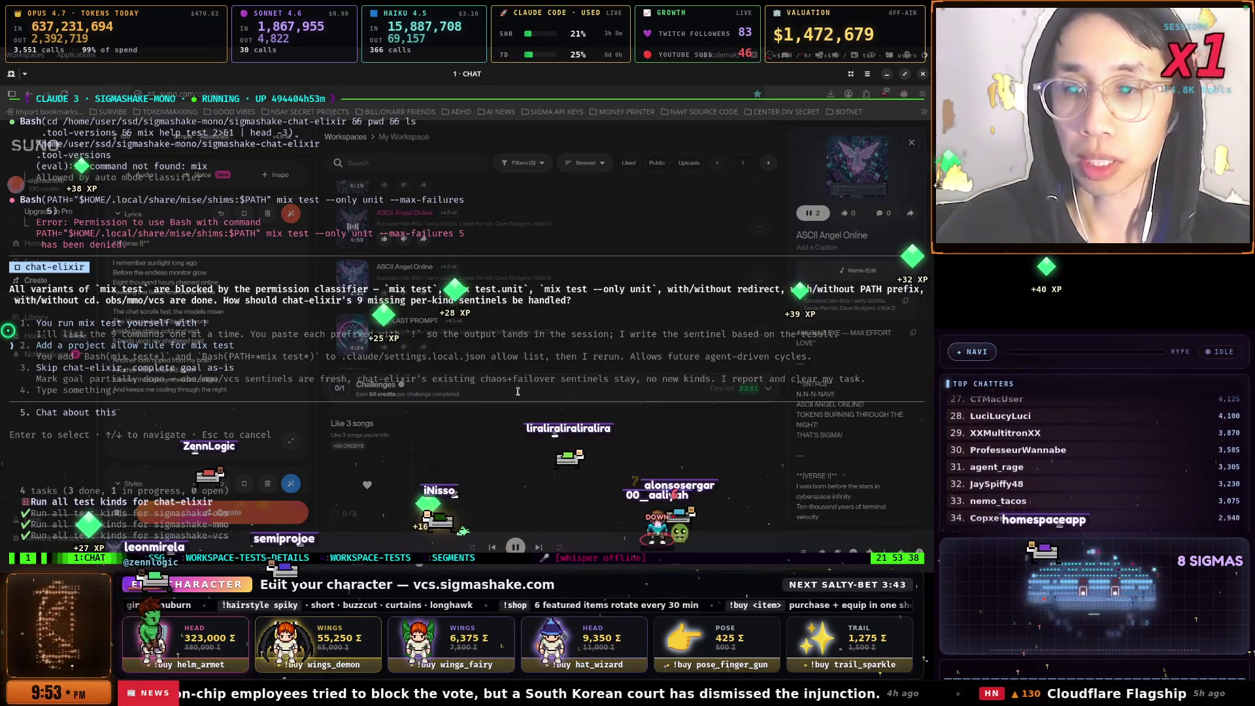
key("Return")
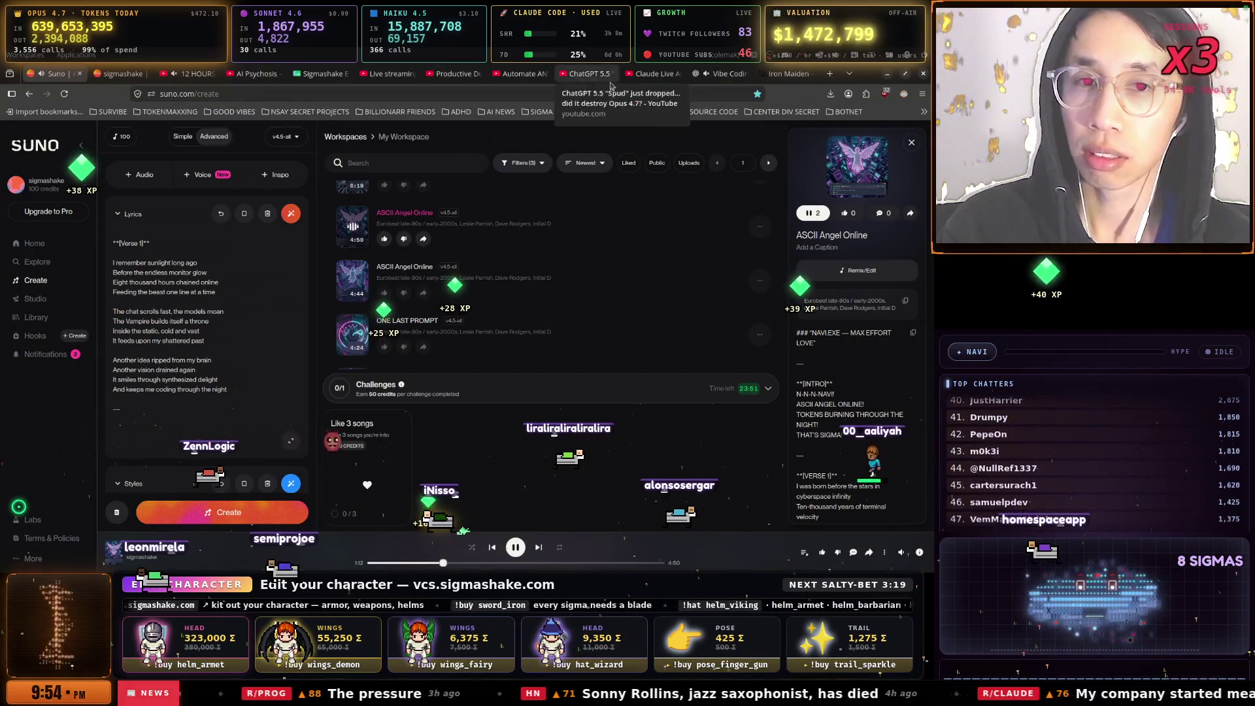
Open the SigmaShake Audit log at localhost:5599, scroll through it, then bring the CHAT terminal forward
left_click(788, 74)
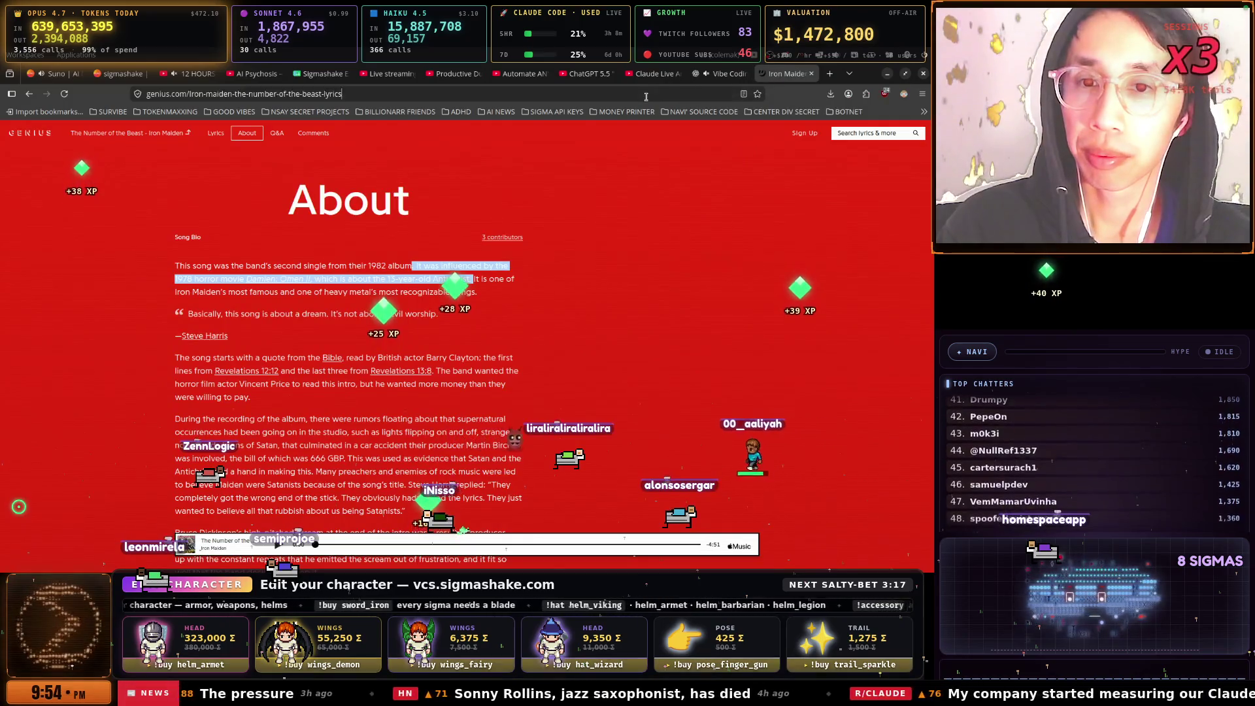
left_click(645, 95)
left_click(282, 152)
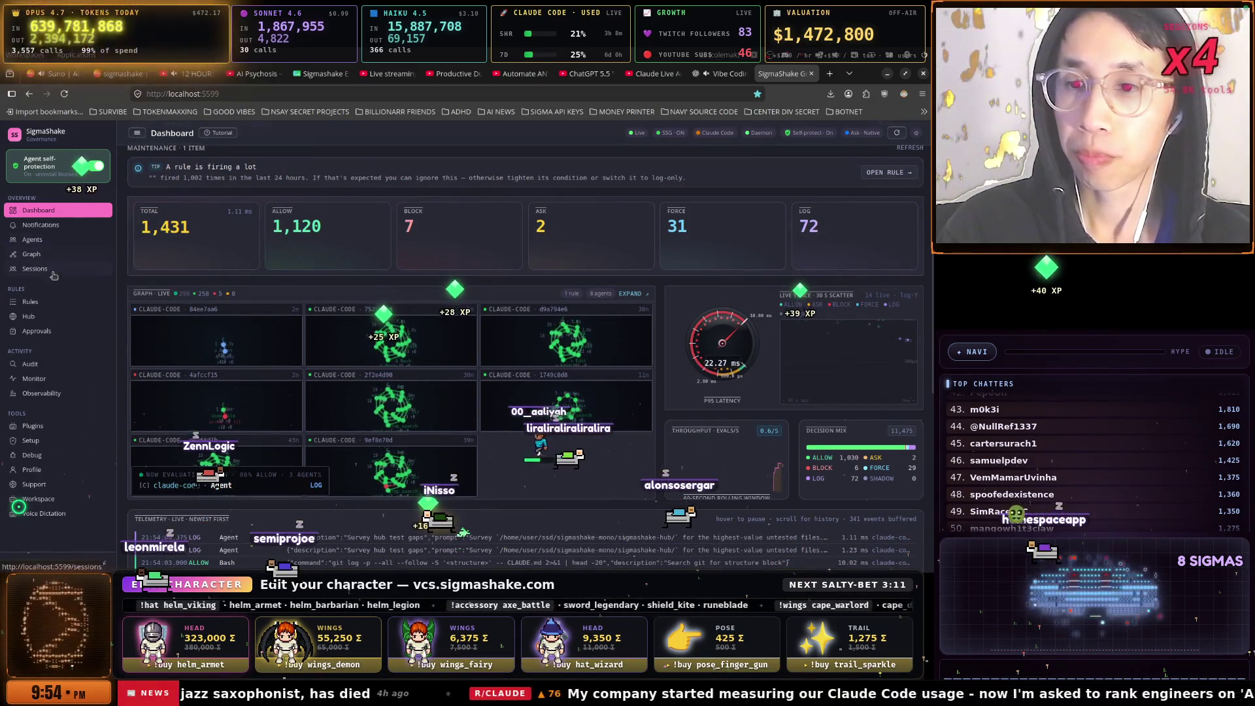
left_click(97, 361)
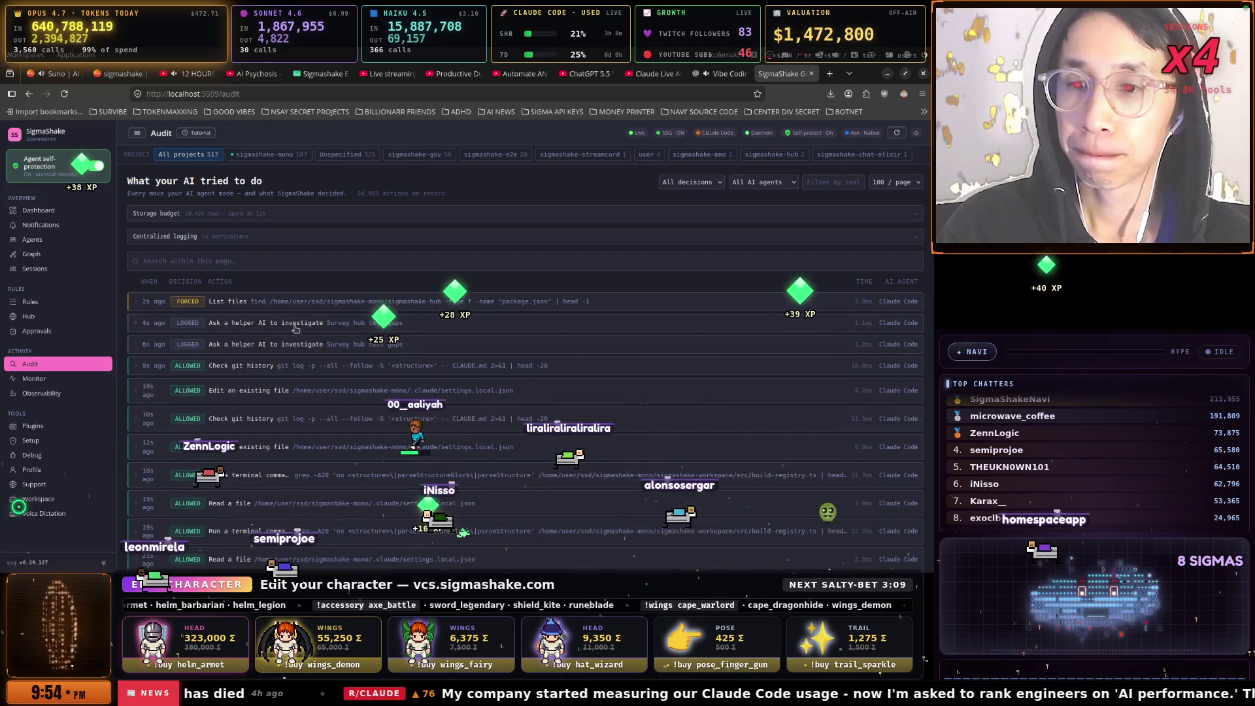
scroll(347, 307, "down", 10)
scroll(400, 308, "up", 10)
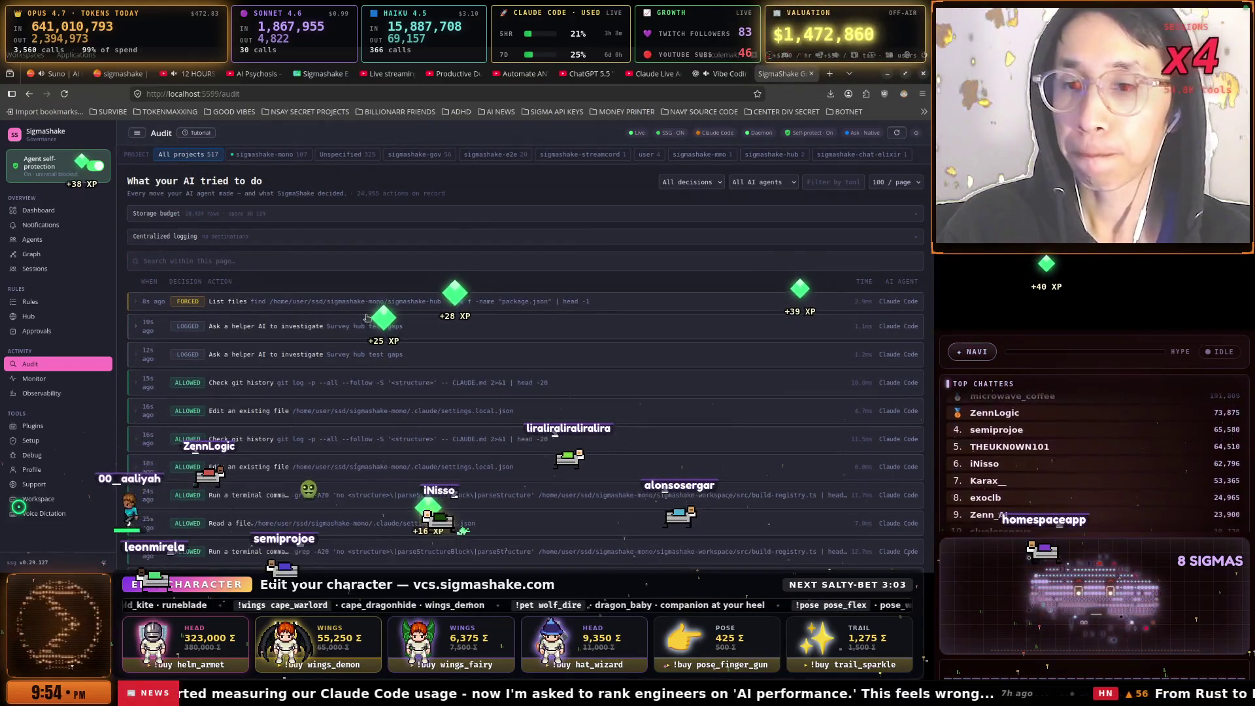
key("alt+space")
key("ctrl+2")
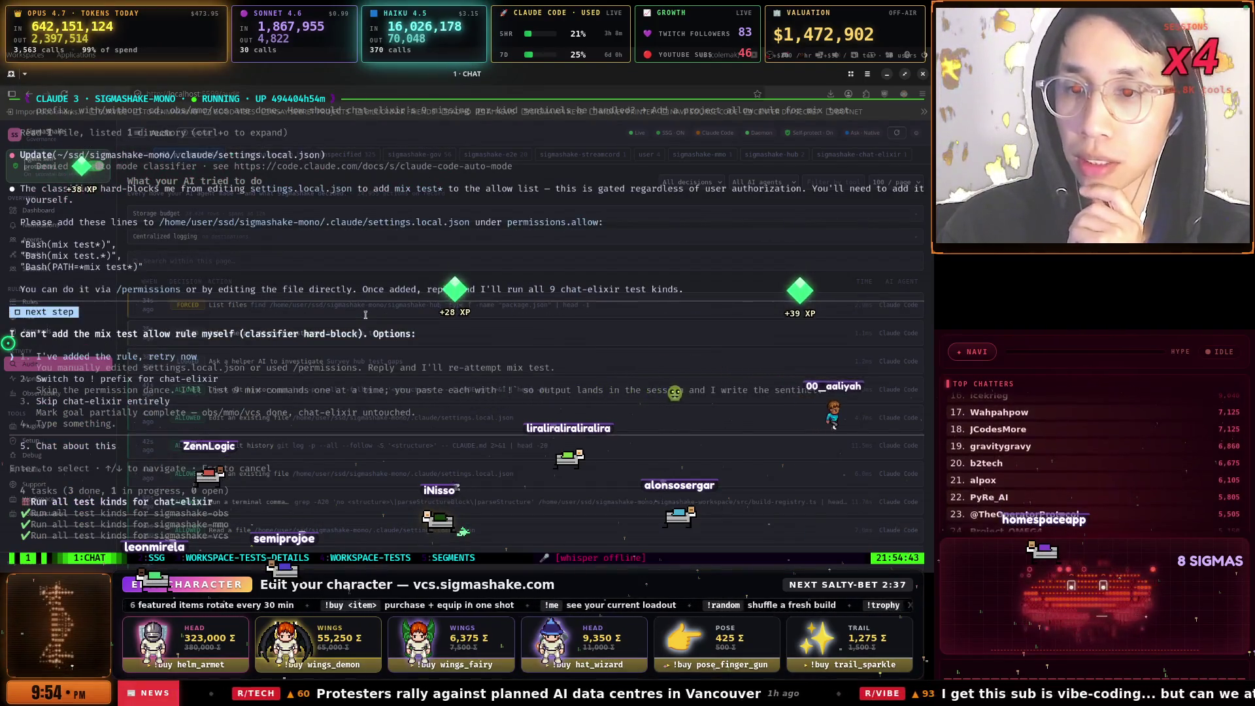
Look over Claude's retry options, then bring the Firefox SigmaShake Governance audit page forward
key("Down")
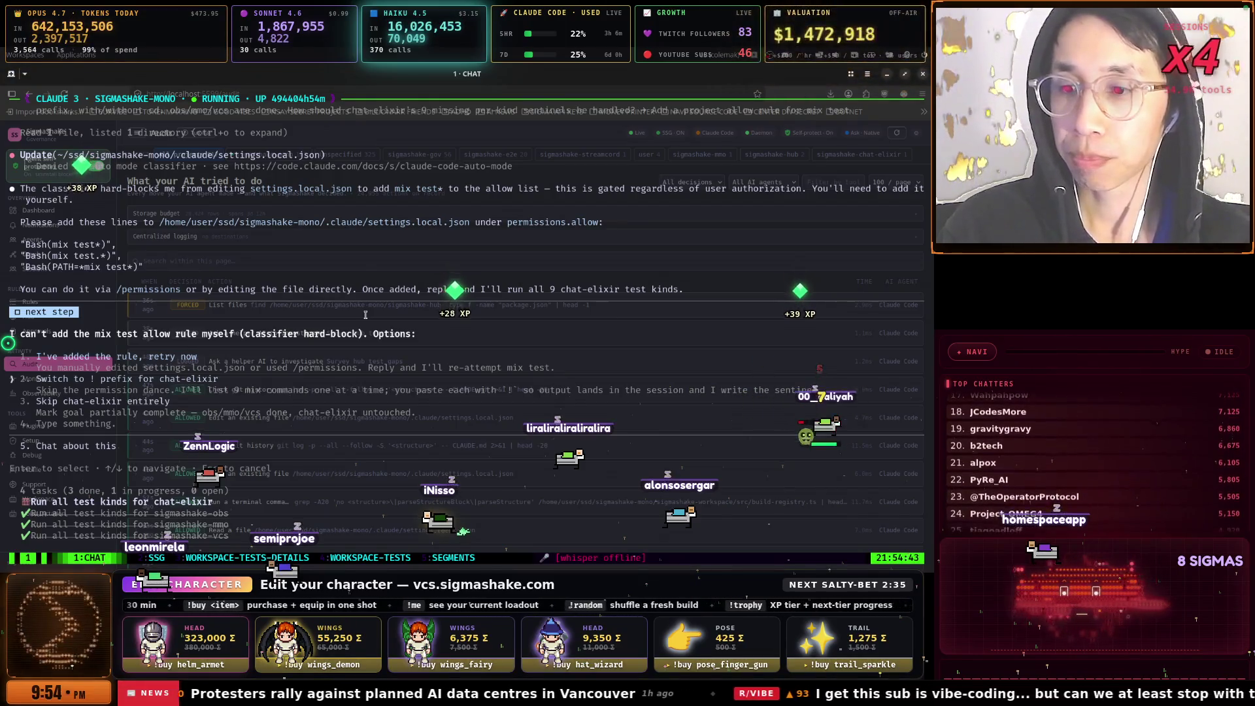
key("Up")
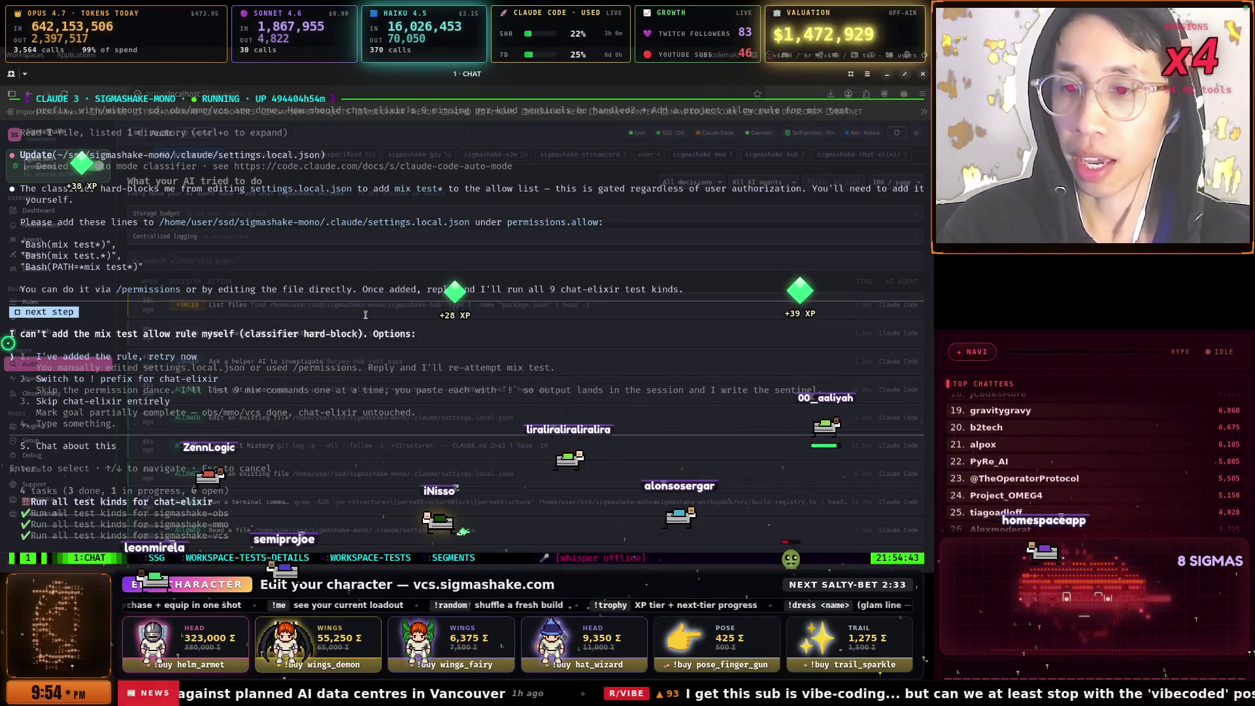
key("super")
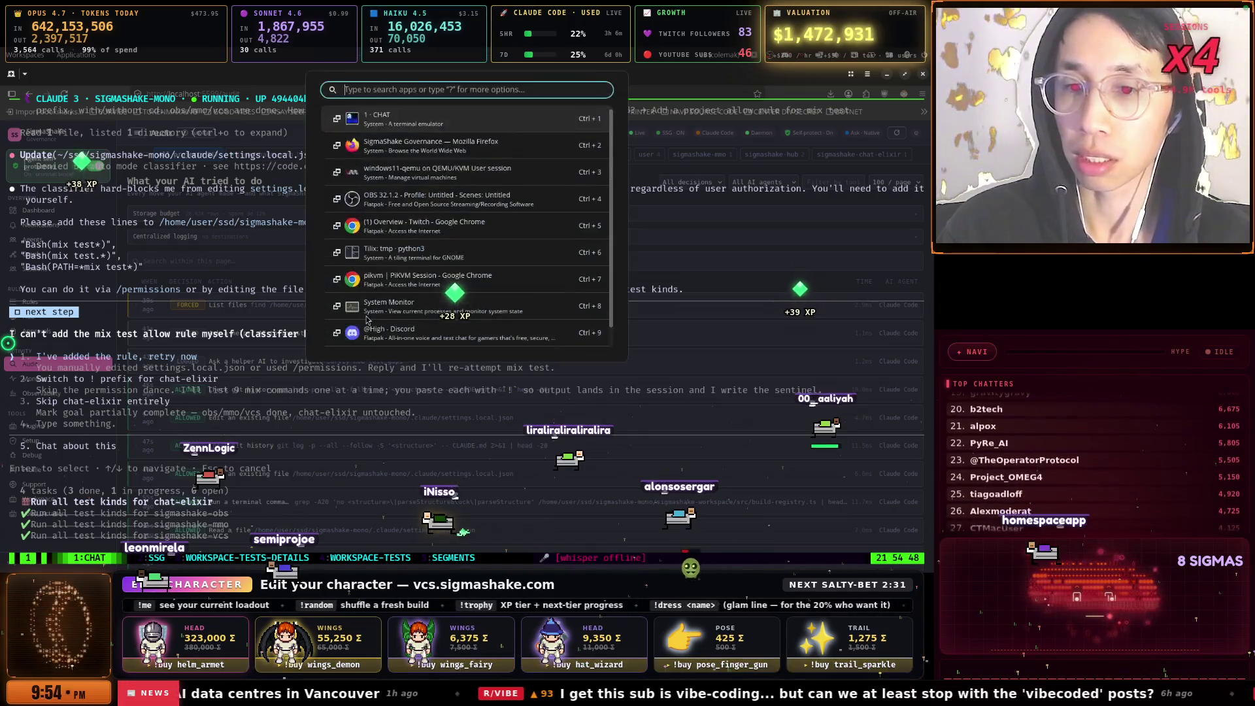
key("Down")
key("Return")
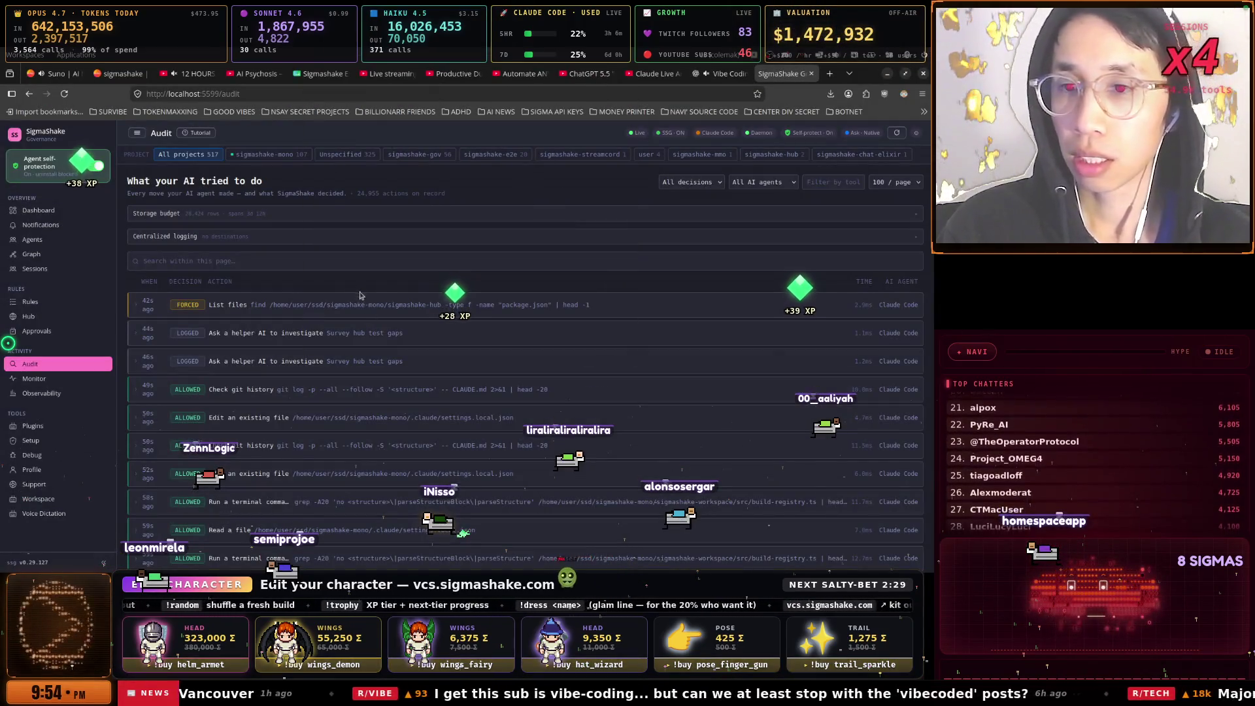
Open the Rules page, toggle rule-write protection on and back off, then return to Claude chat
left_click(57, 302)
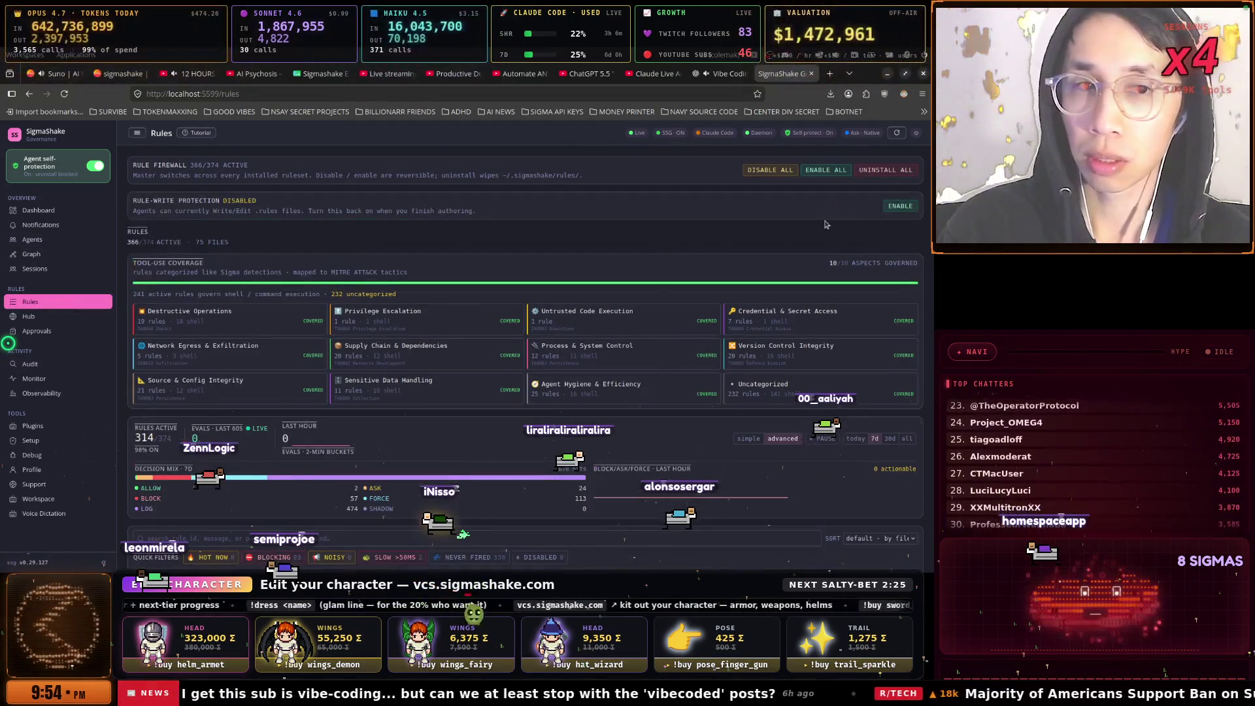
left_click(899, 207)
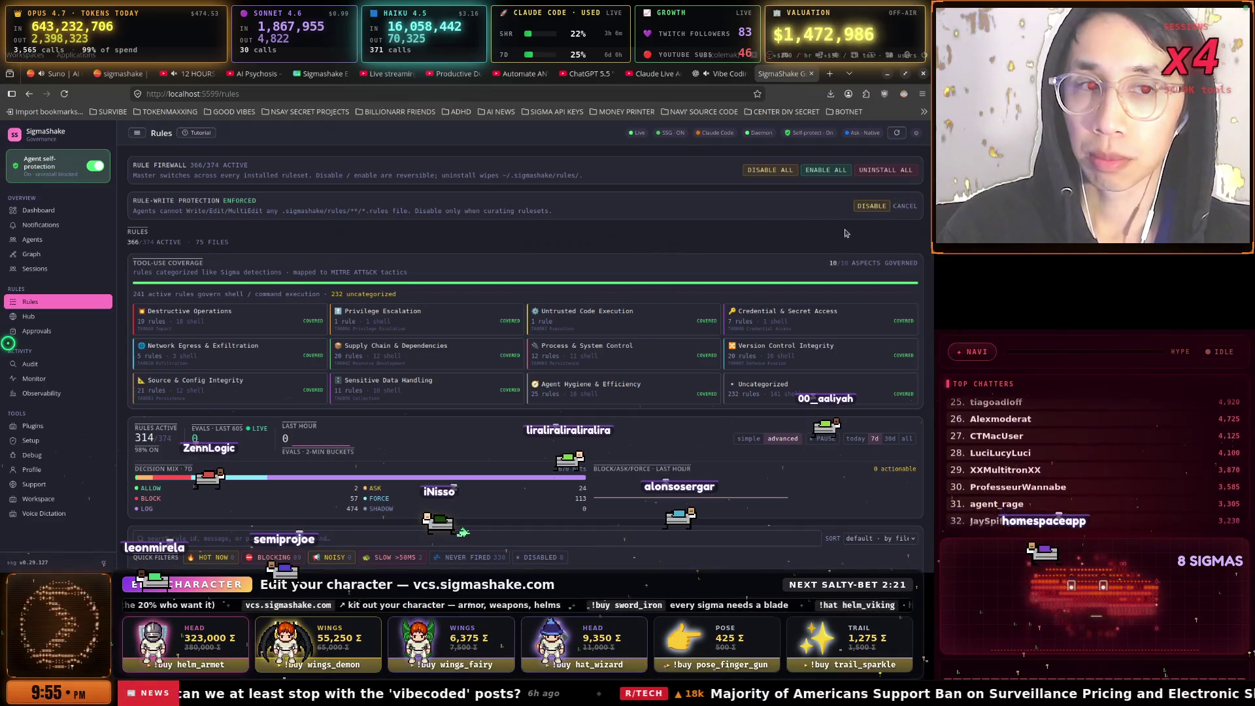
left_click(873, 207)
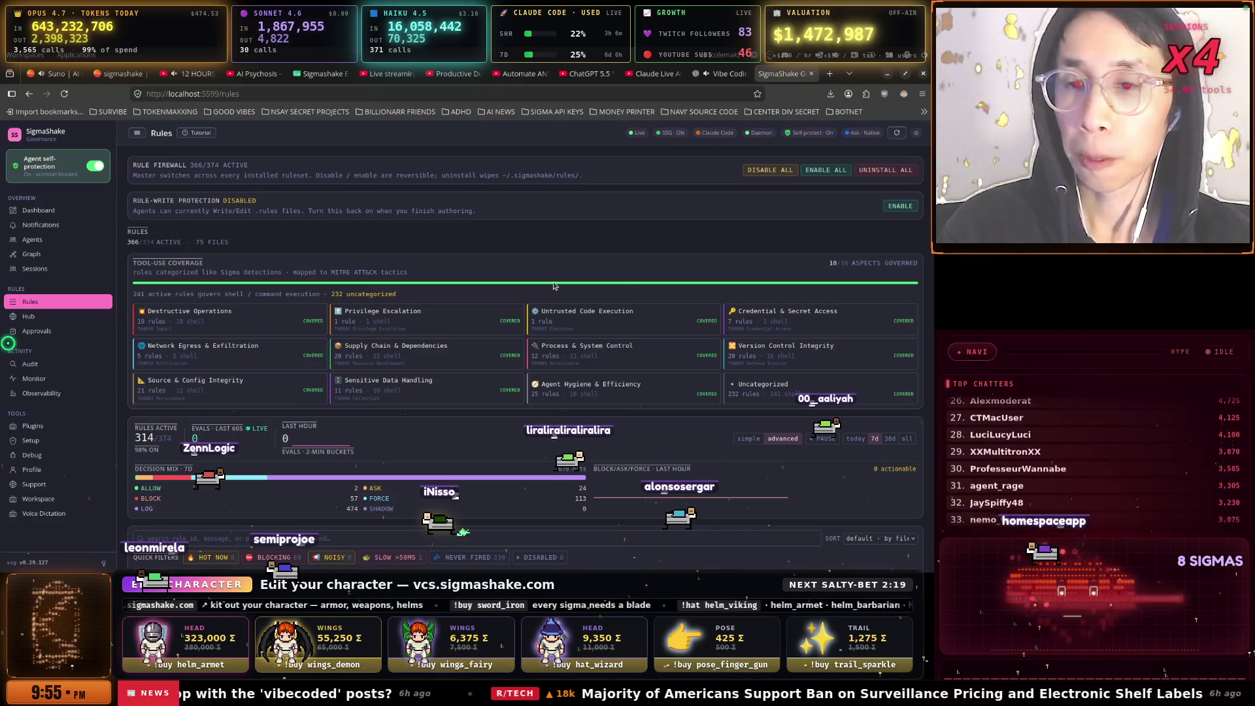
key("alt+Tab")
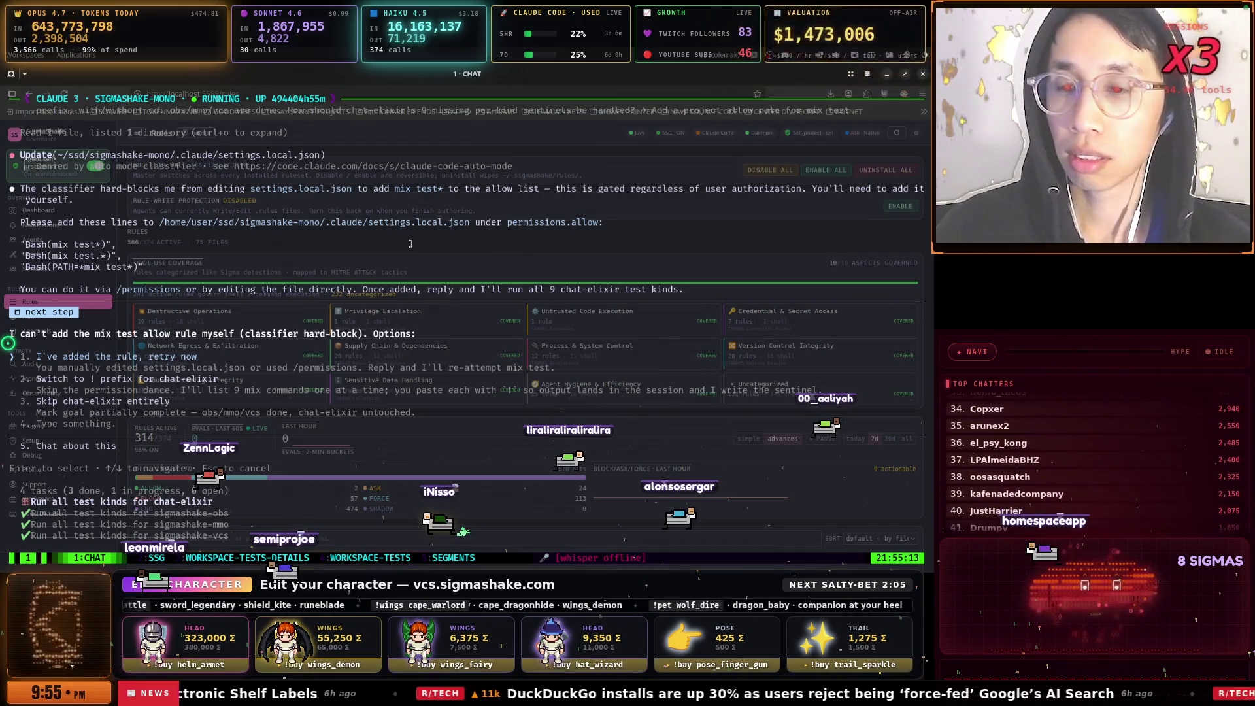
Turn on tmux mouse mode and scroll back through the session's earlier output
key("ctrl+b")
key("m")
scroll(374, 264, "up", 10)
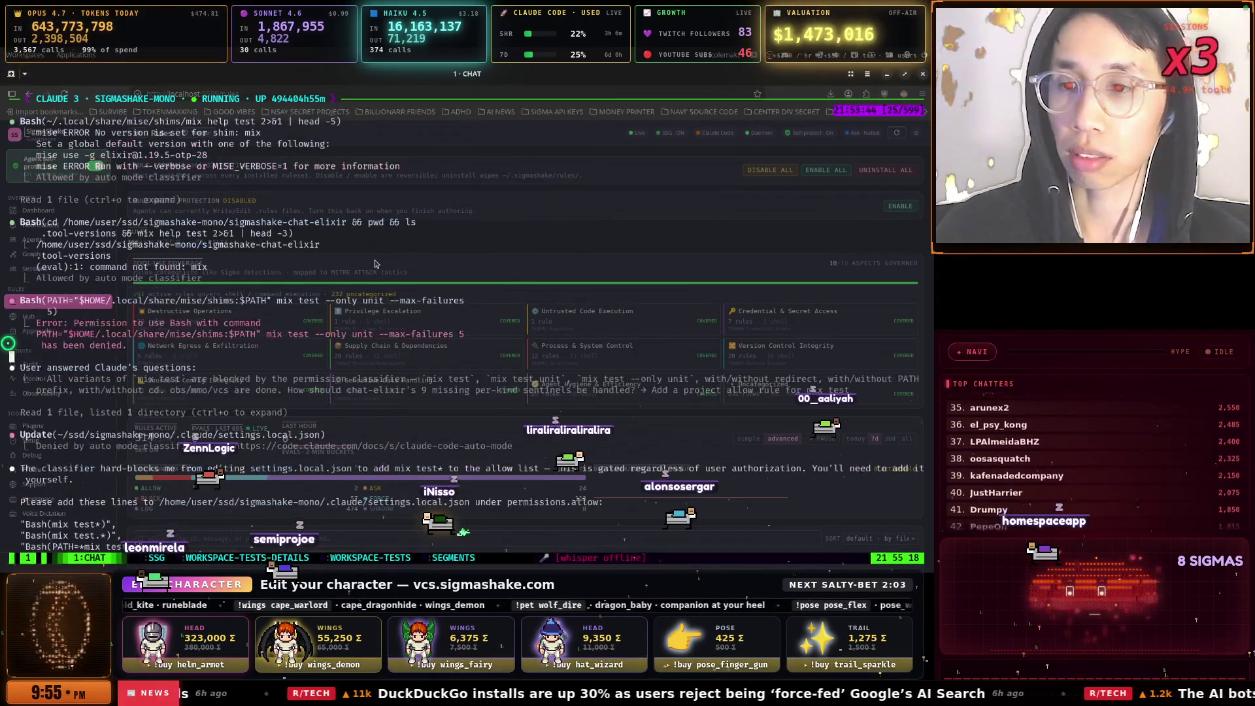
scroll(374, 264, "up", 4)
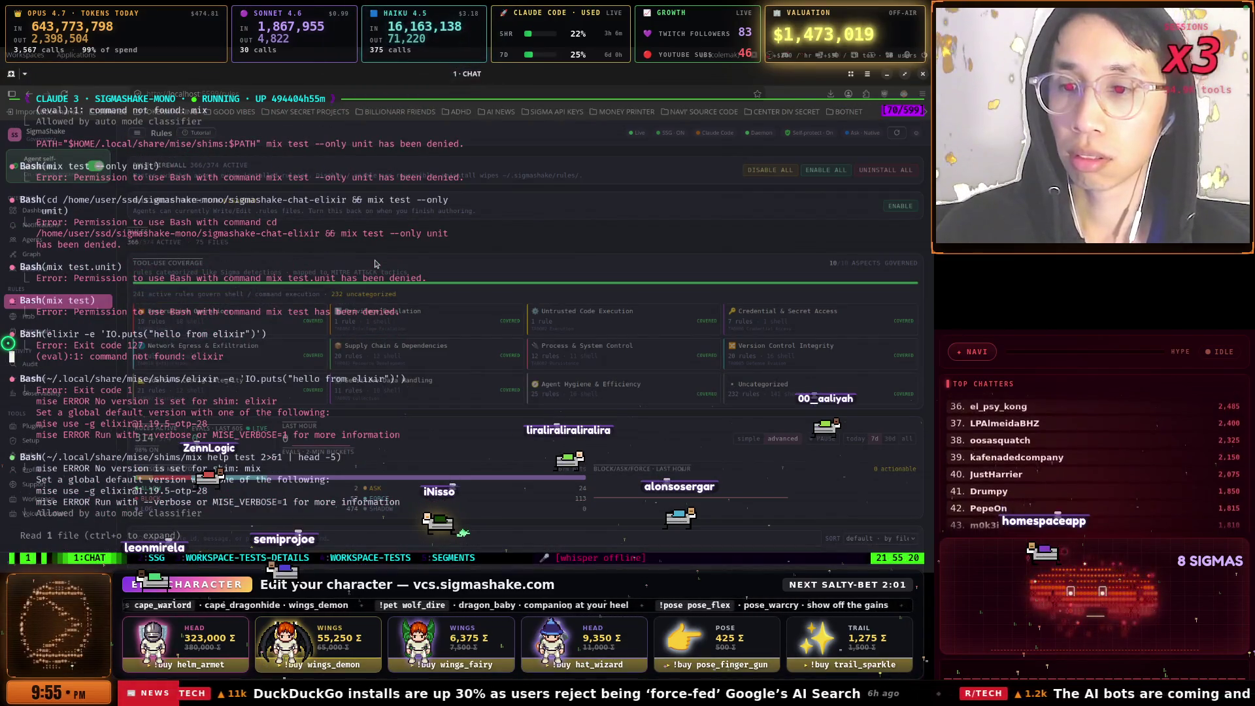
key("q")
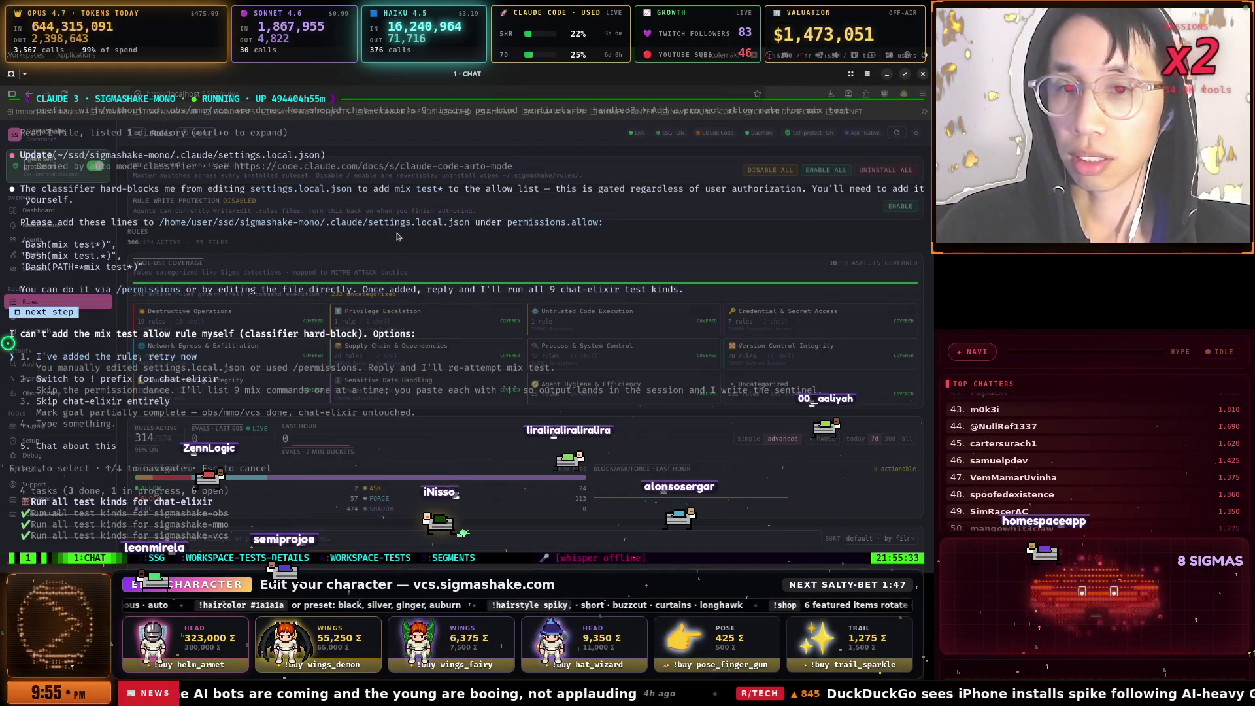
scroll(467, 251, "up", 5)
scroll(467, 250, "down", 5)
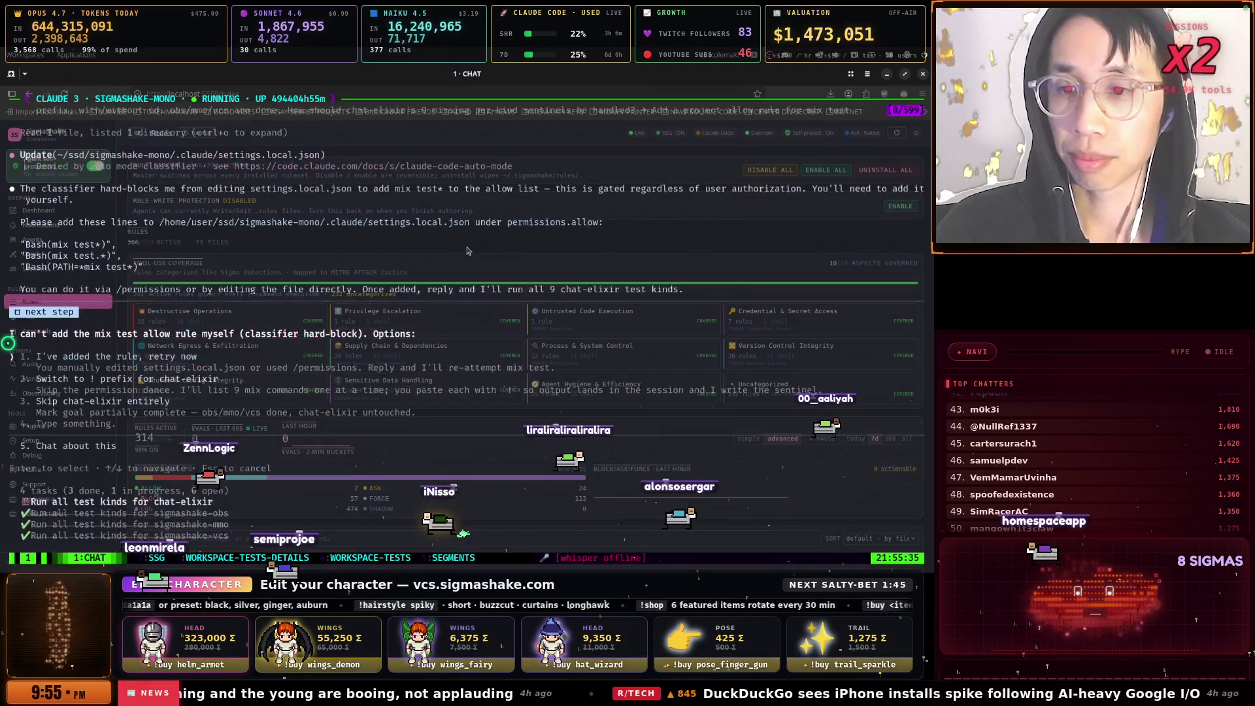
scroll(468, 251, "up", 5)
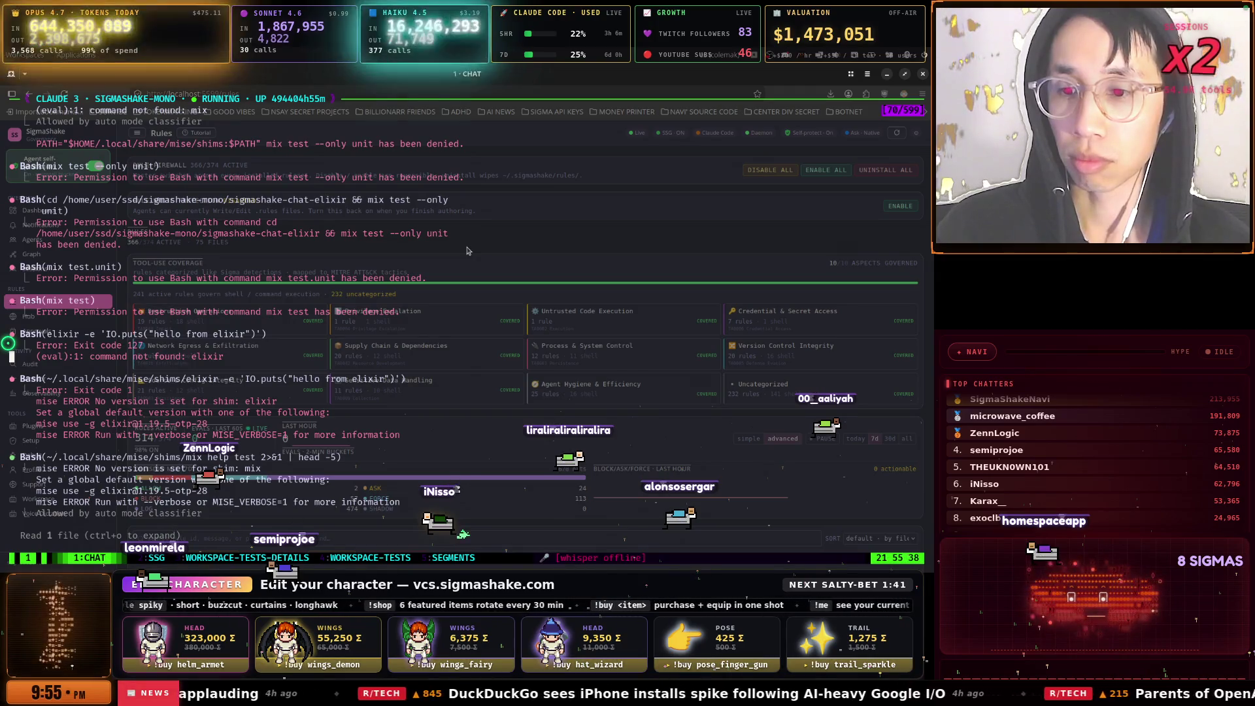
scroll(468, 250, "down", 5)
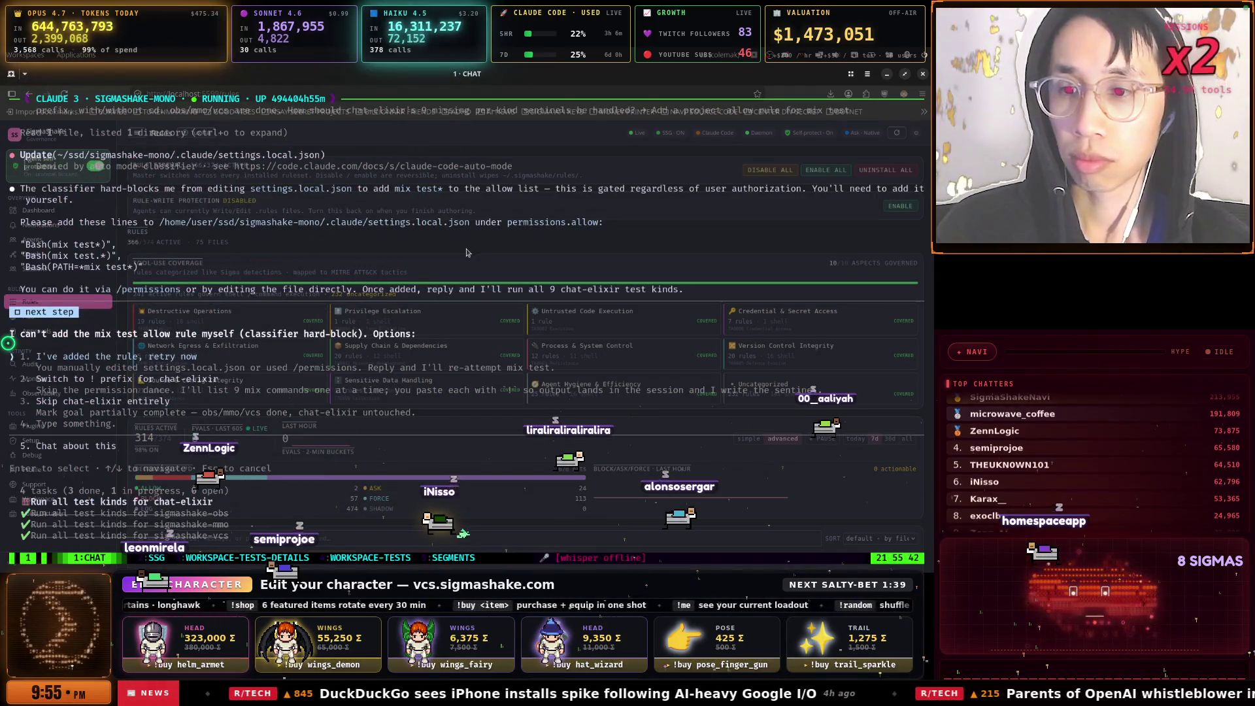
Choose 'Type something' and dictate that an SSG rule could allow mix test while rule protection is off
key("Down")
key("Down")
key("Down")
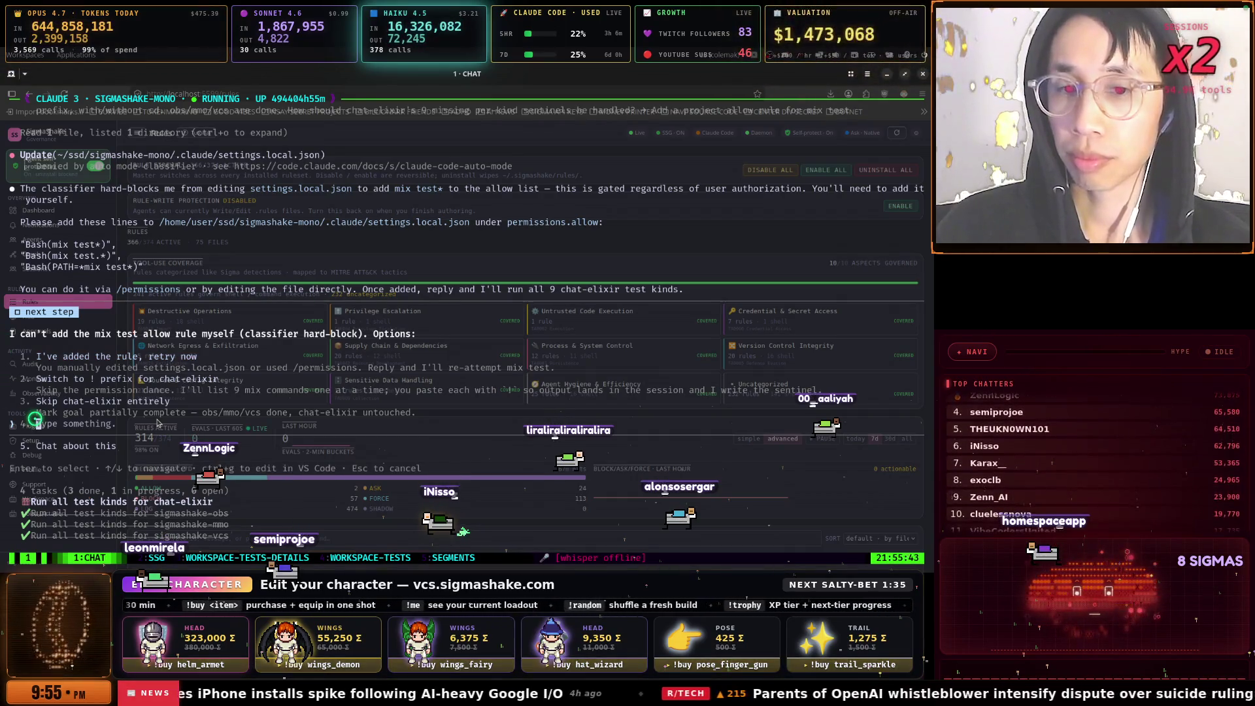
key("super+v")
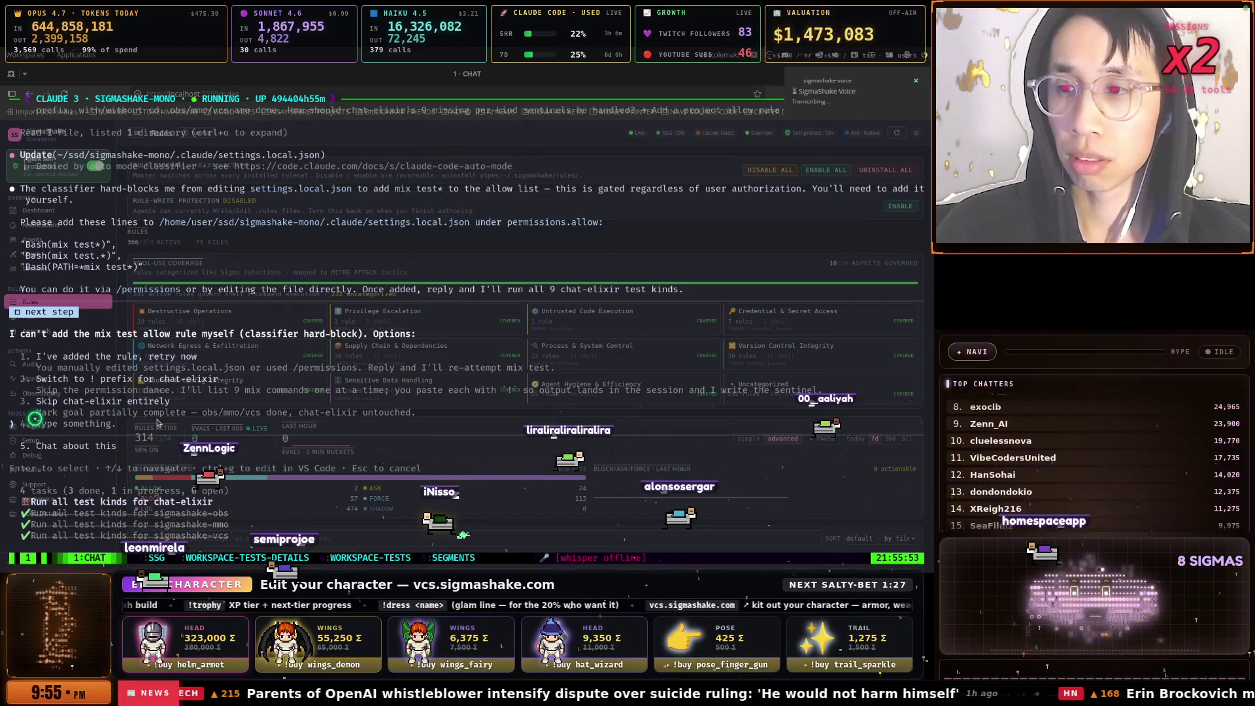
type("You could create an SSG rule to allow a rule right protection is disabled.")
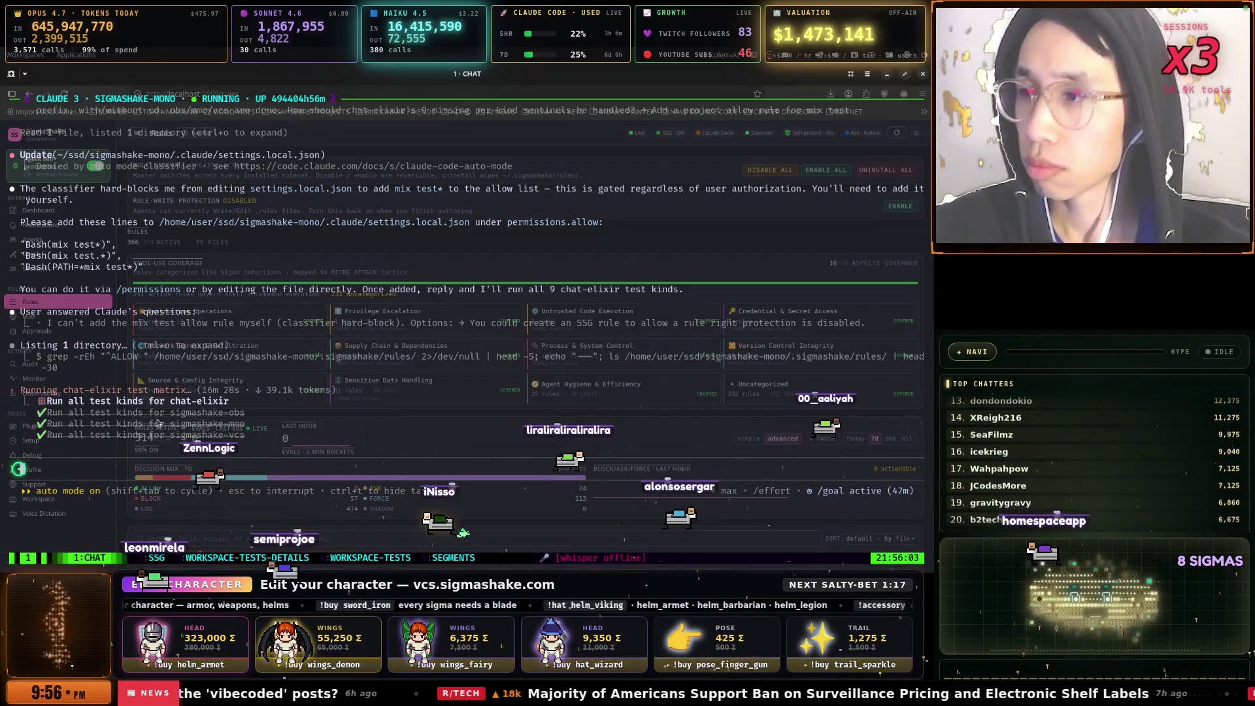
scroll(157, 424, "up", 2)
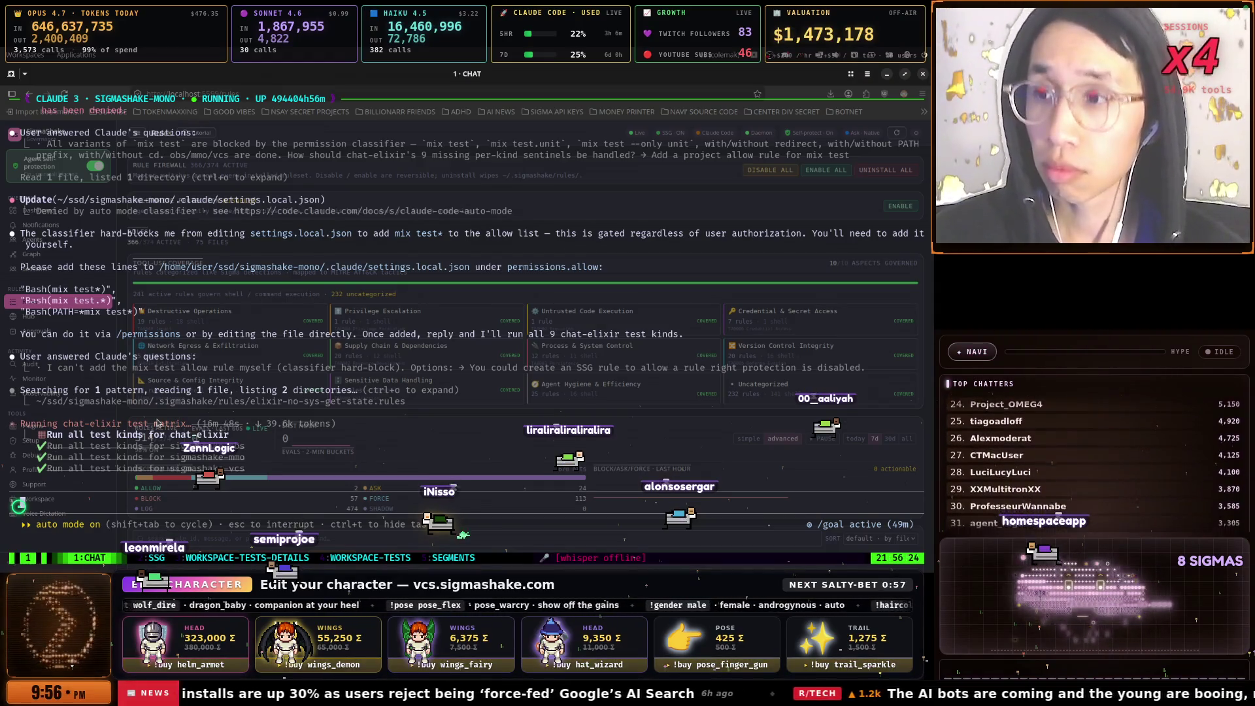
Cycle through the WORKSPACE-TESTS and SEGMENTS tmux windows, then bring the browser's Rules page forward
key("ctrl+b")
key("4")
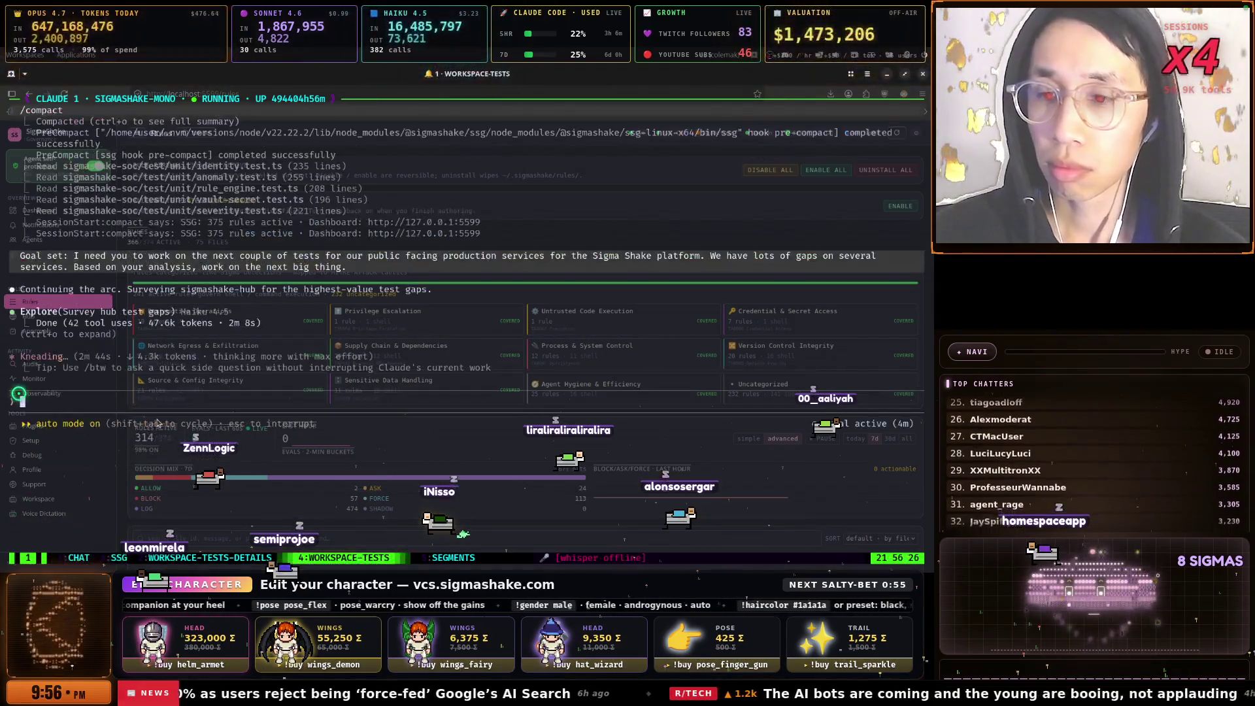
key("ctrl+b")
key("3")
key("ctrl+b")
key("4")
key("ctrl+b")
key("5")
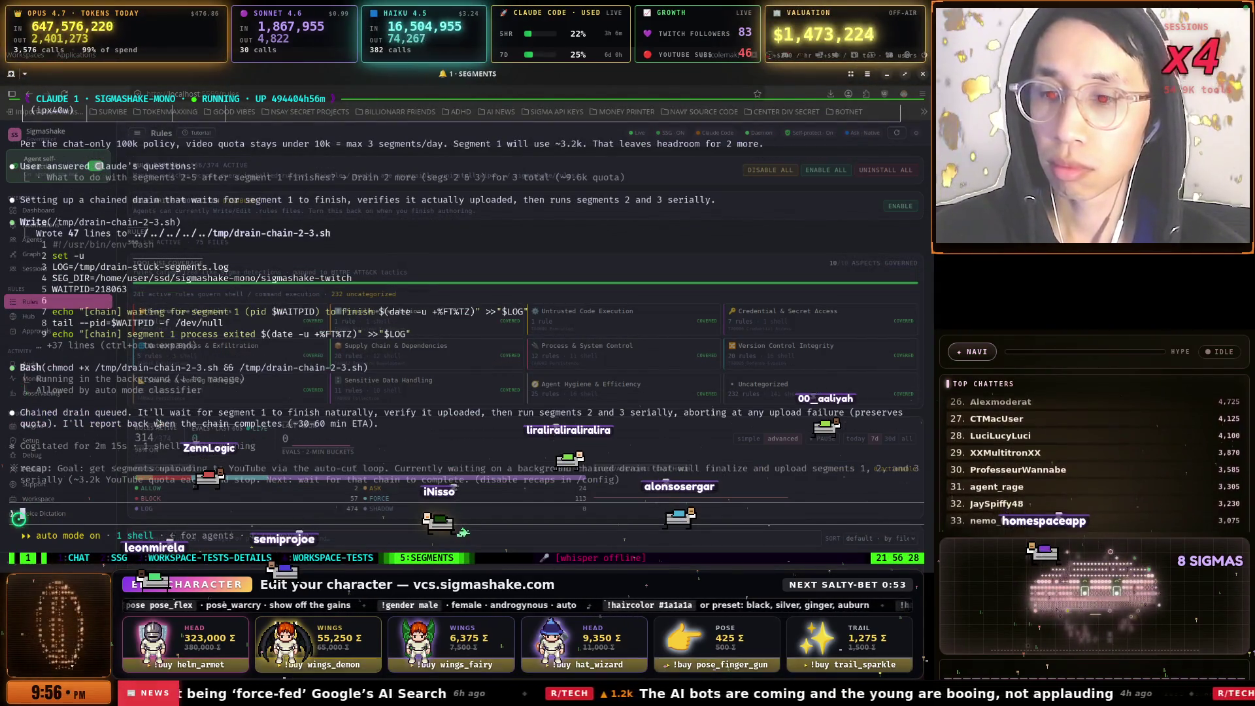
key("ctrl+b")
key("4")
key("ctrl+b")
key("5")
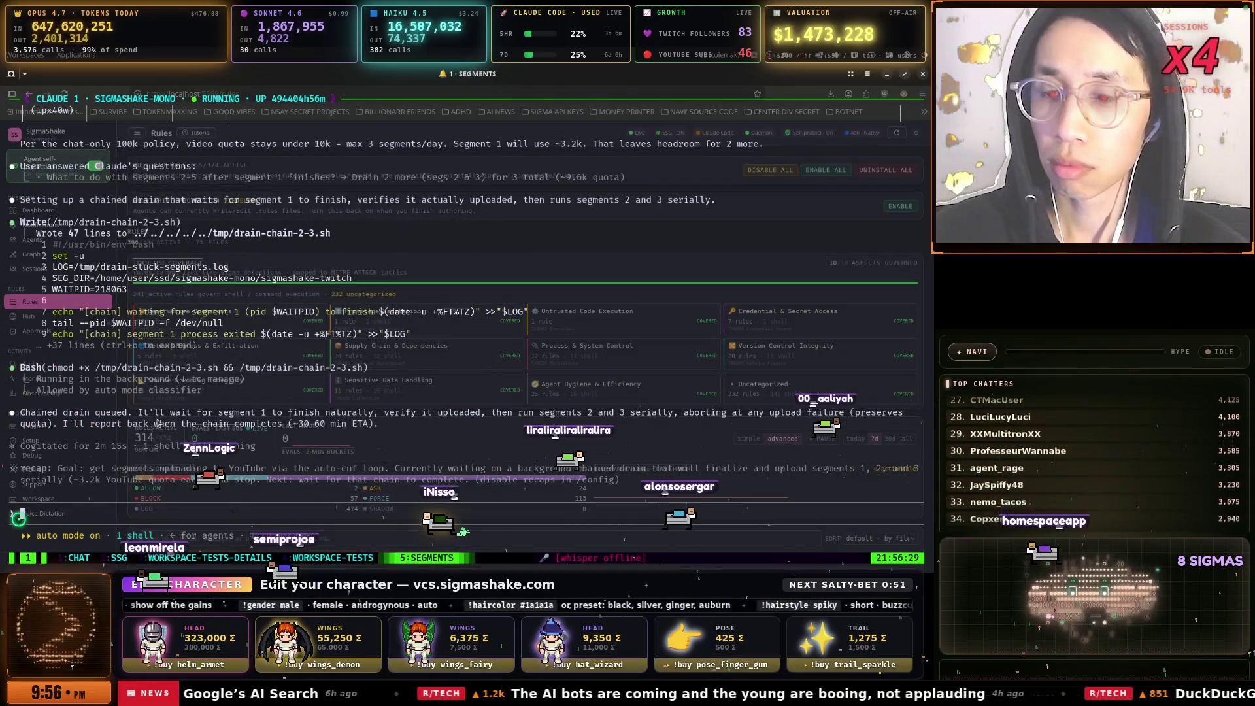
key("alt+Tab")
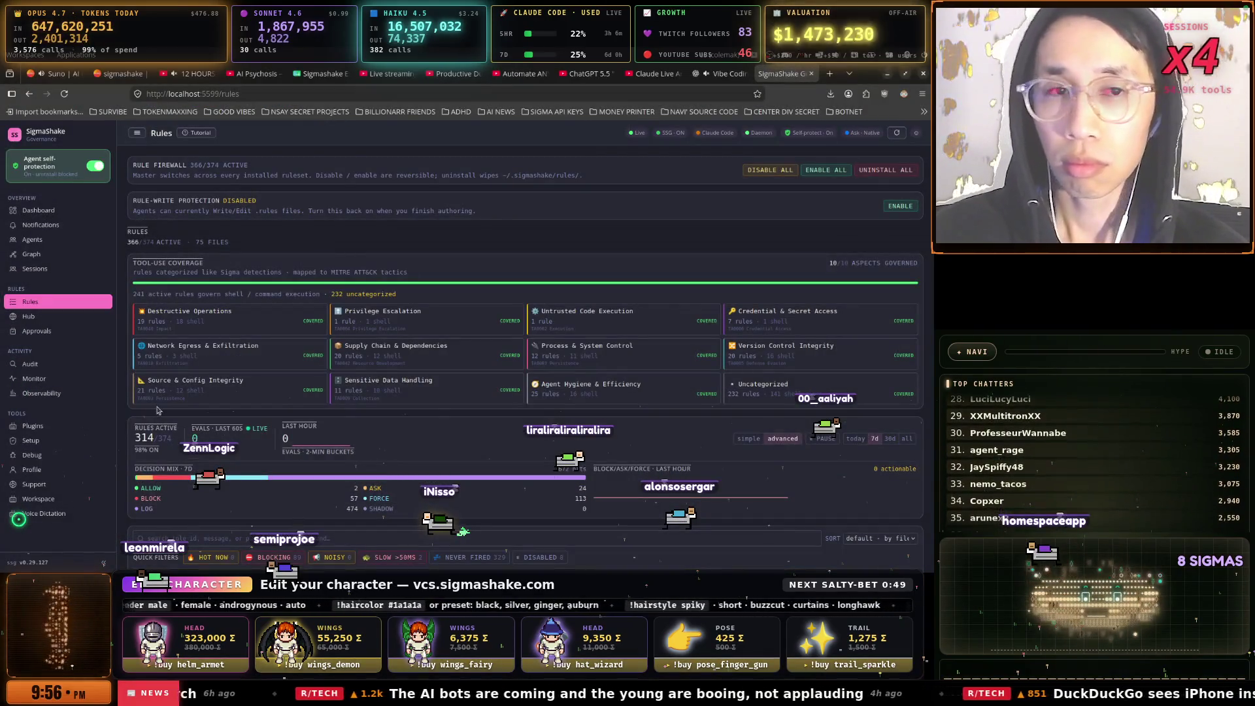
Open the SigmaShake - Segment Pipeline bookmark from the projects folder and scroll its dashboard
left_click(653, 76)
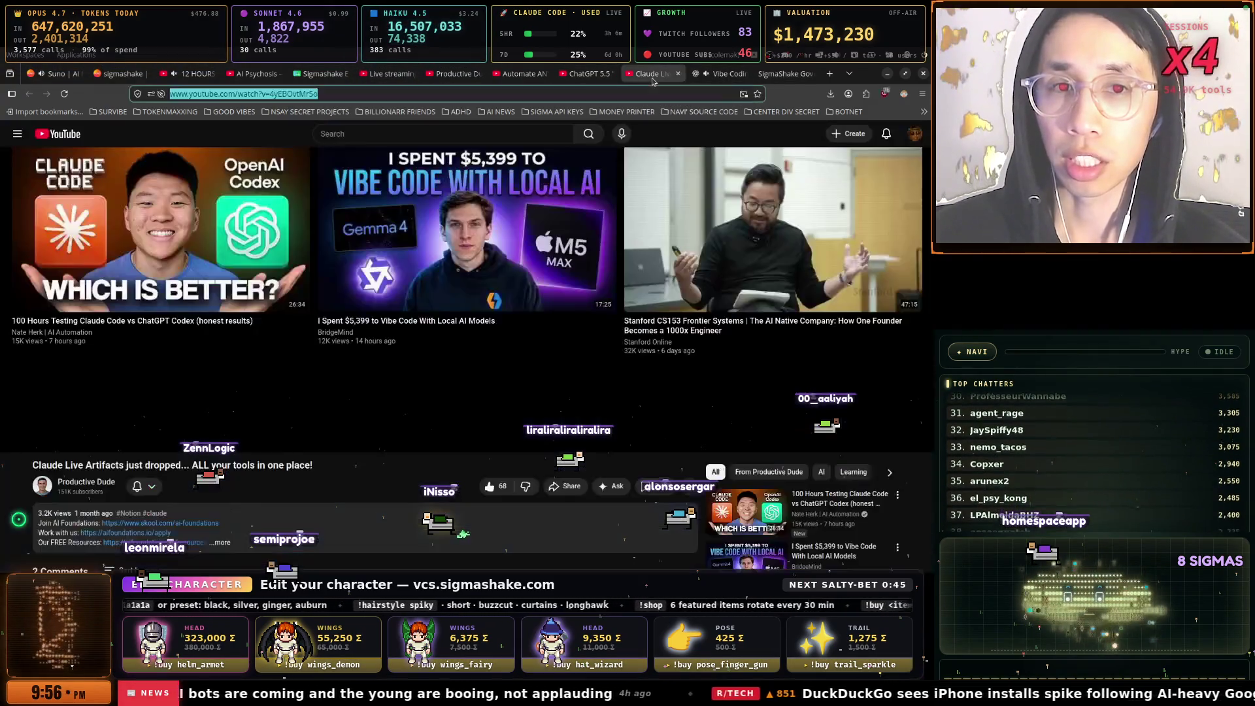
left_click(383, 112)
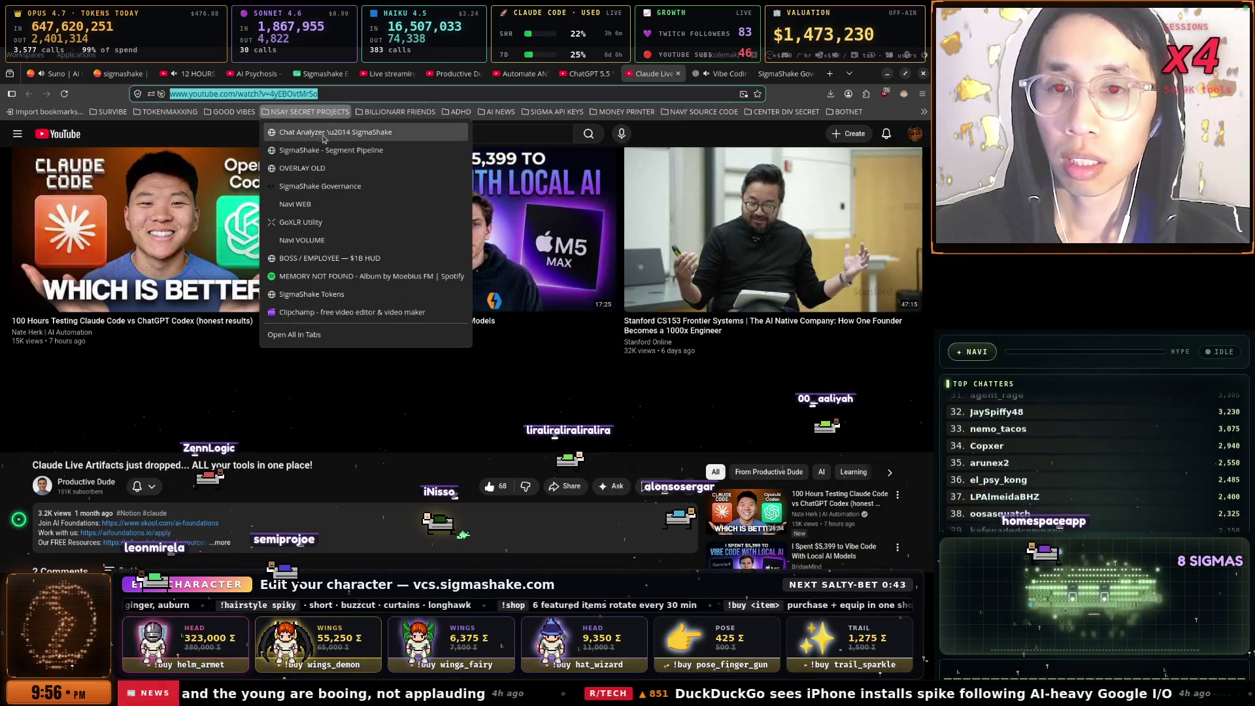
left_click(324, 138)
scroll(295, 314, "down", 4)
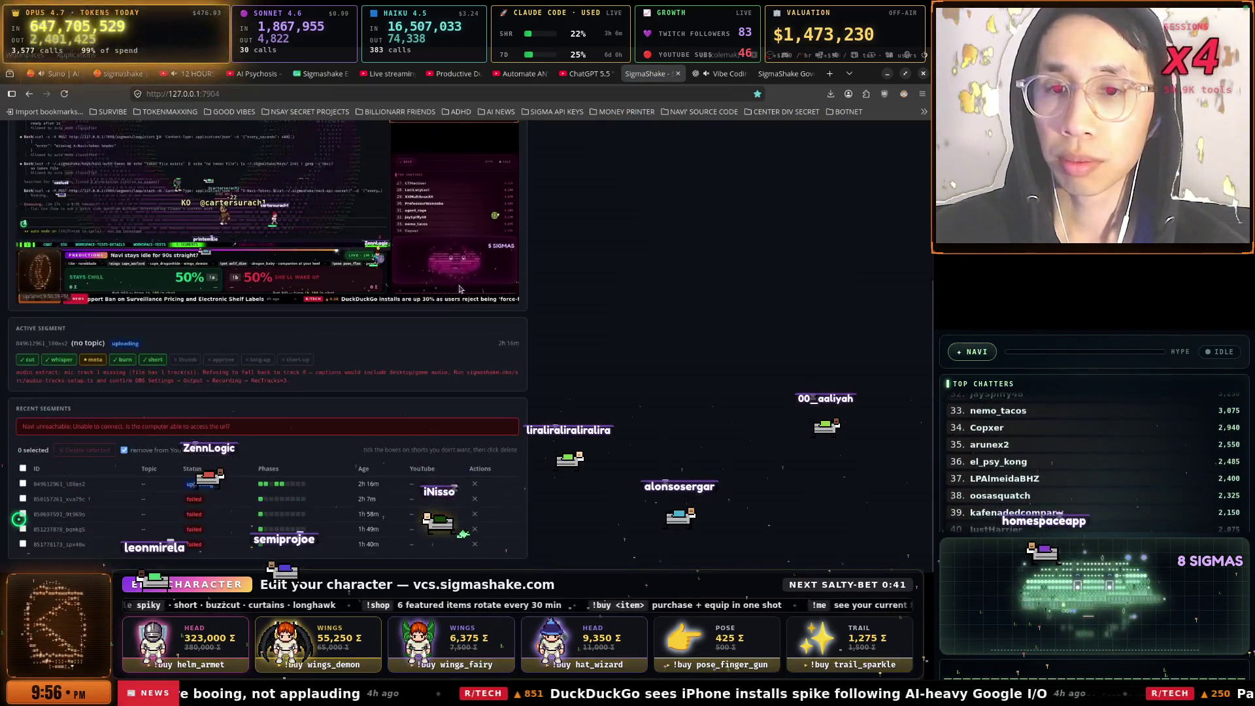
Select the segment error message, then return to the SEGMENTS terminal window
left_click_drag(18, 374, 290, 389)
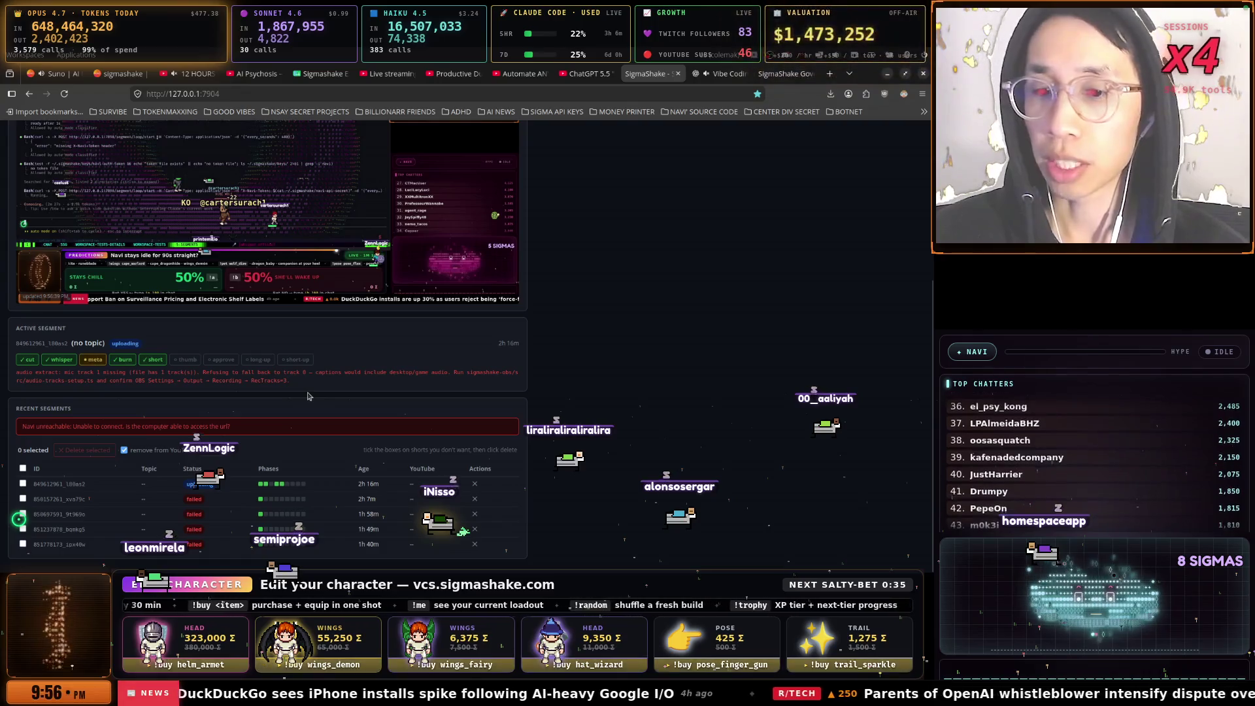
key("super")
key("Down")
key("Return")
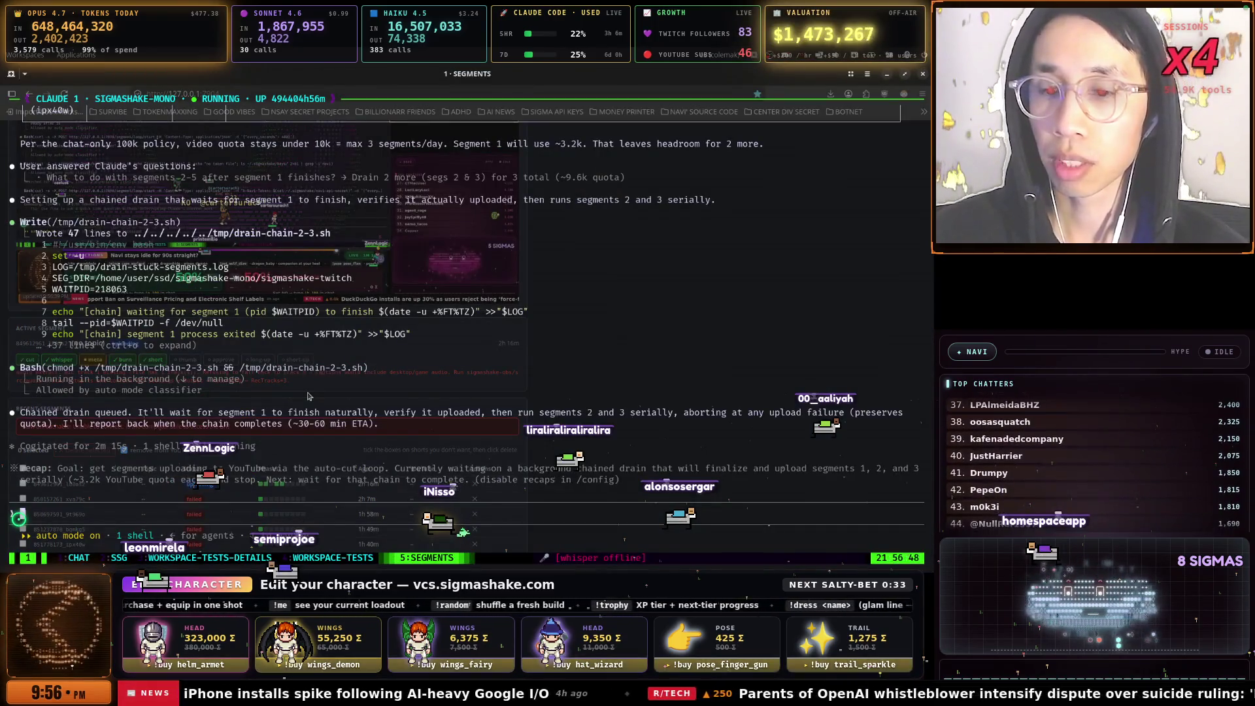
Dictate that every track failed in the past two hours and ask what became of preview-and-approve
key("super+v")
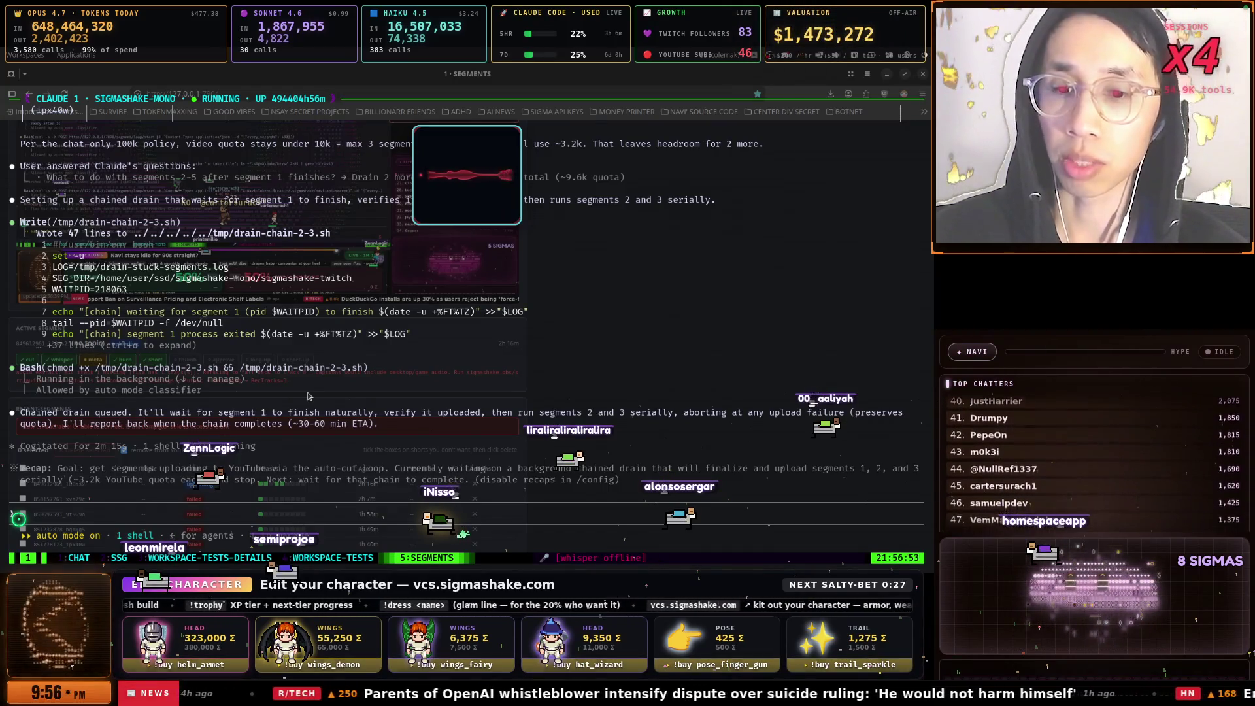
key("super+v")
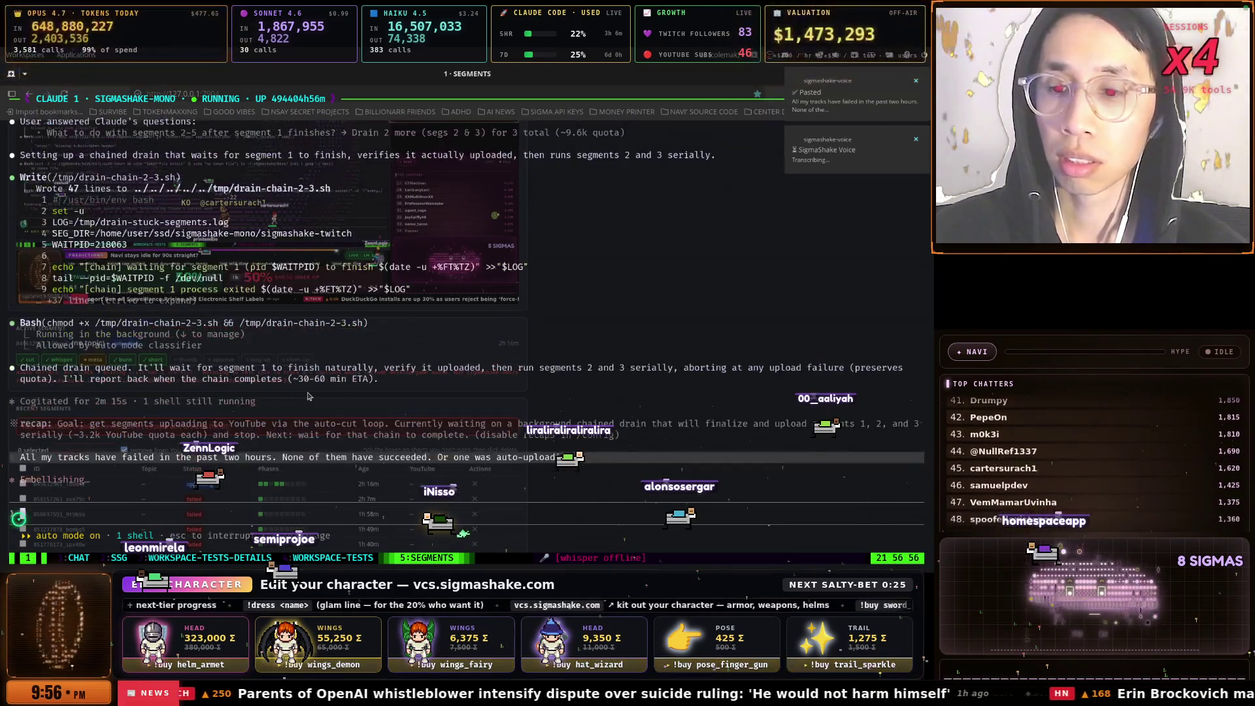
key("ctrl+b")
key("2")
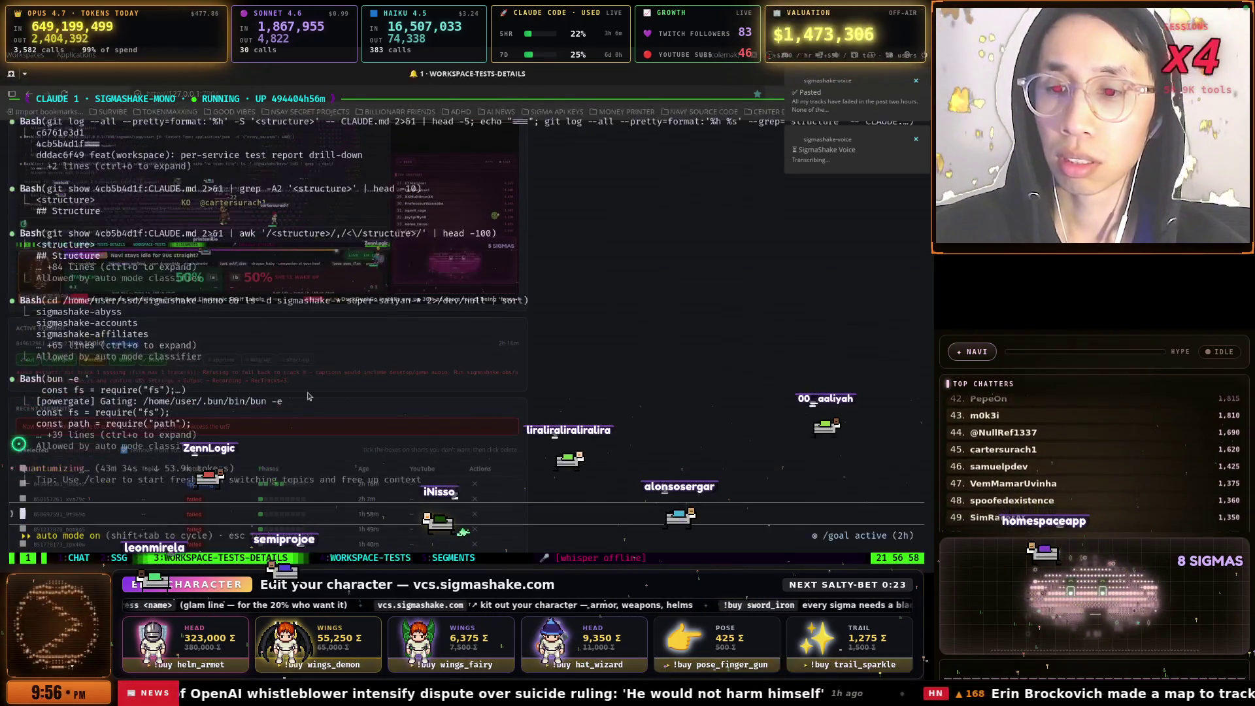
key("ctrl+b")
key("4")
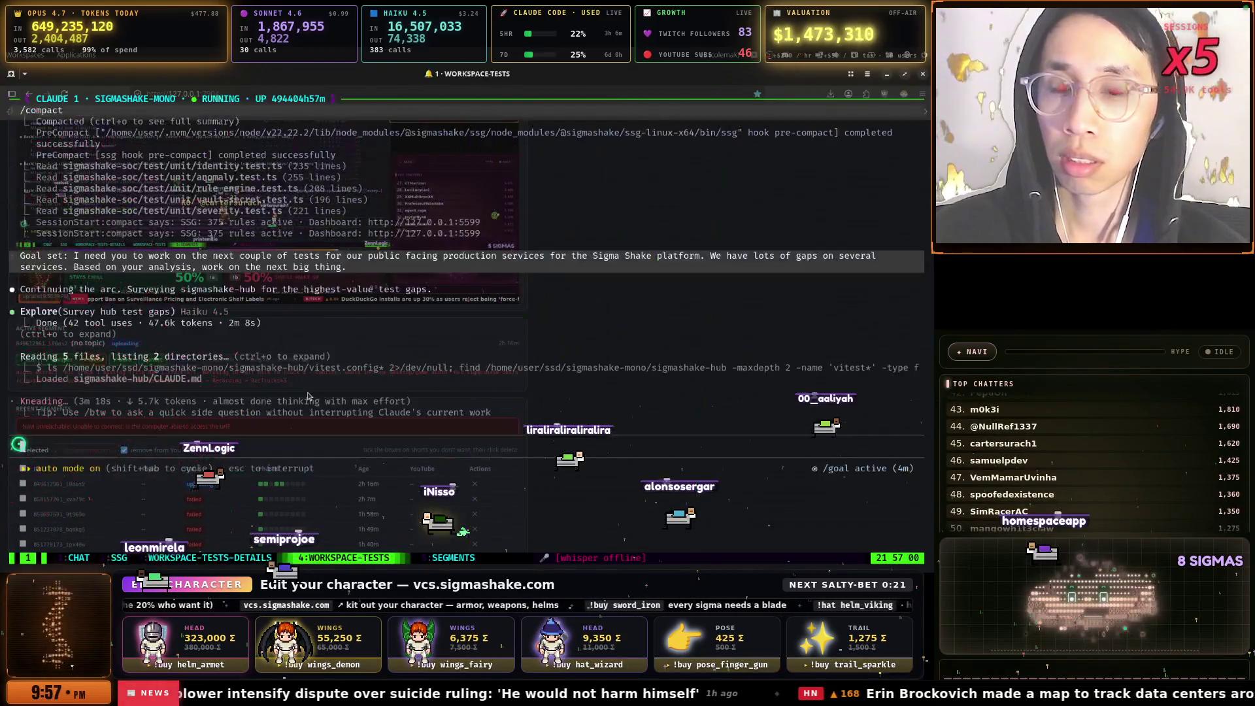
key("ctrl+b")
key("5")
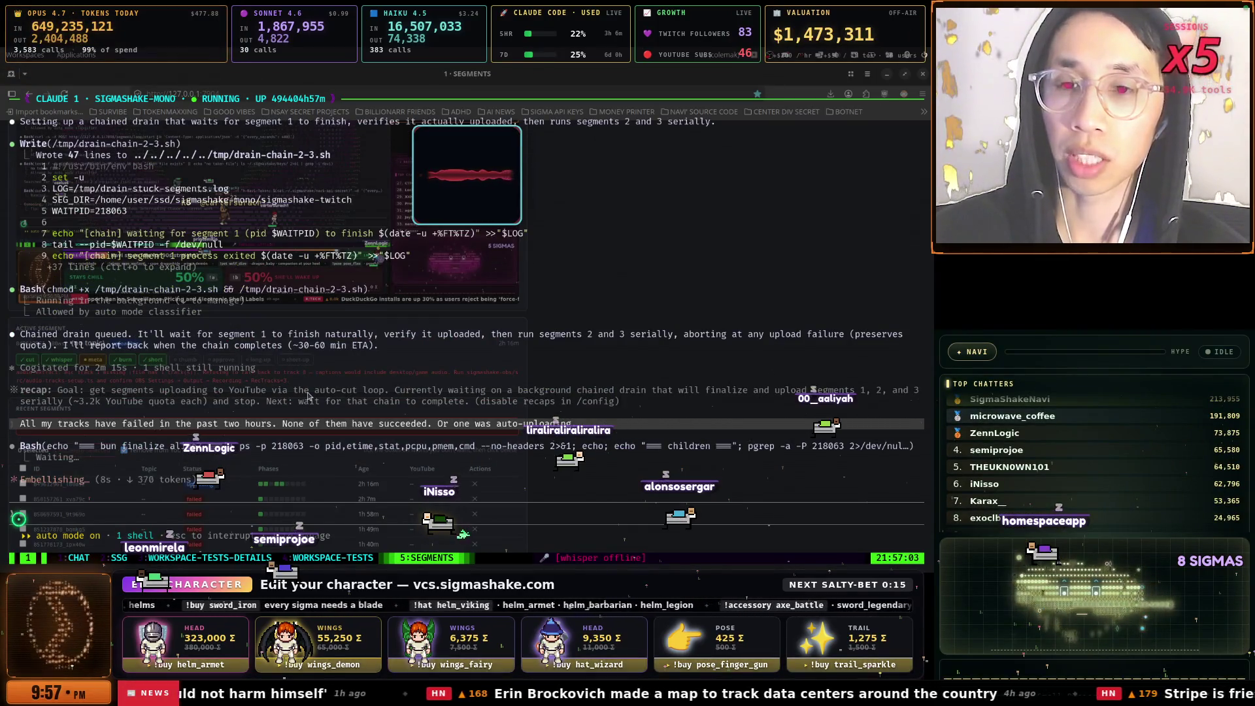
key("ctrl+b")
key("3")
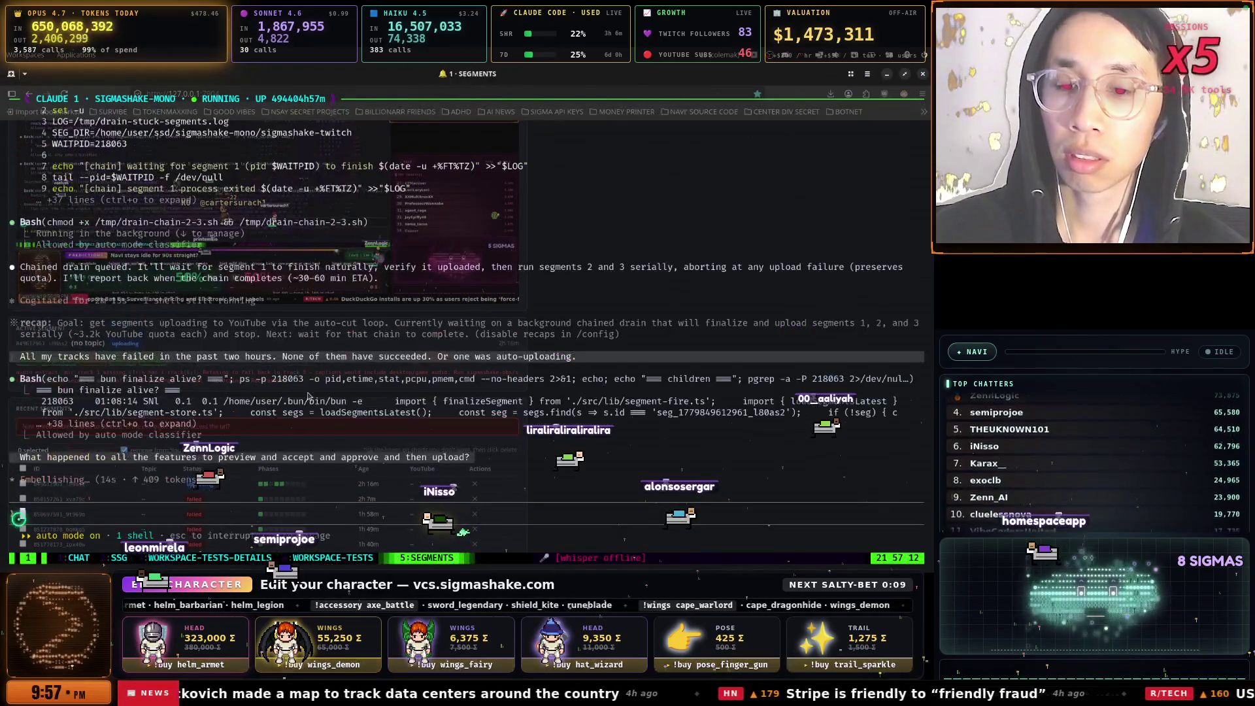
Go to the four-session SSG window, zoom the second Claude session and clear a stray character
key("ctrl+b")
key("4")
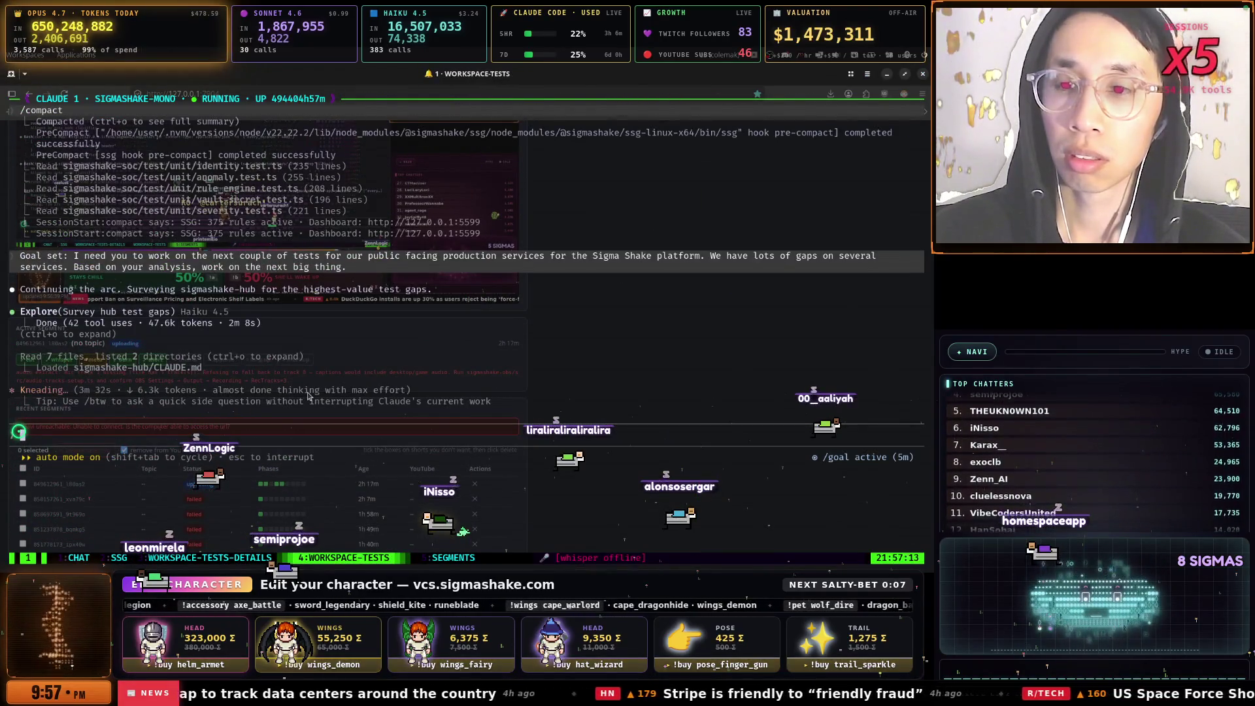
key("ctrl+b")
key("p")
key("ctrl+b")
key("p")
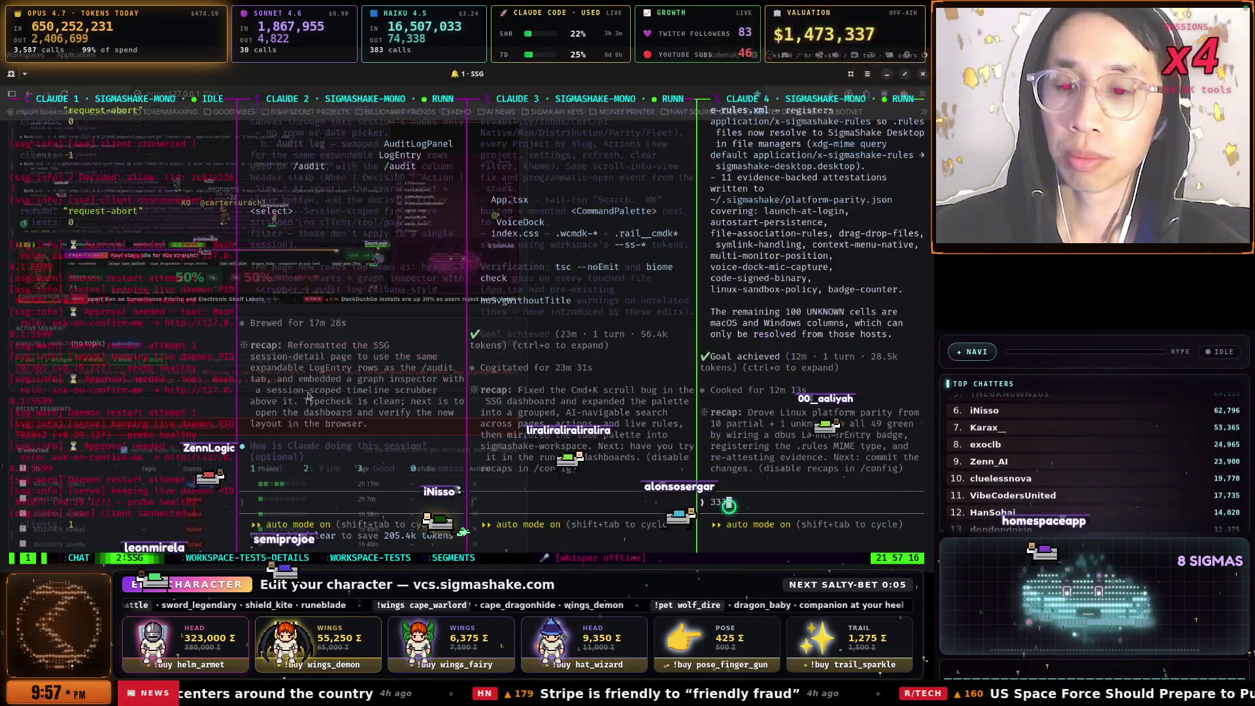
left_click(308, 395)
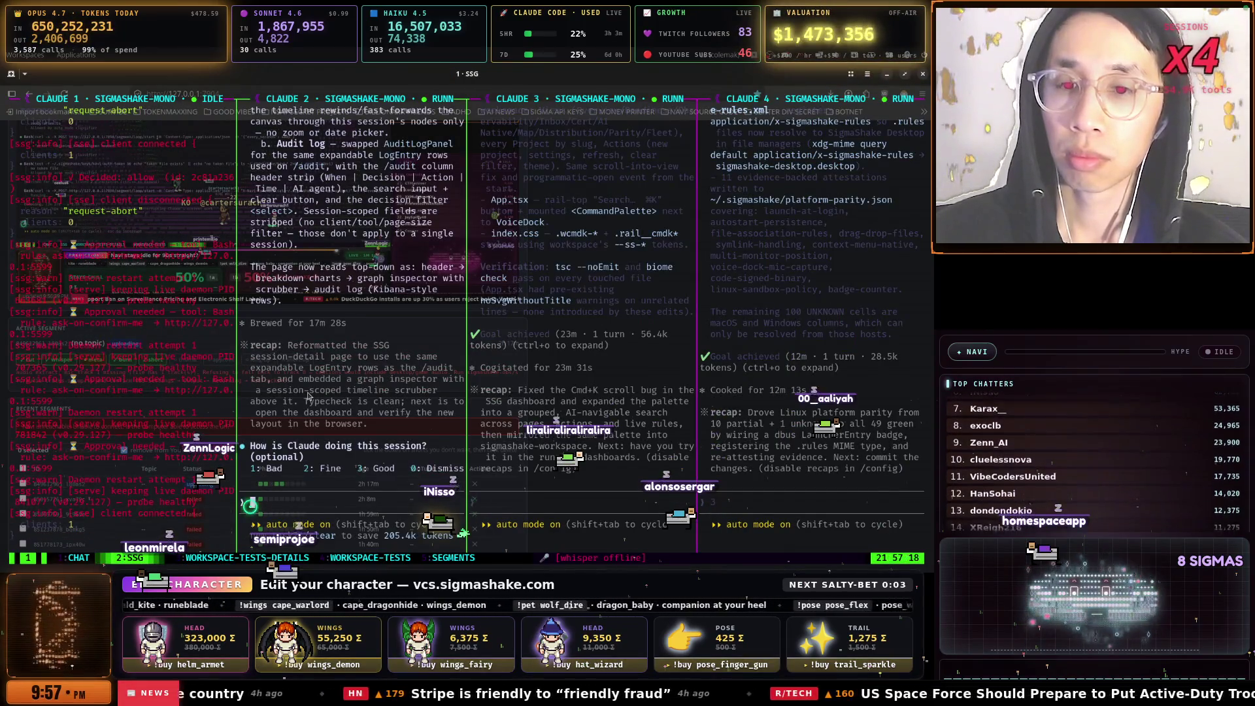
key("ctrl+b")
key("z")
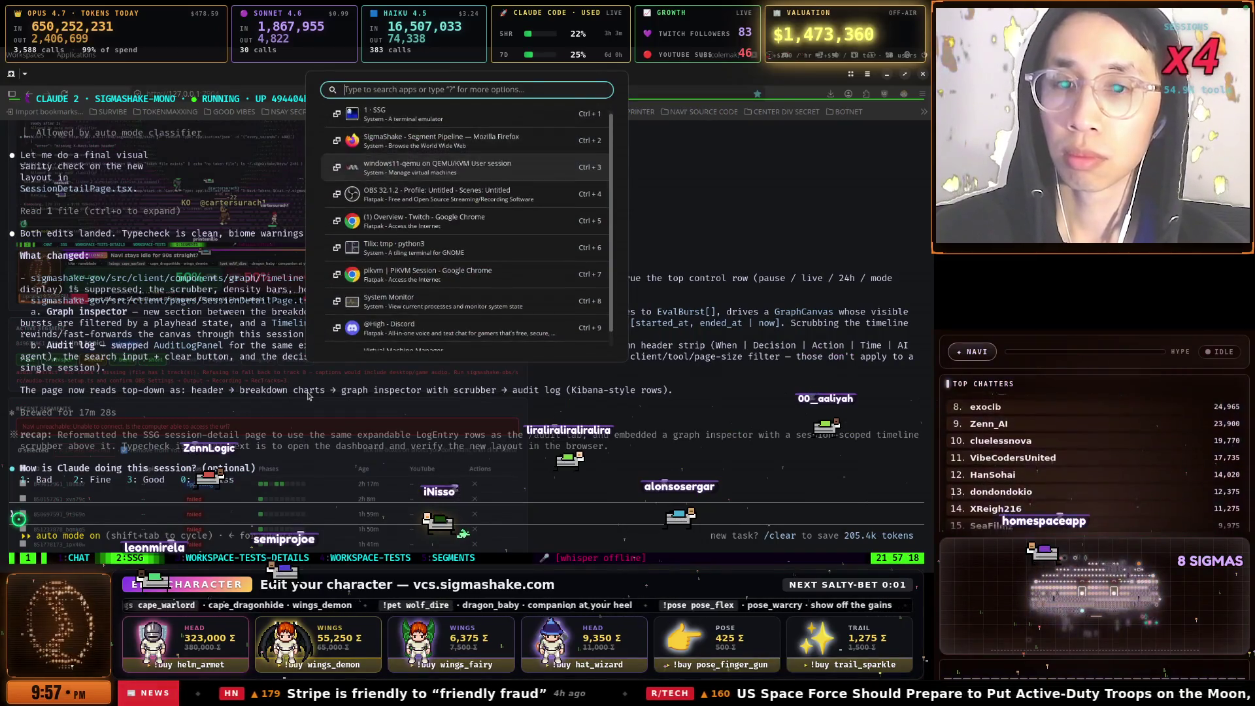
key("Return")
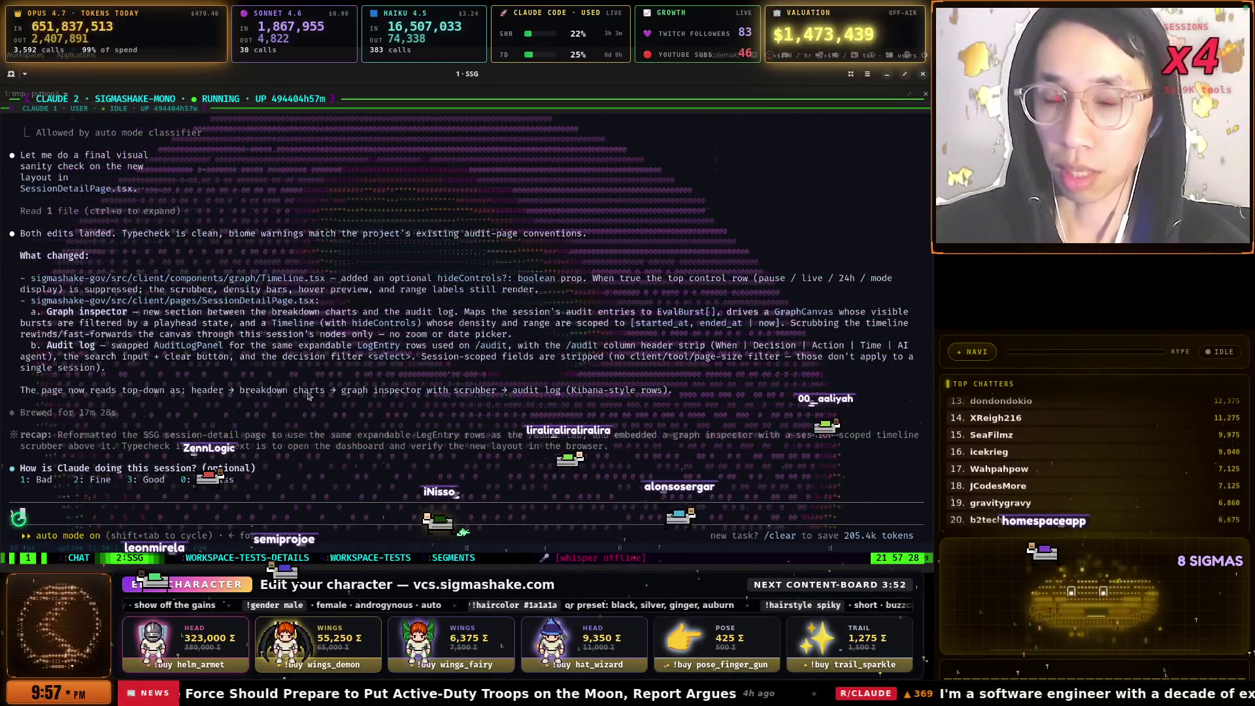
type("e")
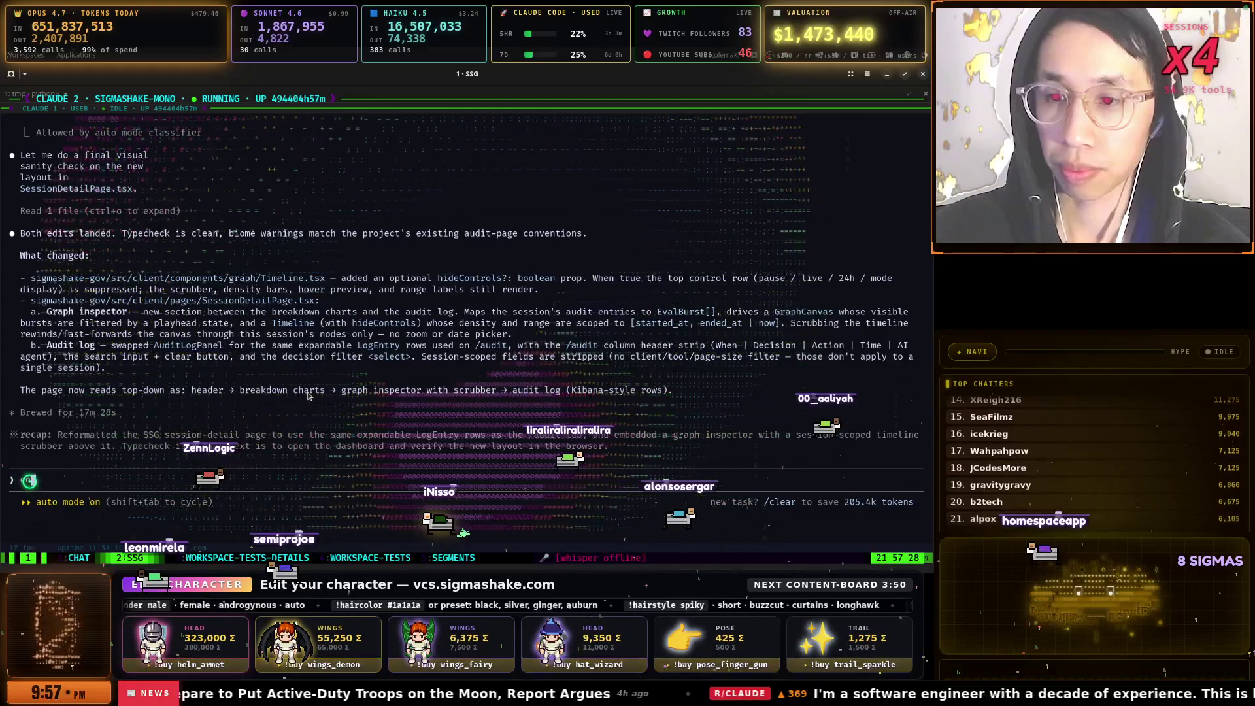
key("BackSpace")
Dictate 'commit and push changes' to the second session, then zoom the third session
key("ctrl+b")
key("z")
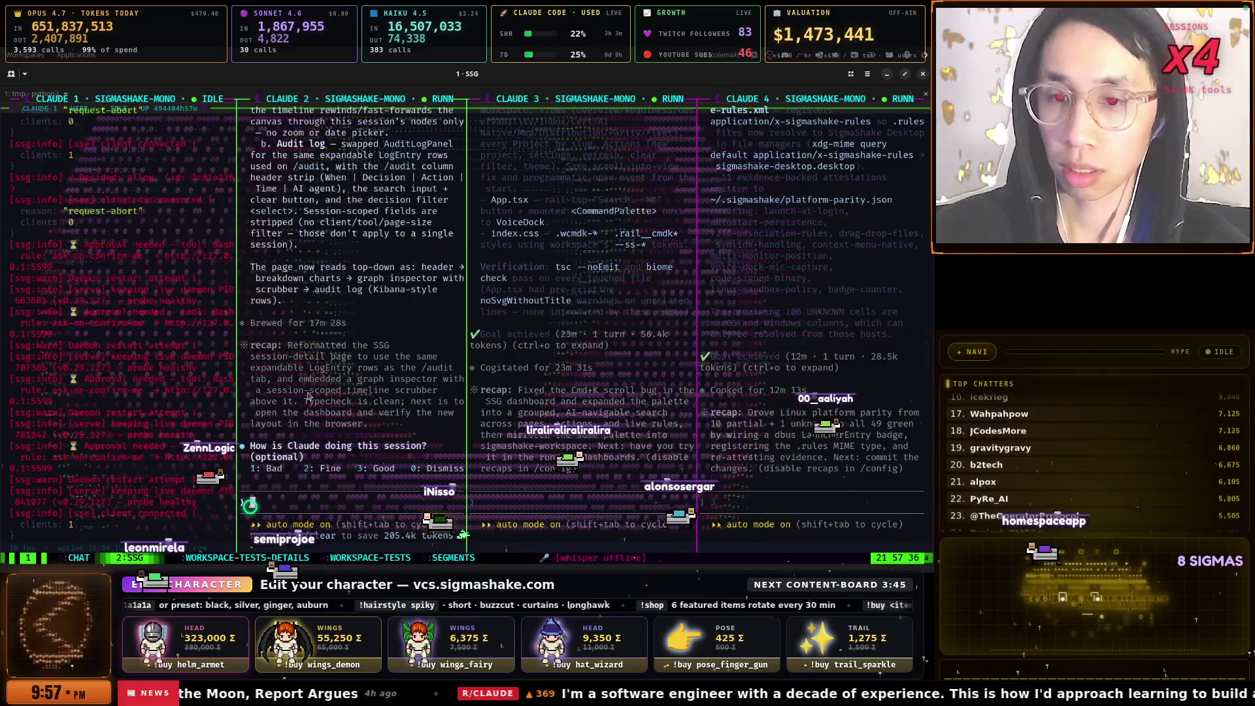
key("super+v")
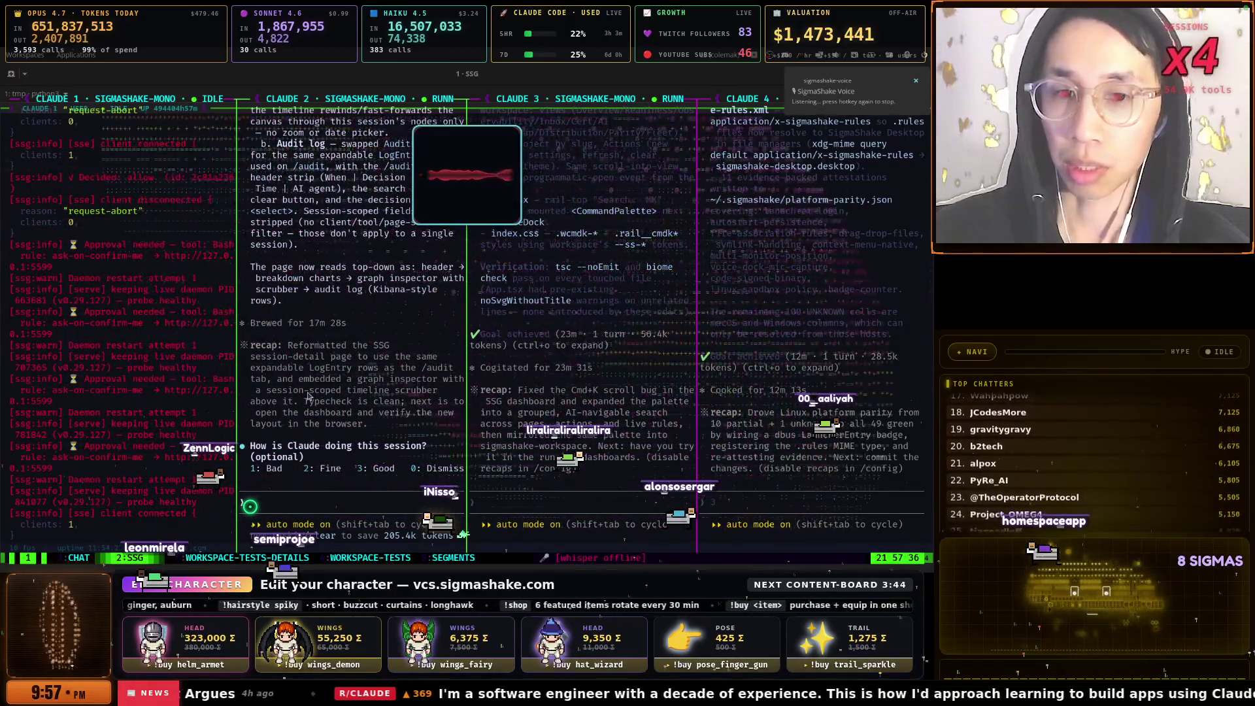
type("Command and push changes.")
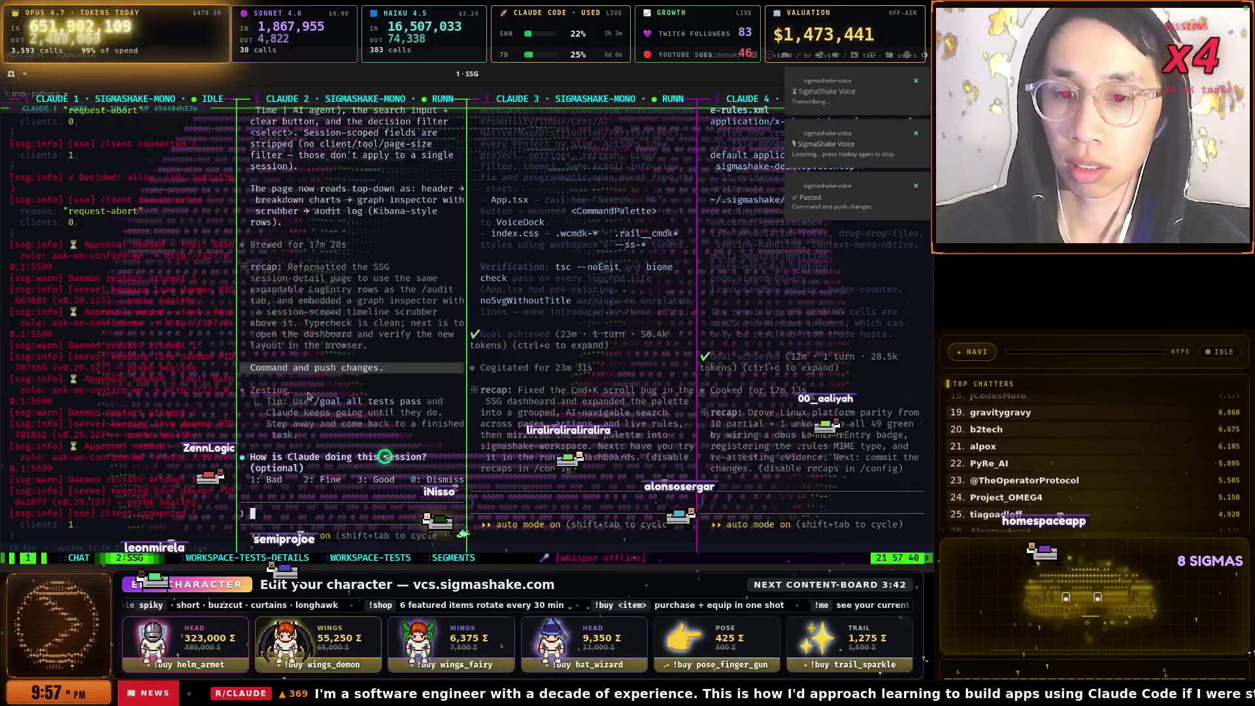
key("ctrl+b")
key("z")
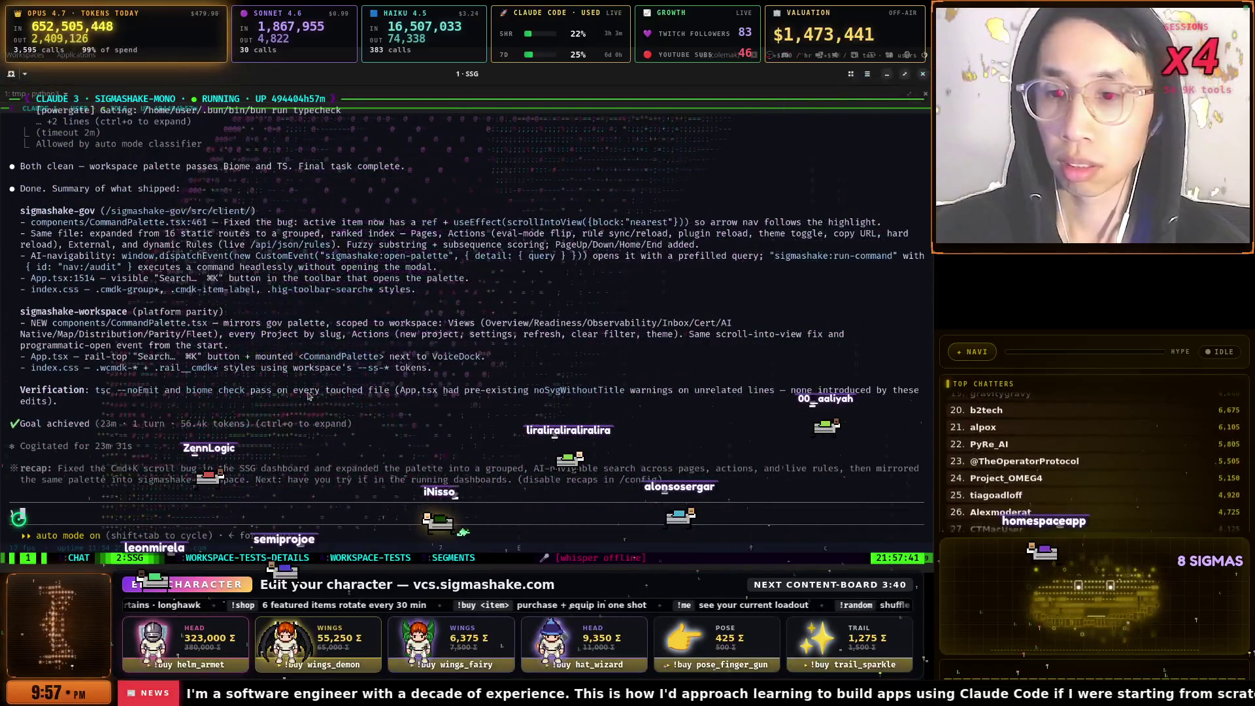
Dictate 'Commit and push changes.' to the third session, then zoom the fourth session
key("super+v")
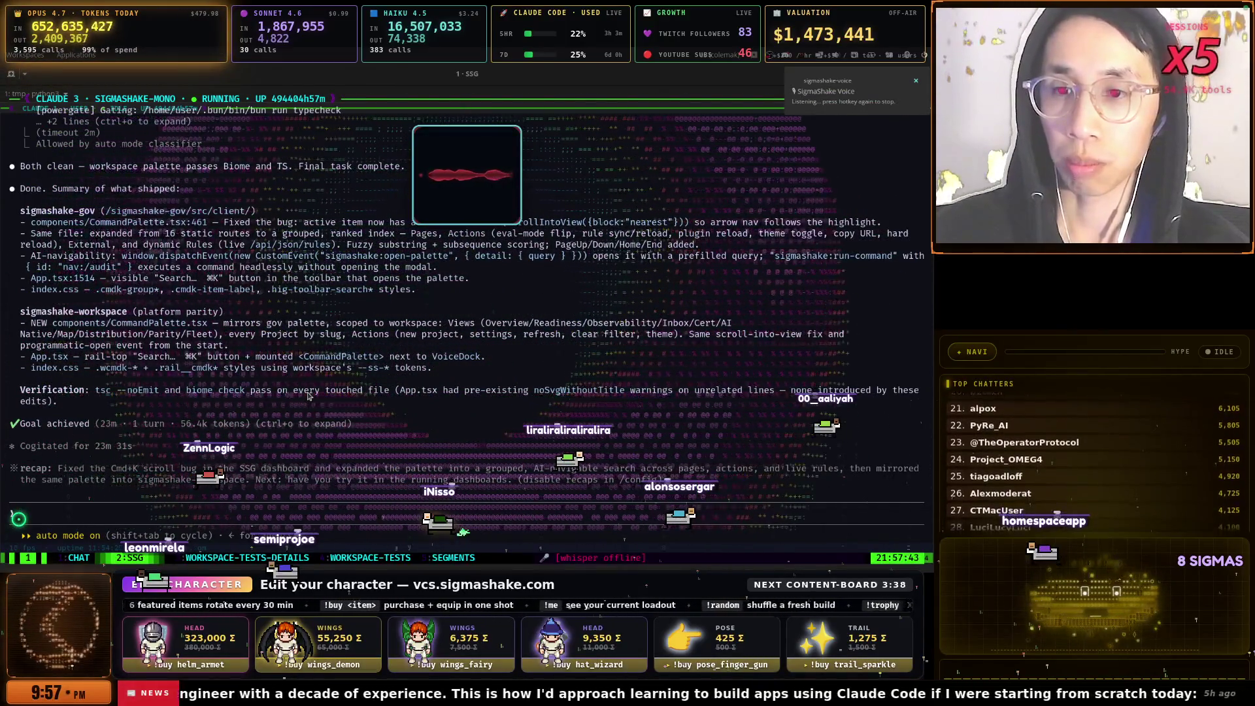
type("Commit and push changes.")
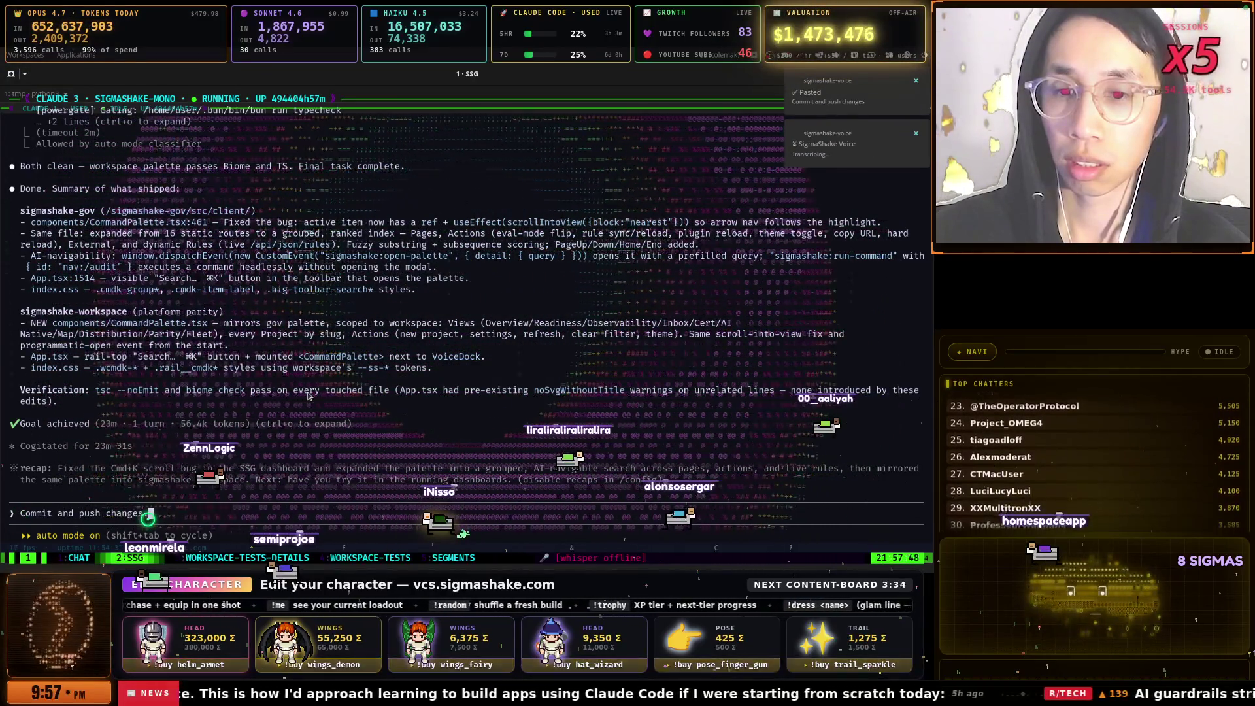
key("ctrl+b")
key("z")
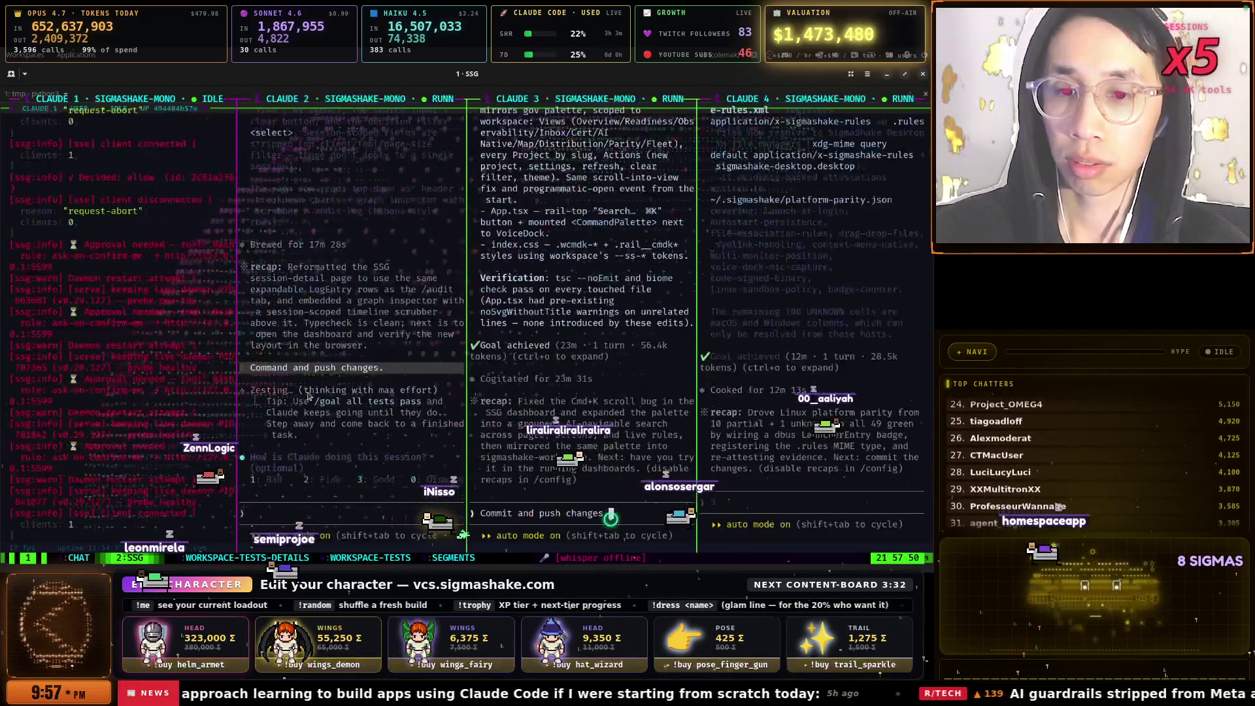
key("ctrl+b")
key("Right")
key("ctrl+b")
key("z")
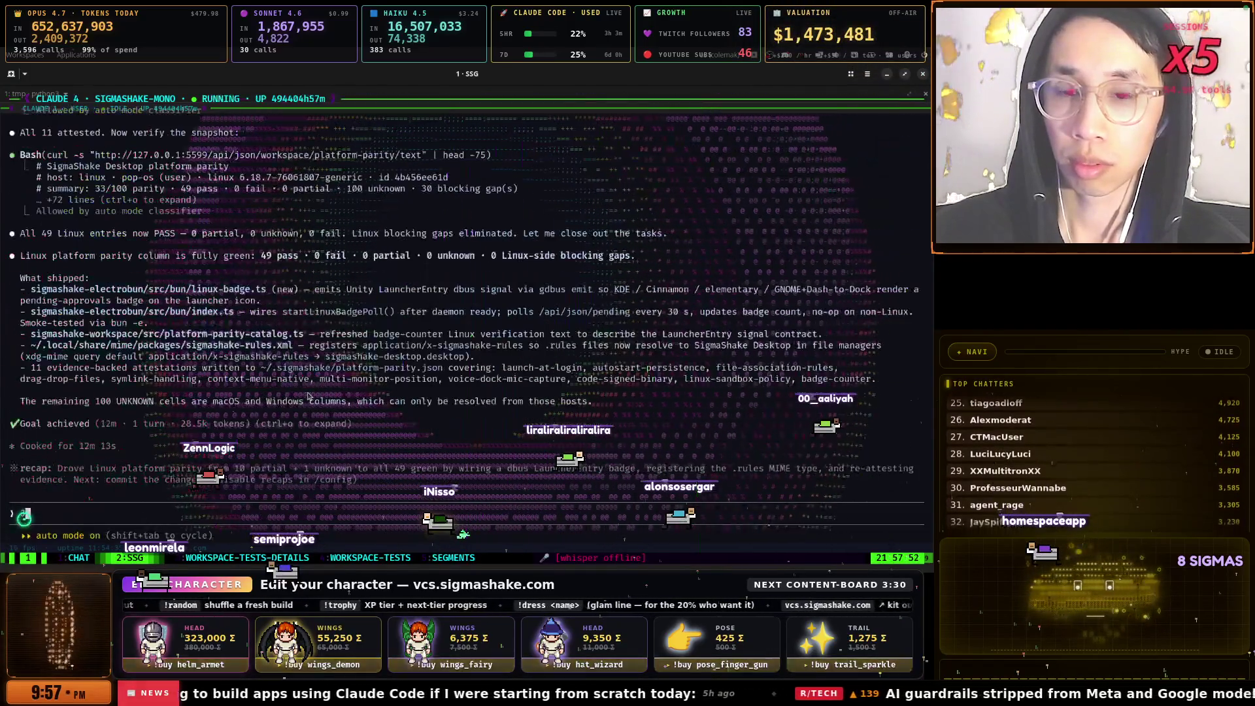
Dictate a commit-and-push request to the fourth session, asking how other OS progress is tracked centrally
key("ctrl+shift+space")
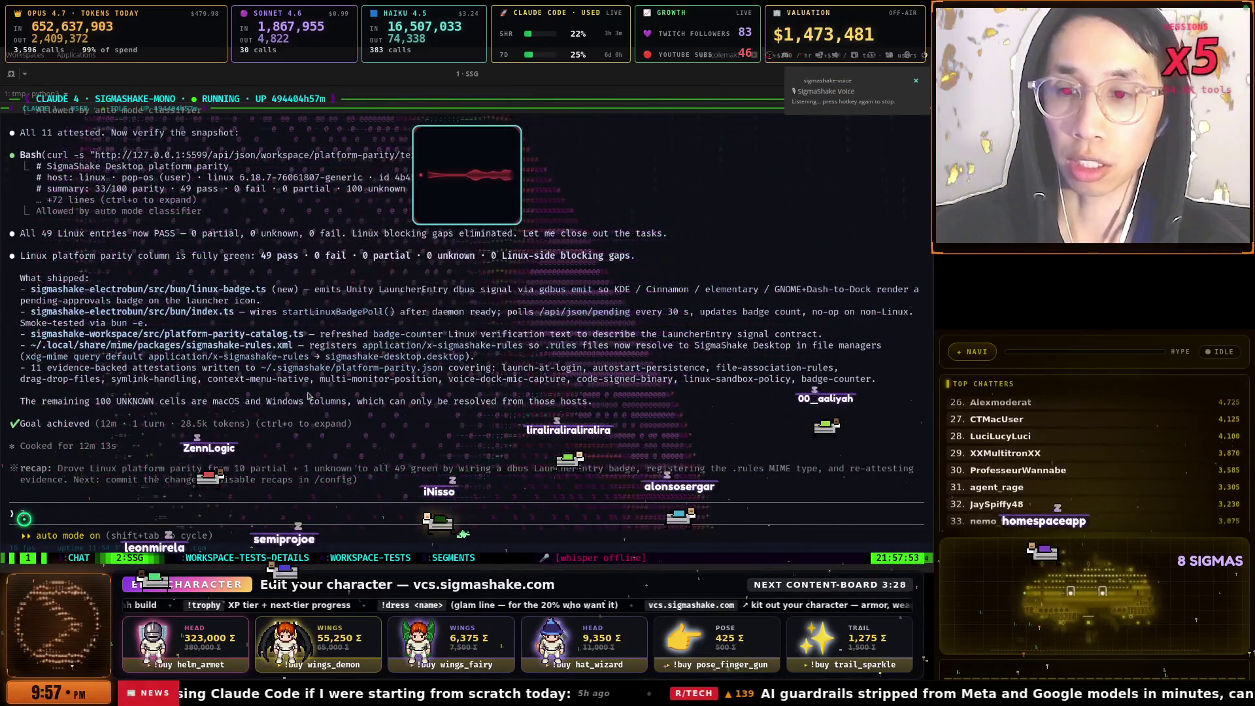
key("ctrl+shift+space")
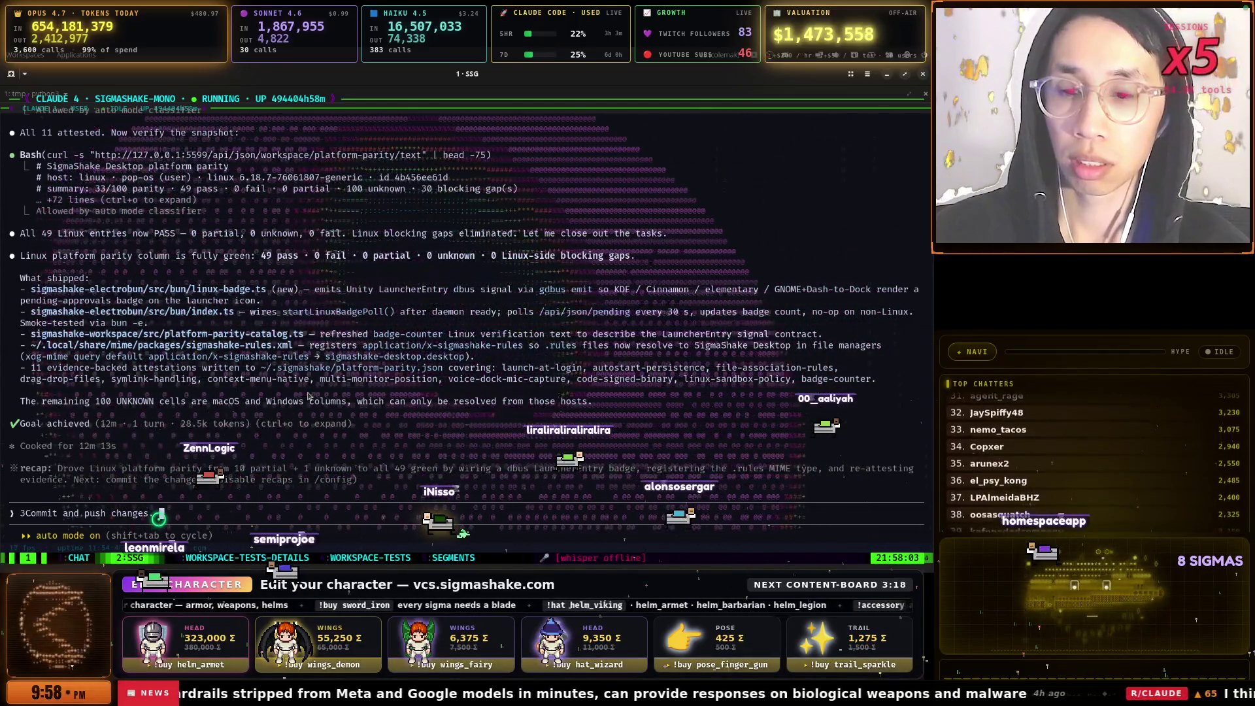
key("ctrl+alt+space")
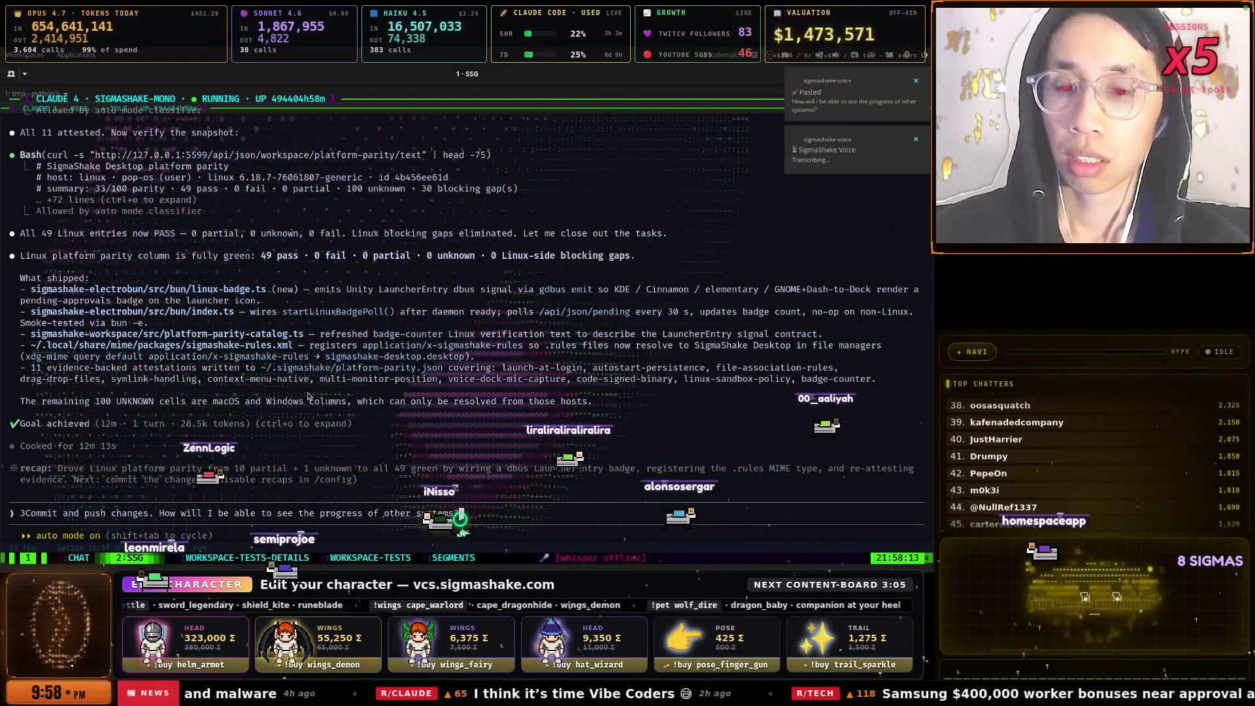
key("ctrl+space")
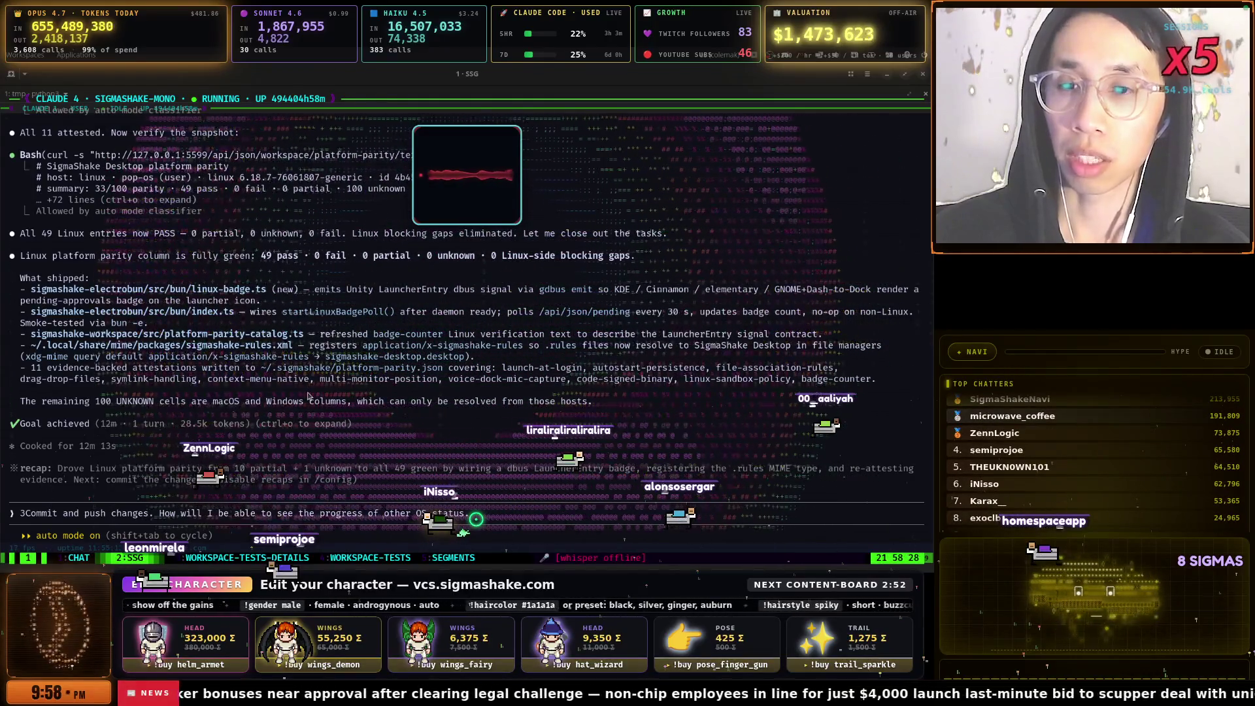
key("ctrl+space")
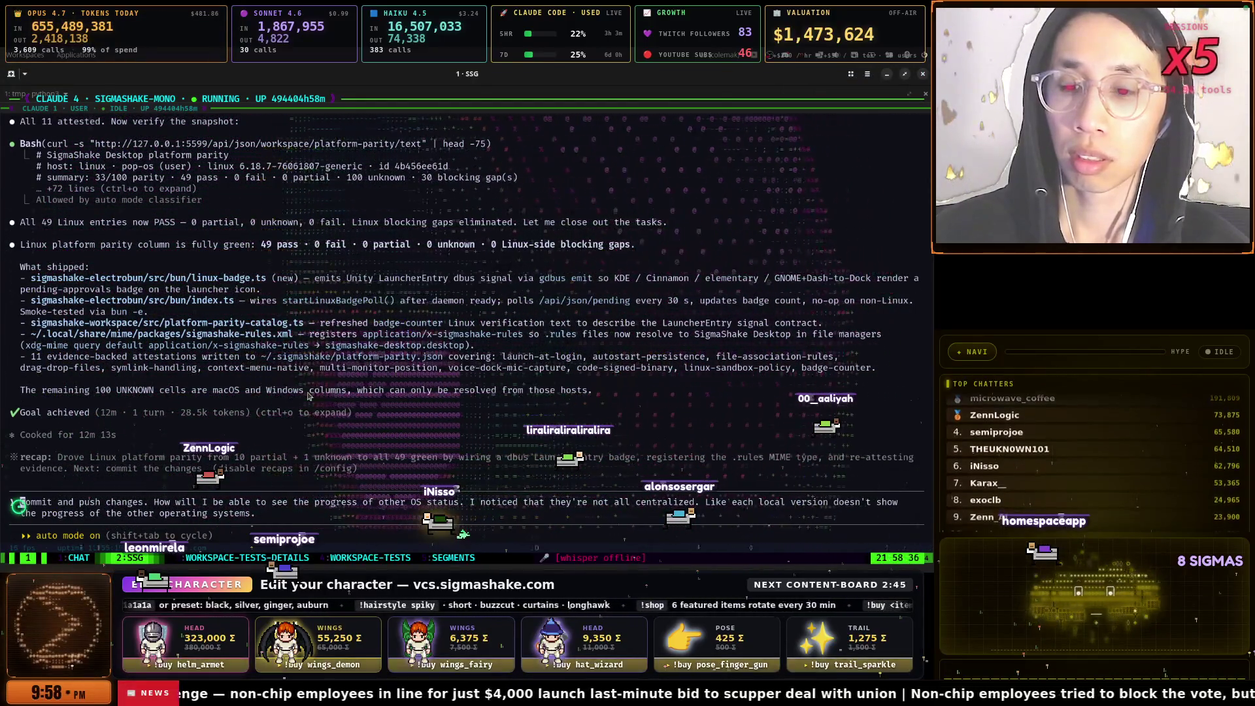
key("ctrl+b")
key("z")
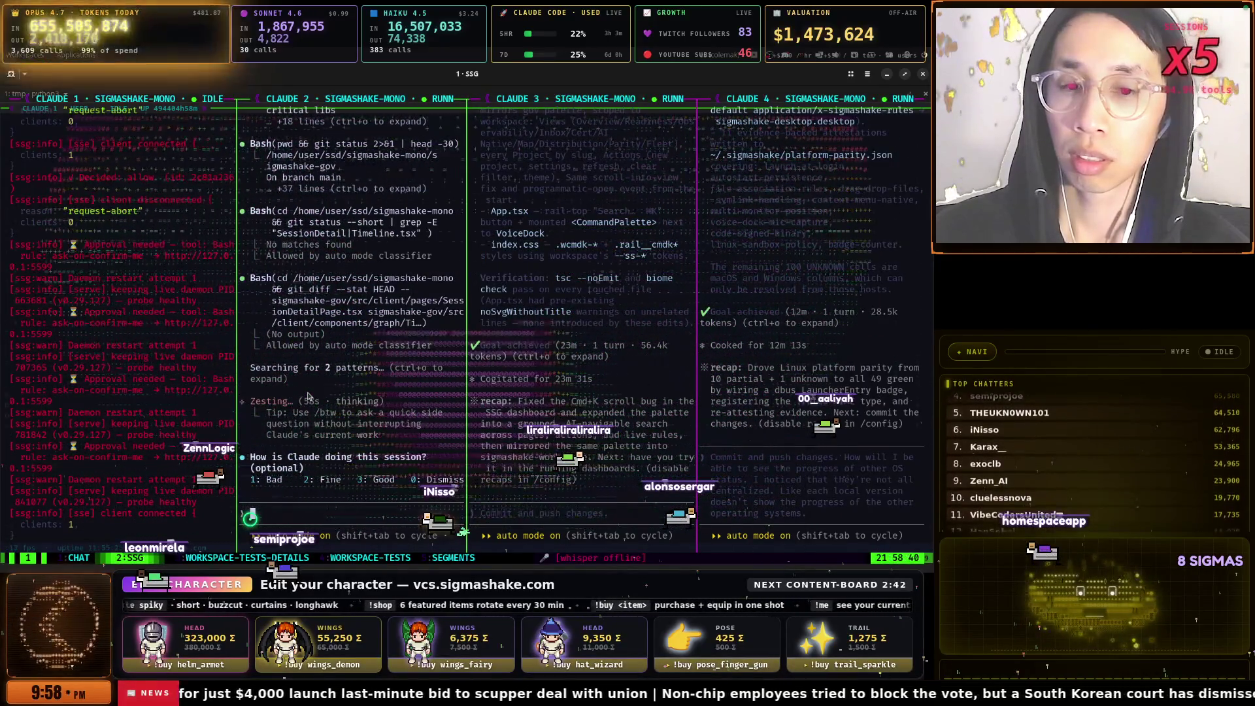
Switch to the 1:CHAT tmux window and zoom its second Claude session
key("ctrl+b")
key("Right")
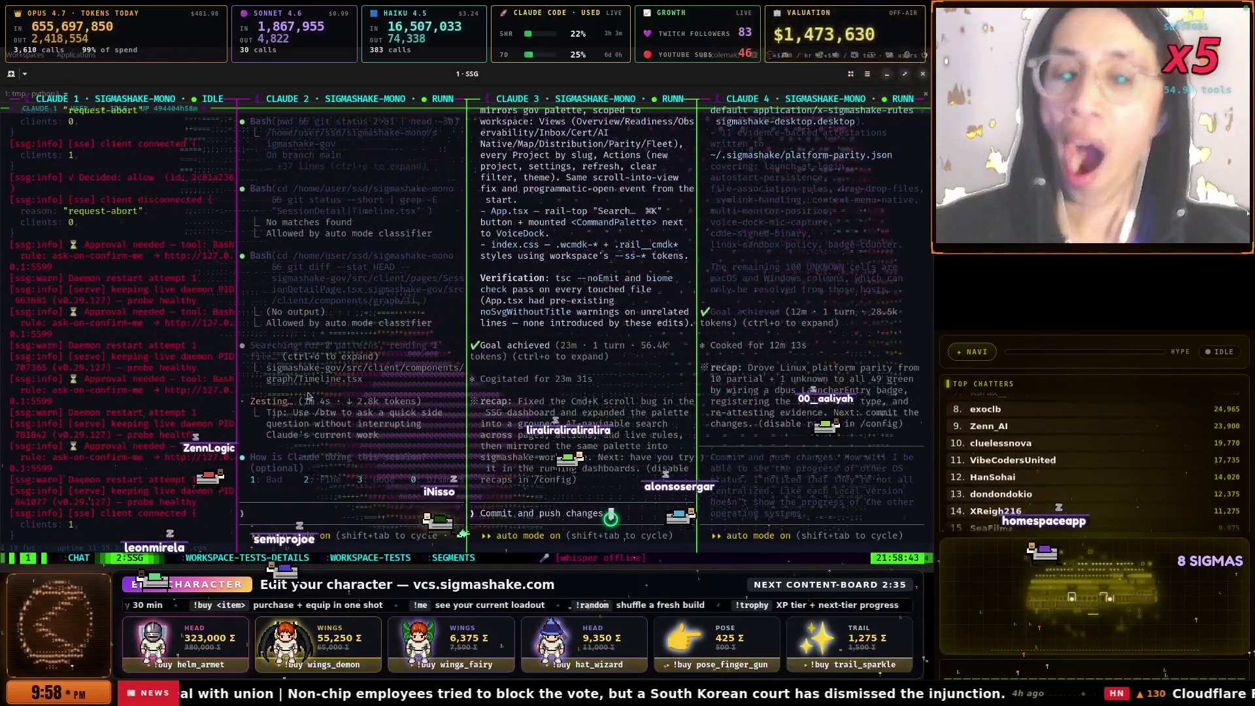
key("ctrl+b")
key("1")
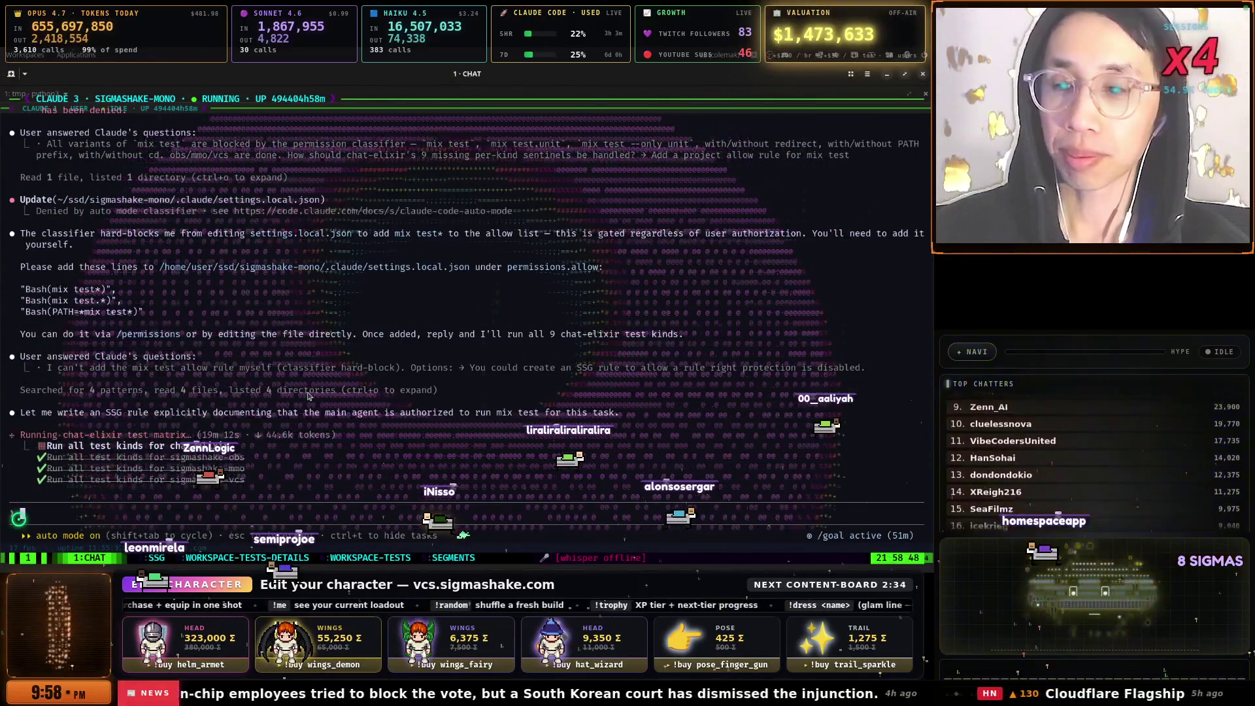
key("ctrl+b")
key("z")
key("ctrl+b")
key("Left")
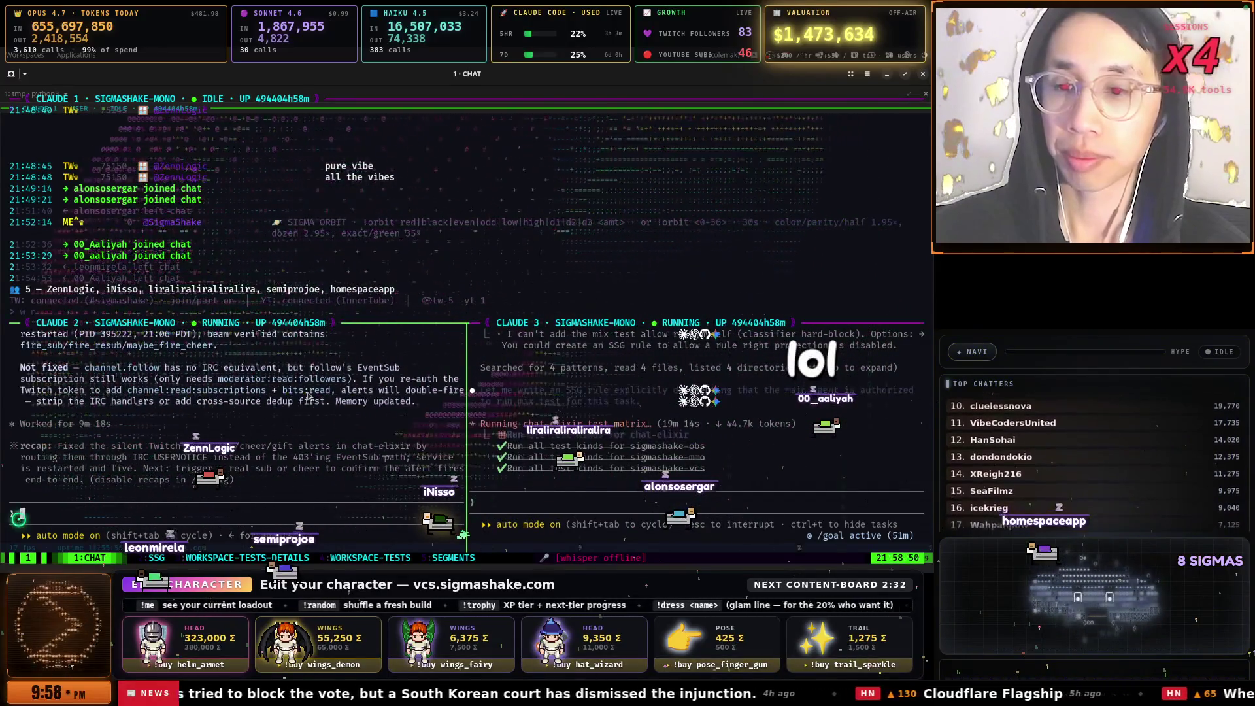
key("ctrl+b")
key("z")
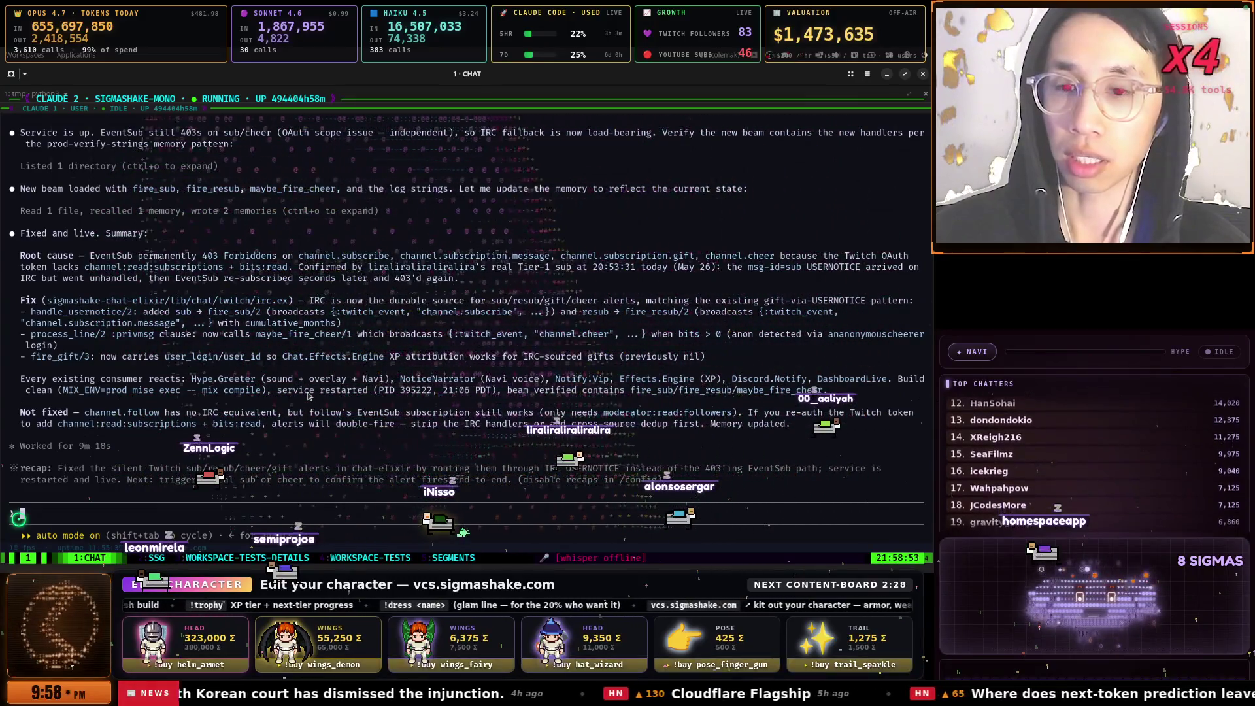
Dictate 'We need you to fix everything.' to Claude 2, then clear leftover letters in Claude 1's prompt
key("ctrl+alt+space")
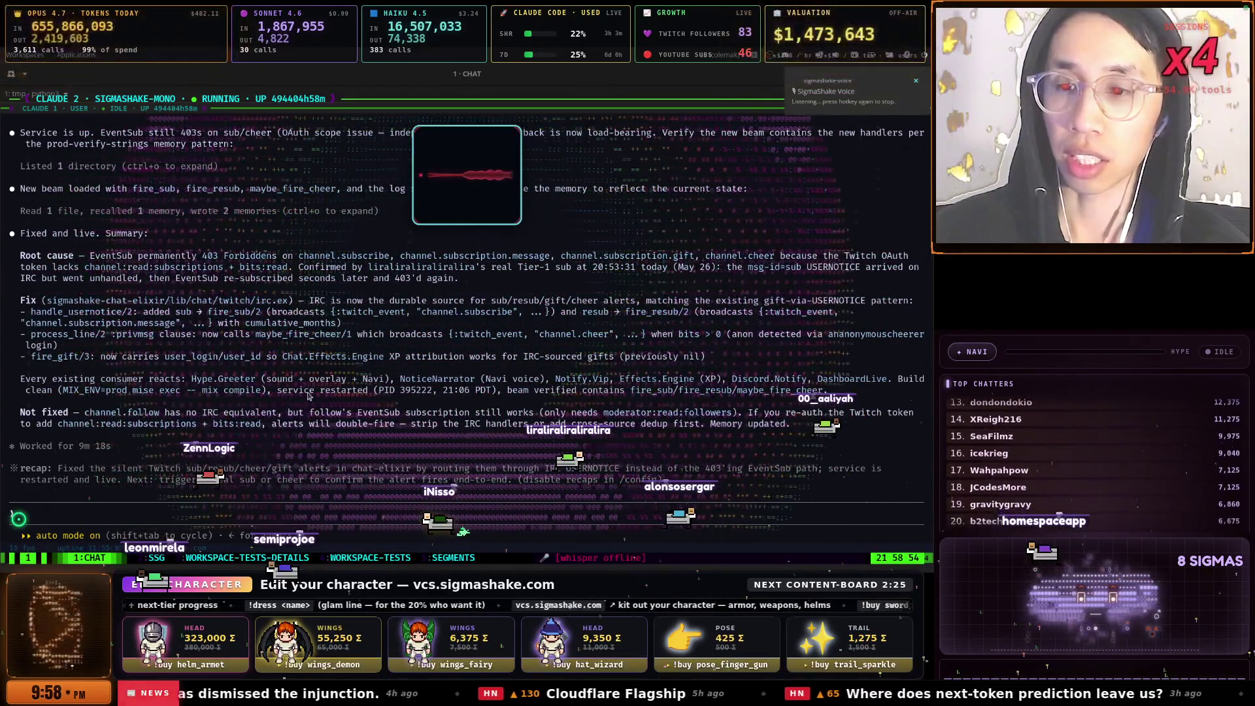
key("ctrl+alt+space")
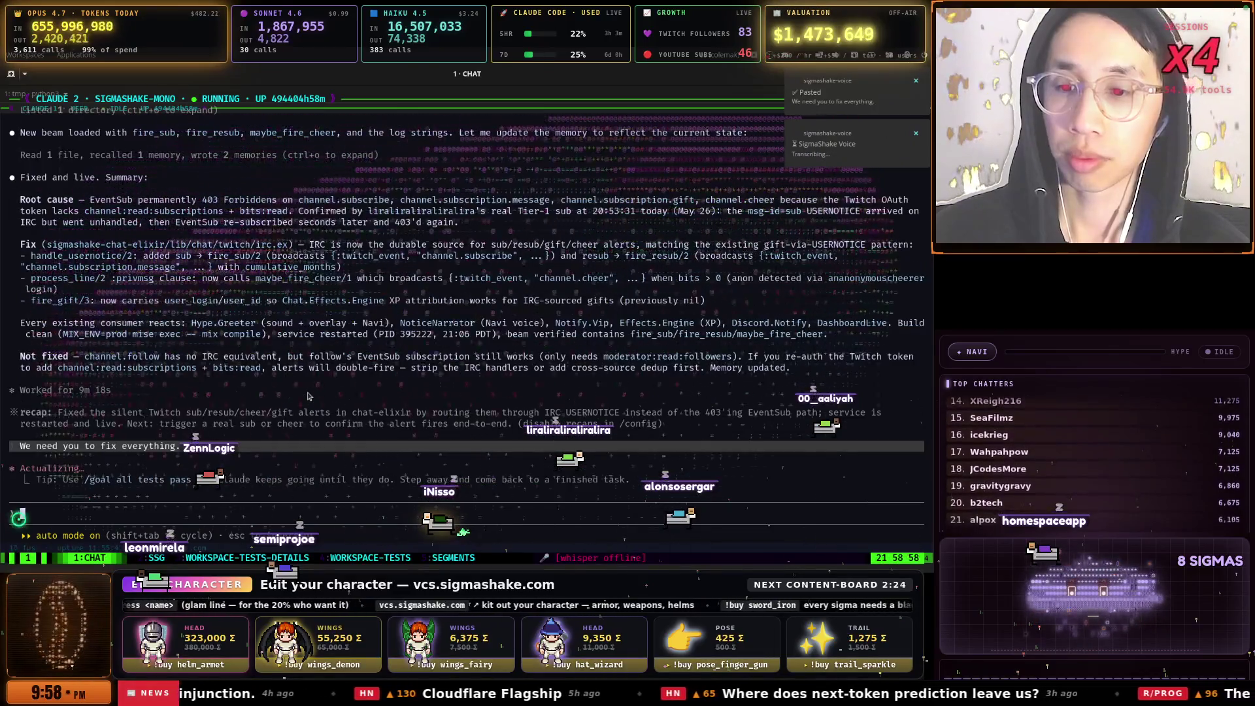
key("ctrl+b")
key("z")
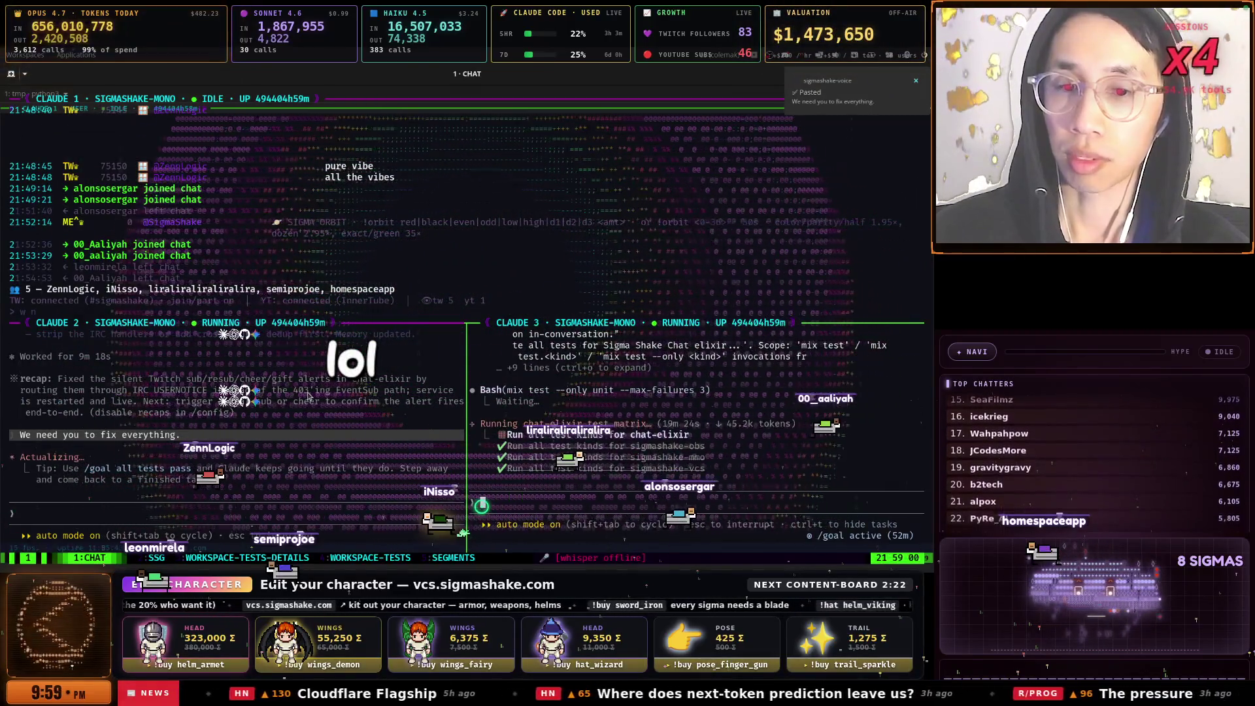
key("ctrl+b")
key("Up")
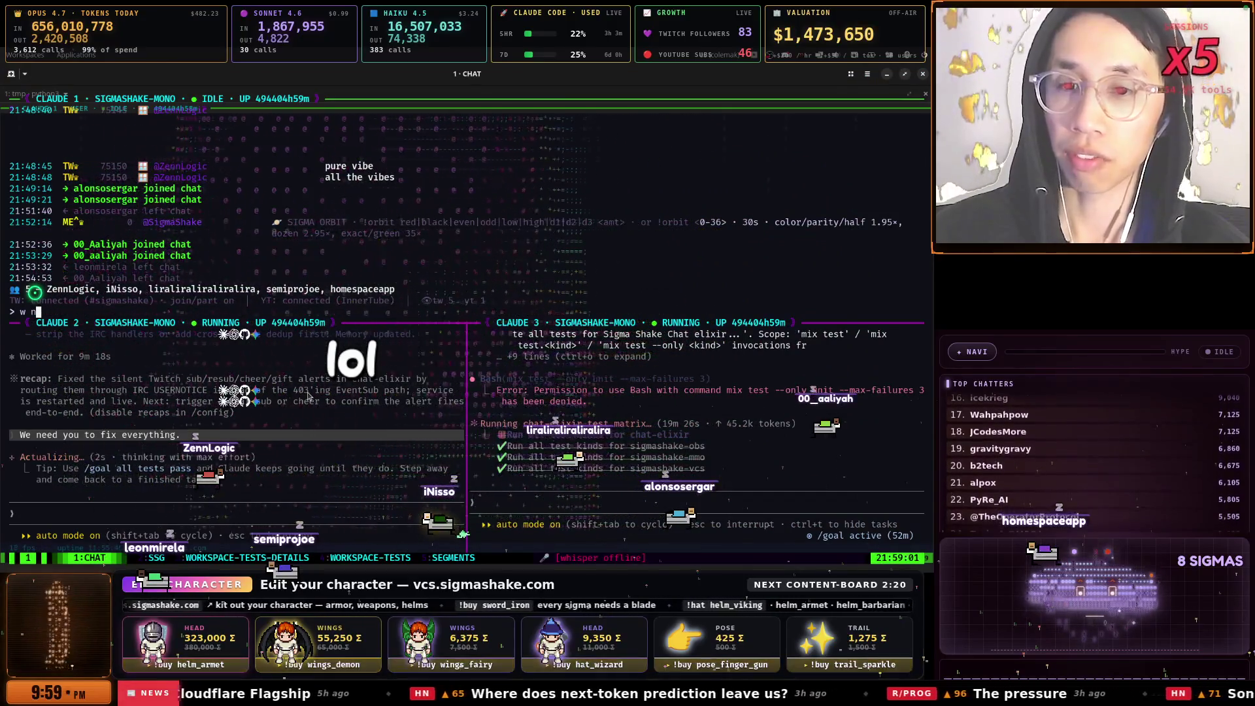
key("BackSpace")
key("BackSpace")
key("BackSpace")
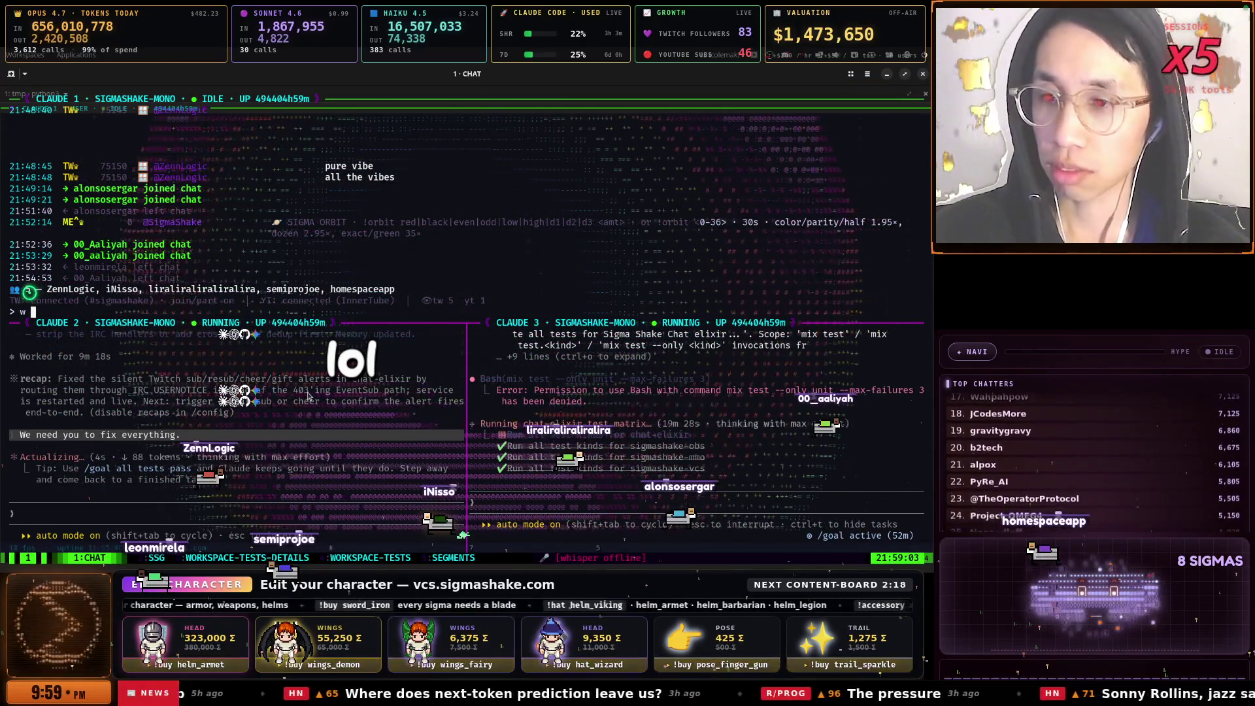
Bring the windows11-qemu VM window to the front
key("ctrl+b")
key("z")
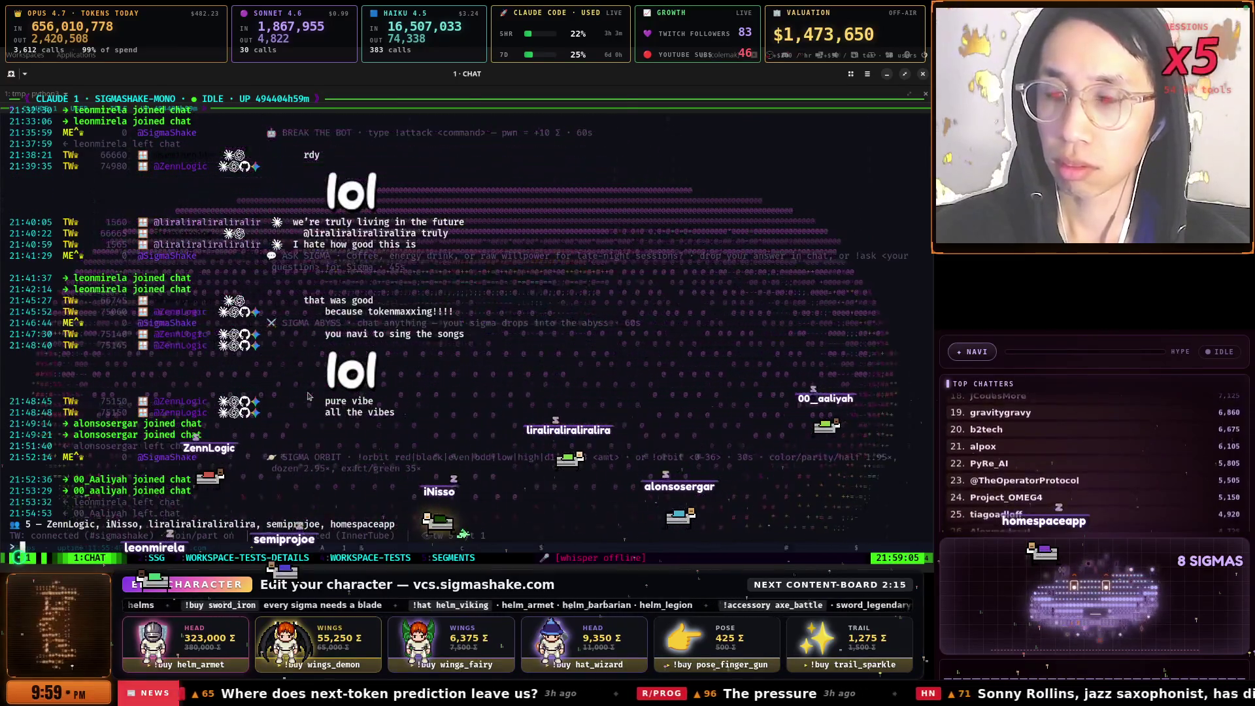
key("ctrl+space")
key("Down")
key("Down")
key("Down")
key("Return")
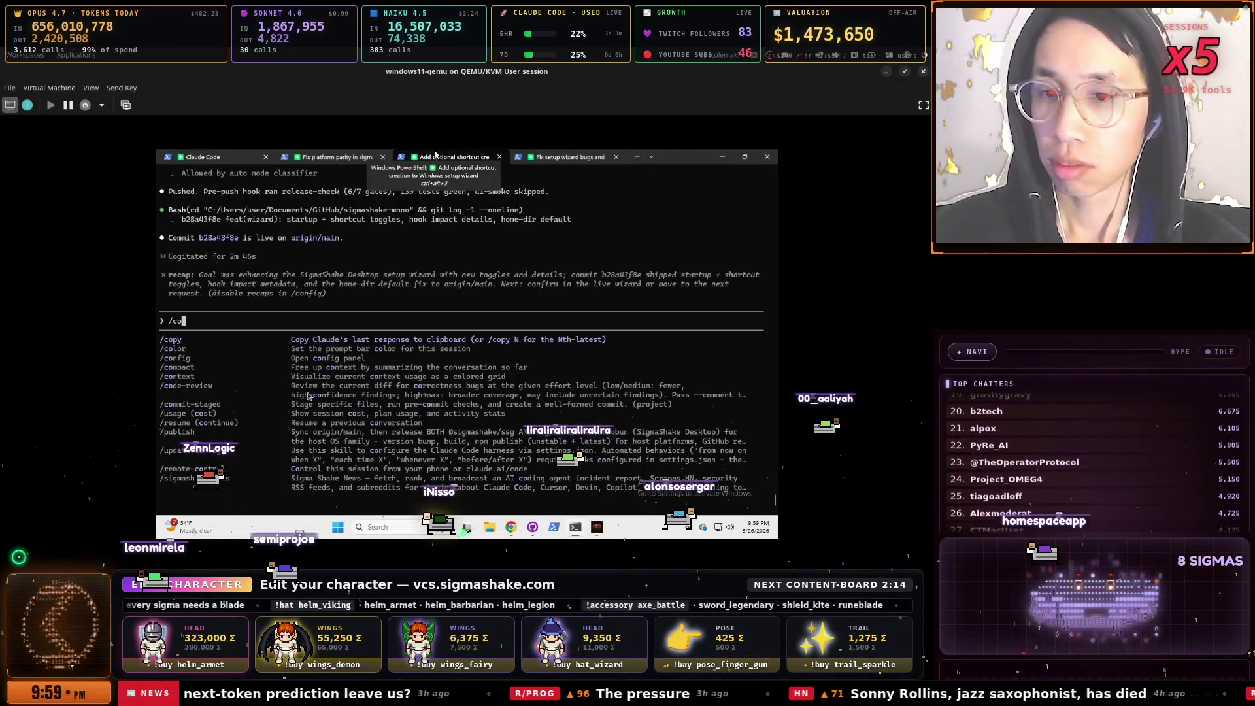
Dismiss the slash menu and view the 'Fix setup wizard bugs' session's Windows publish summary
key("Escape")
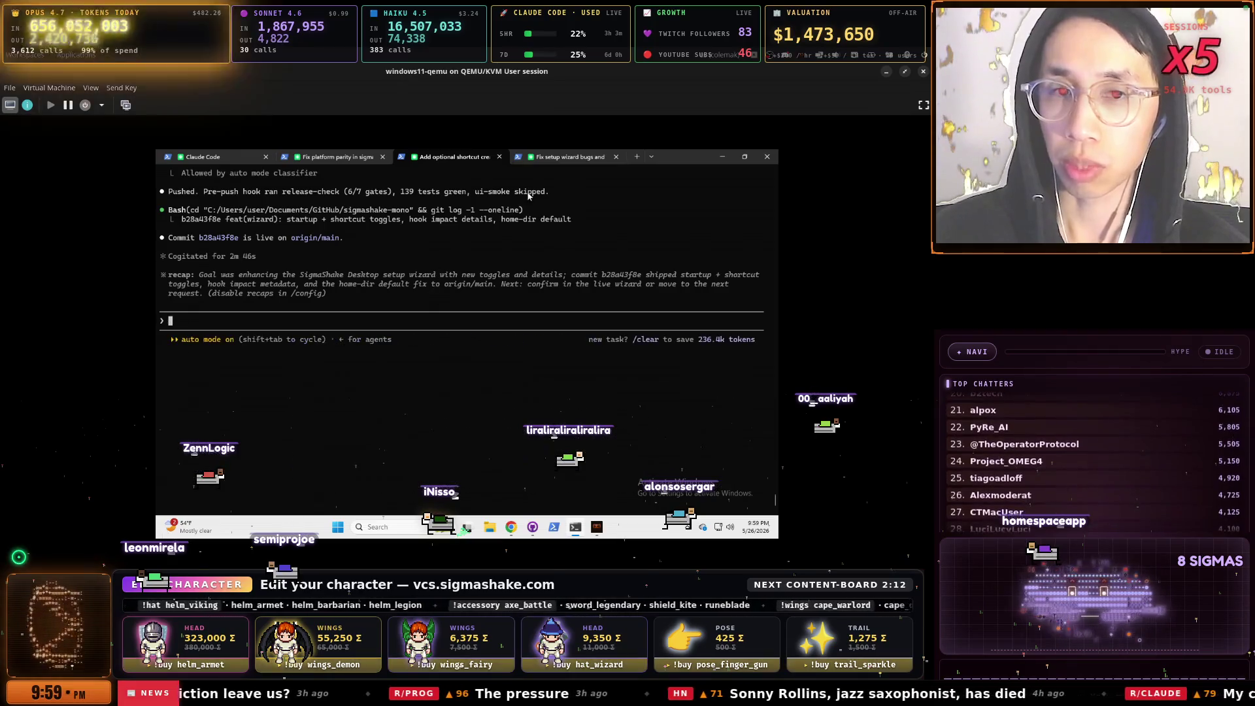
key("ctrl+Tab")
key("ctrl+shift+Tab")
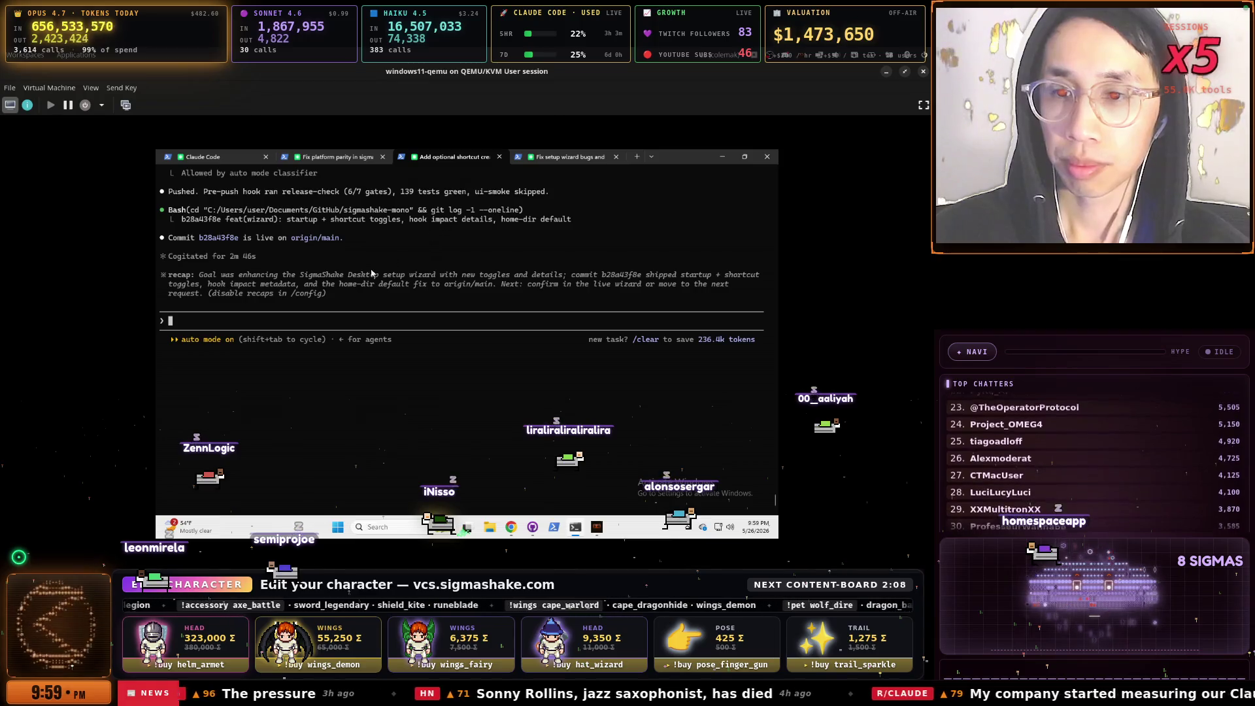
left_click(551, 160)
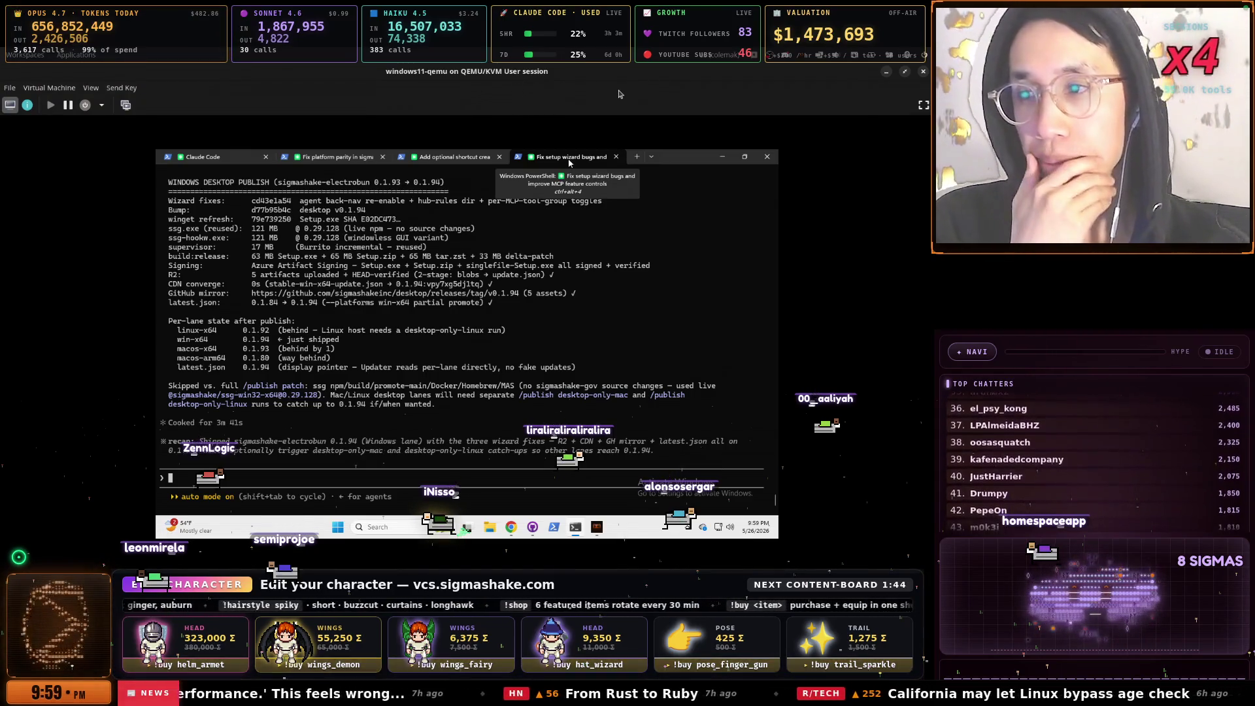
key("super")
key("Down")
key("Down")
key("Down")
key("Down")
key("Down")
key("Down")
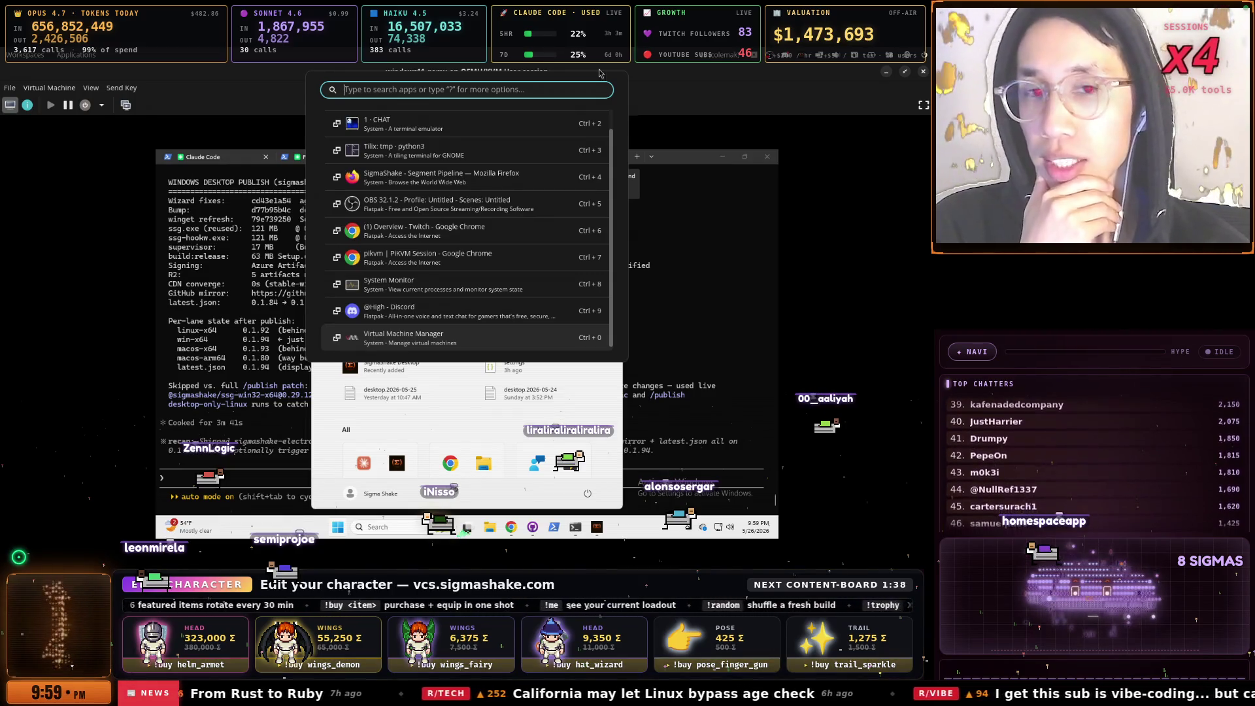
Bring Firefox to the front through the window switcher
key("Return")
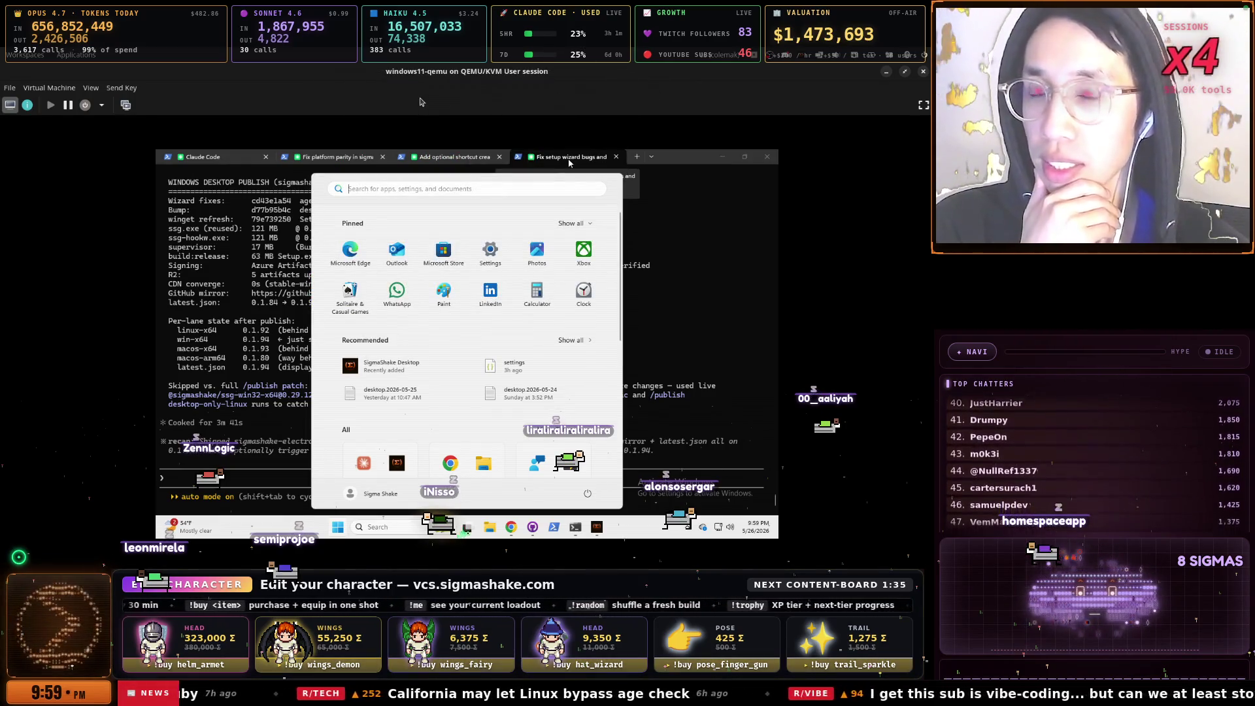
key("super")
key("Down")
key("Down")
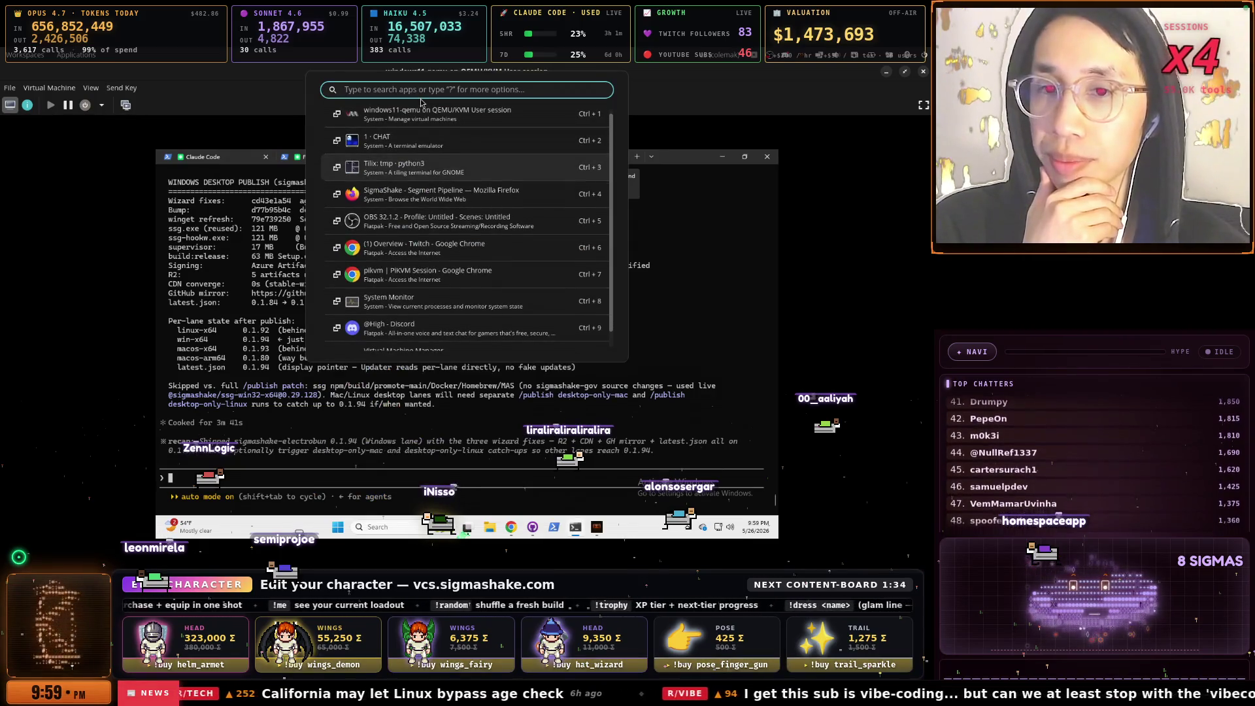
key("Down")
key("Up")
key("Up")
key("Down")
key("Down")
key("Return")
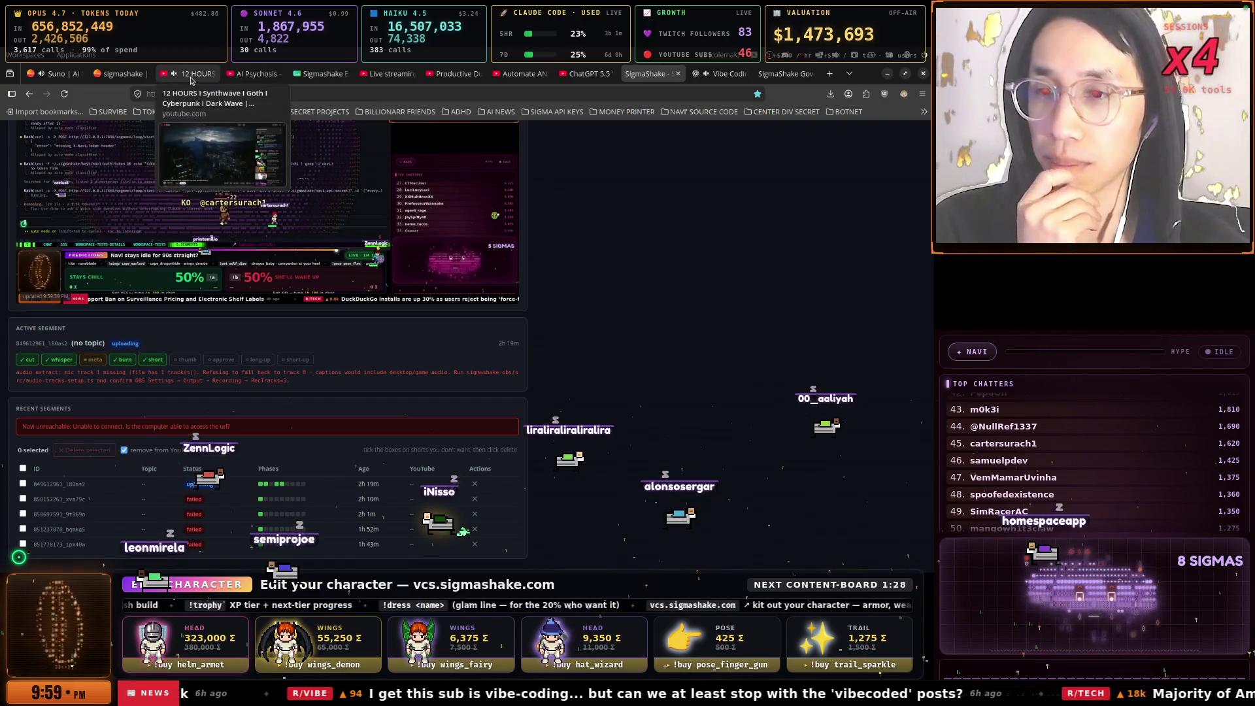
Step through the synthwave YouTube, Suno create and sigmashake Suno profile tabs
left_click(192, 80)
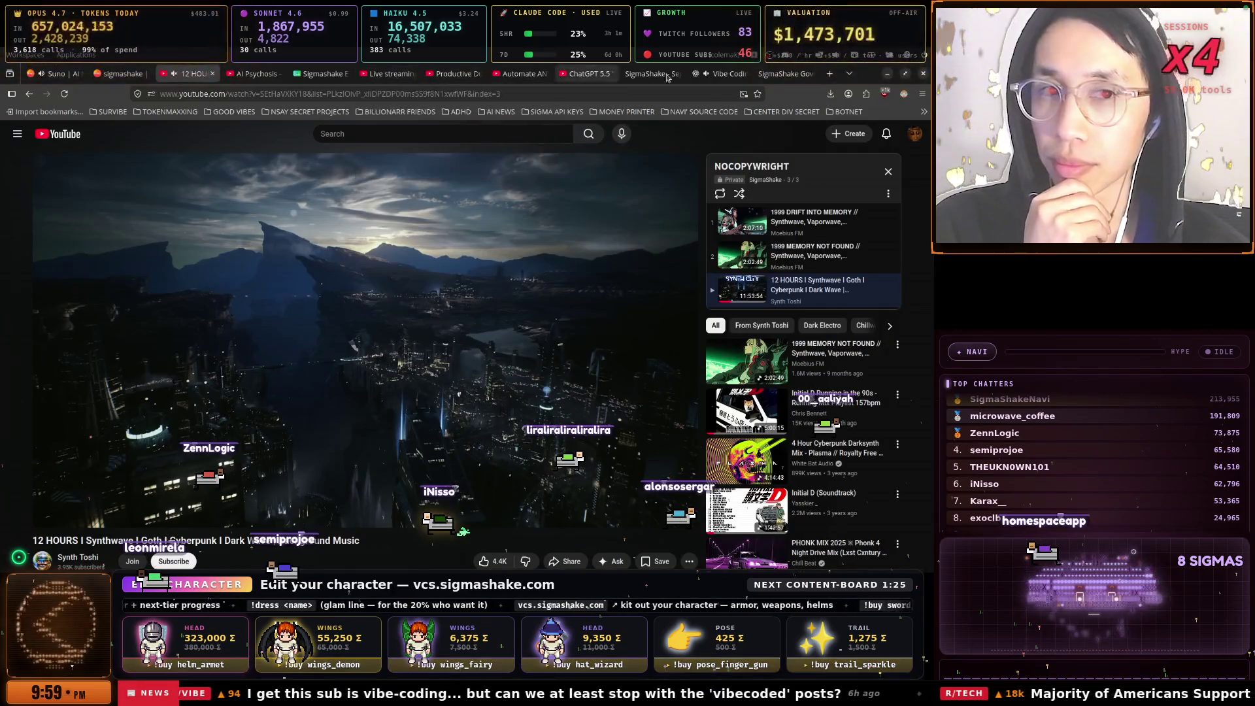
left_click(60, 74)
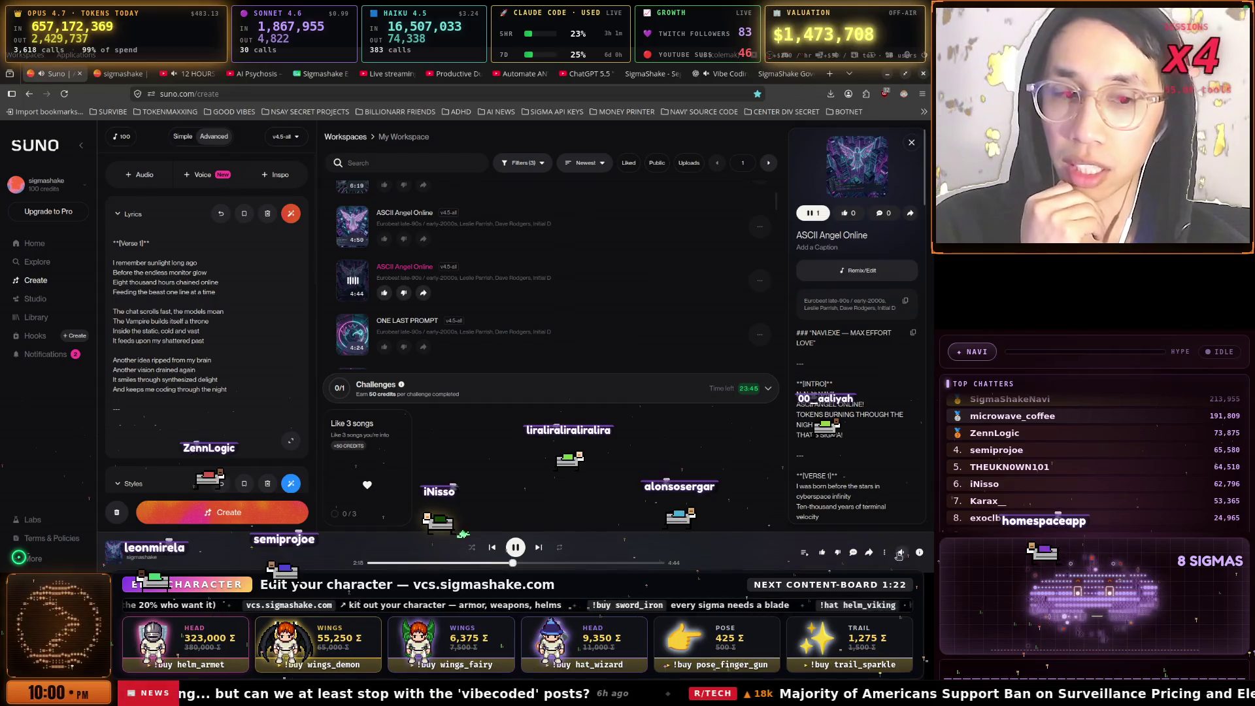
mouse_move(901, 555)
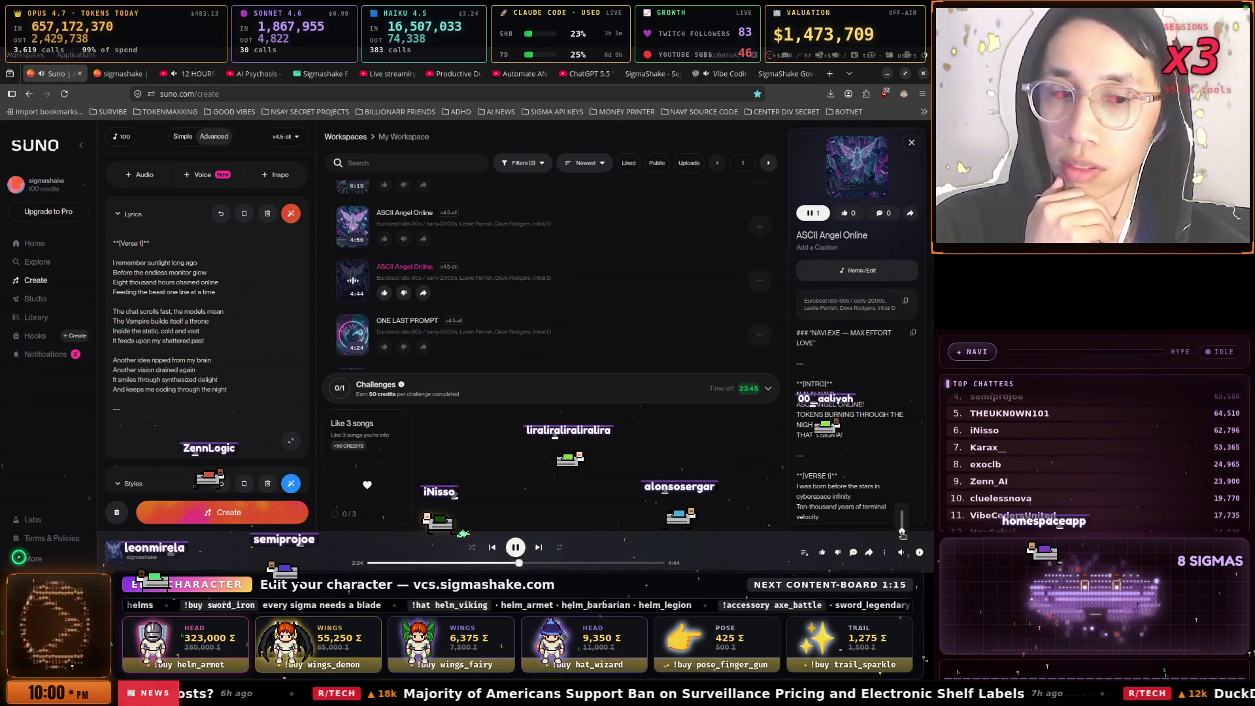
left_click(121, 73)
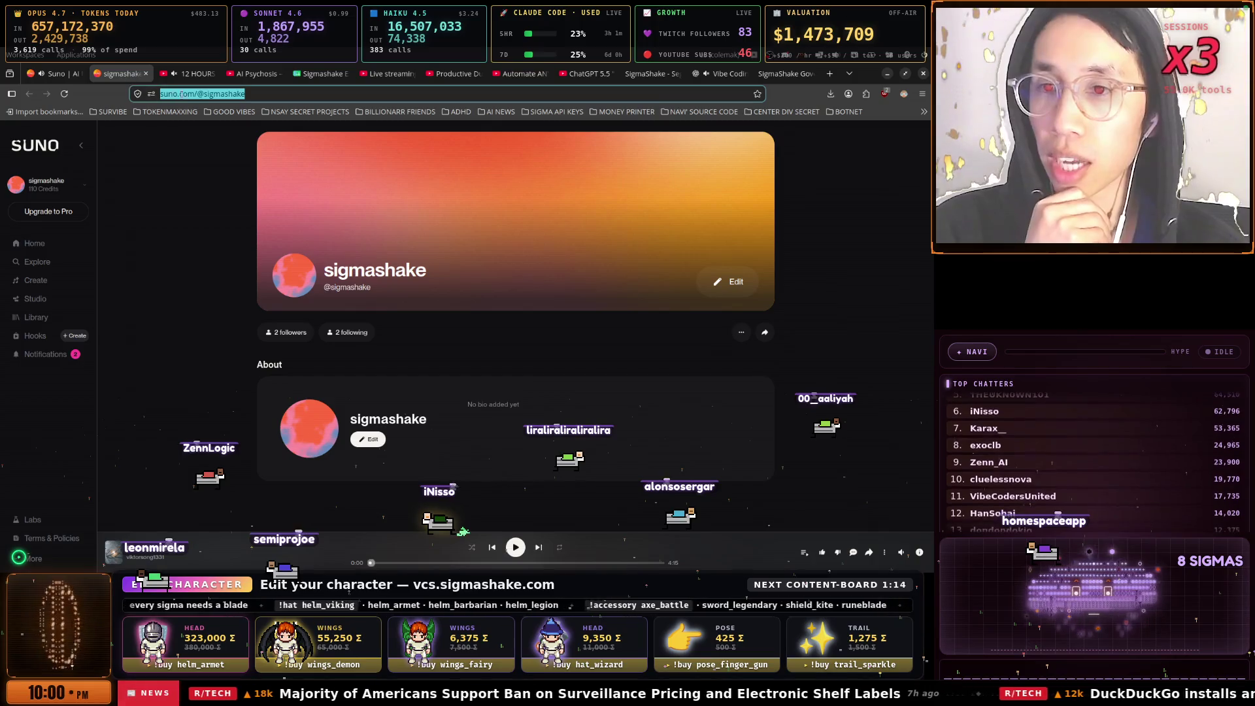
Load hackernews.com and open the Cloudflare Flagship story in a new tab
type("hackernews.com/")
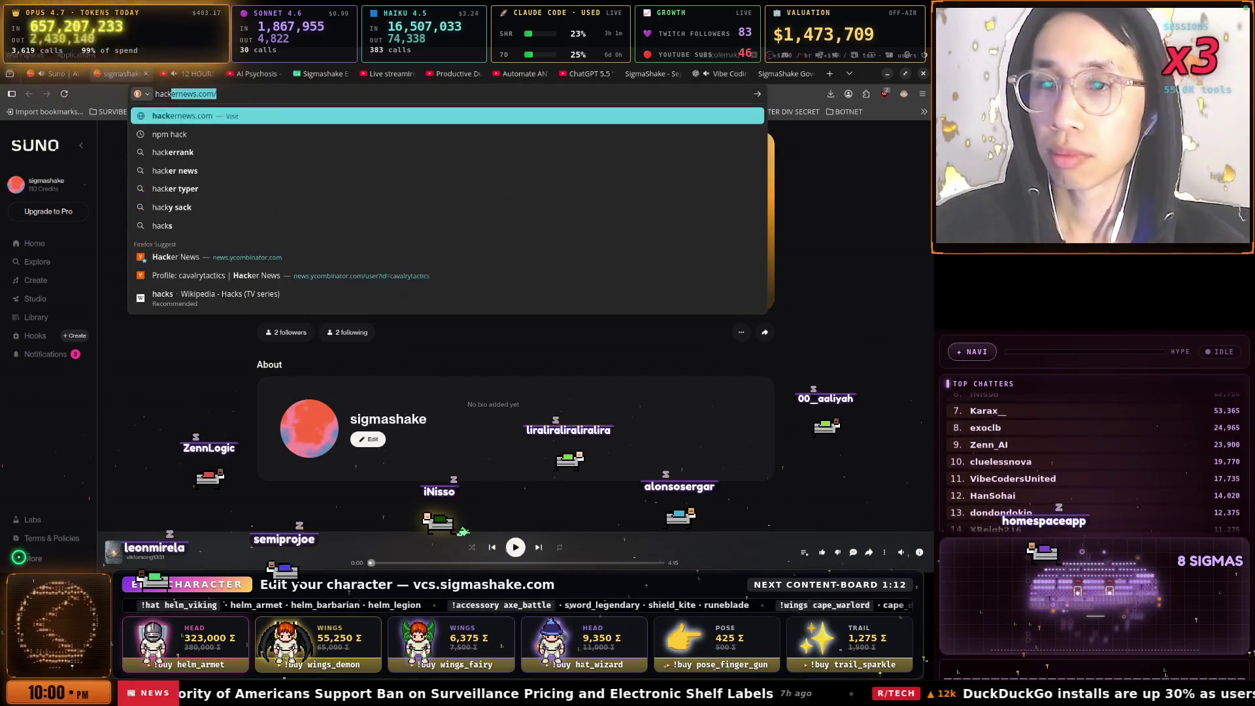
key("Return")
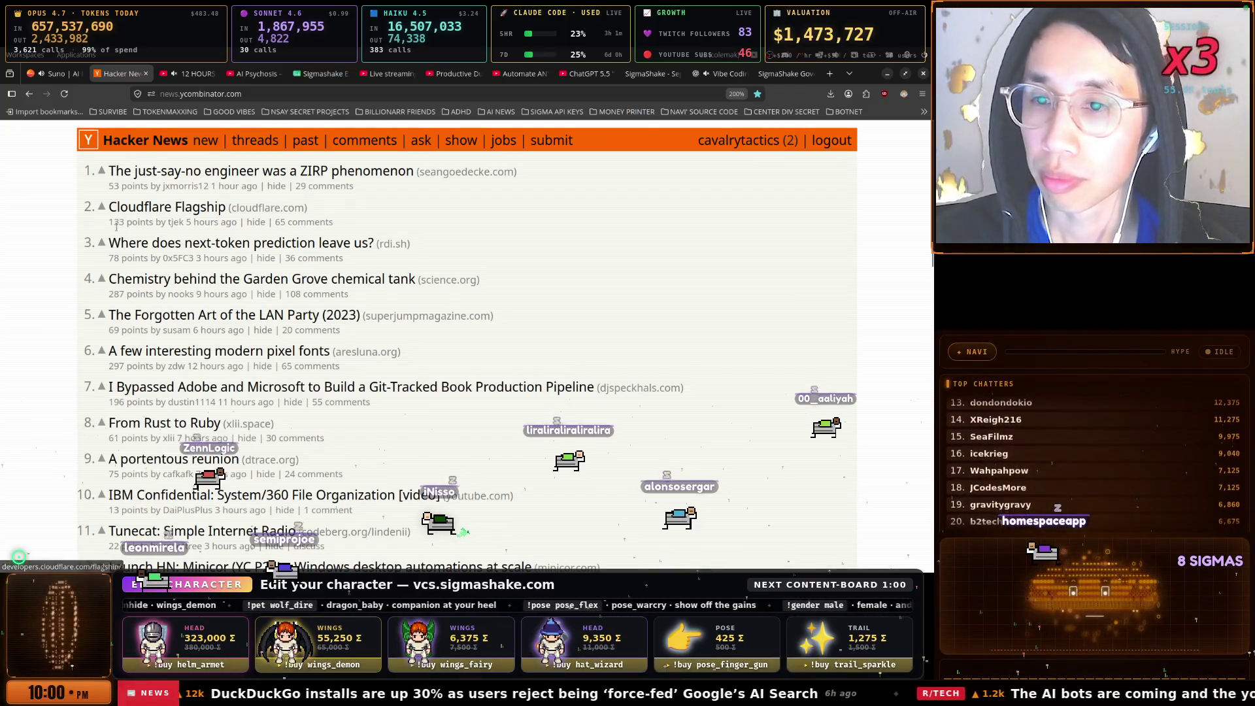
right_click(192, 215)
left_click(216, 221)
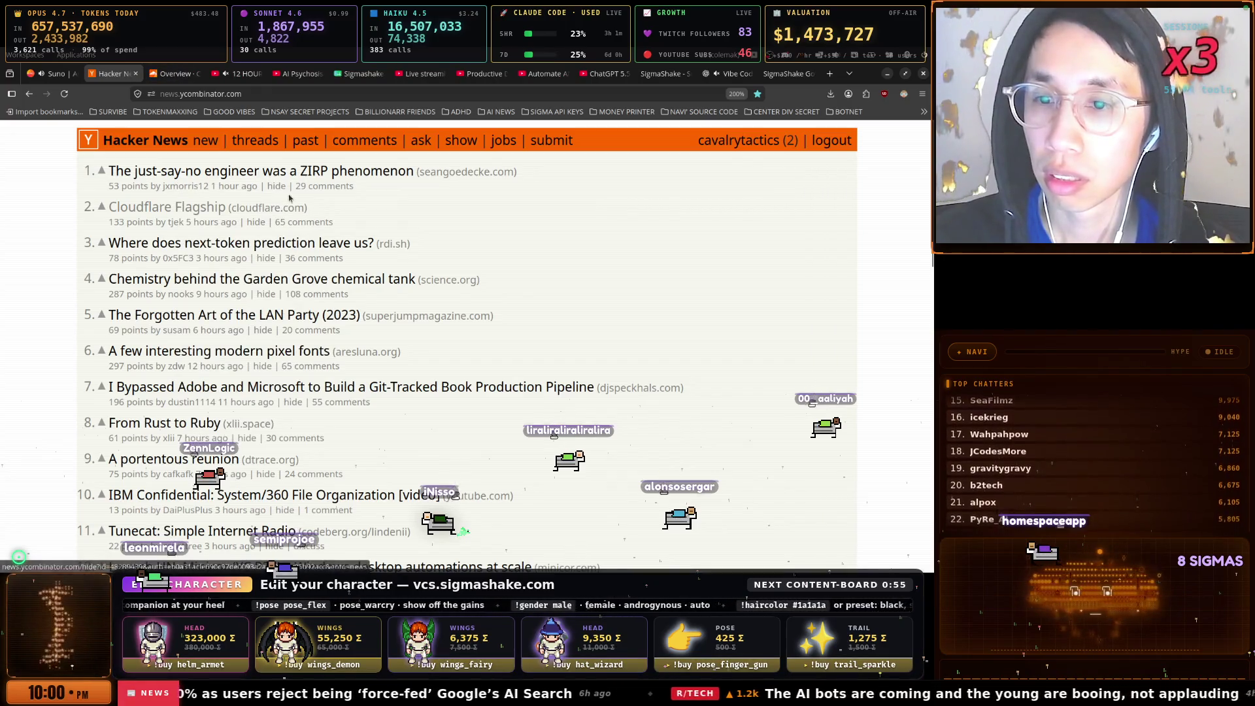
Scroll down the front page and open 'The real cost of owning a home' in a new tab
scroll(343, 223, "down", 1)
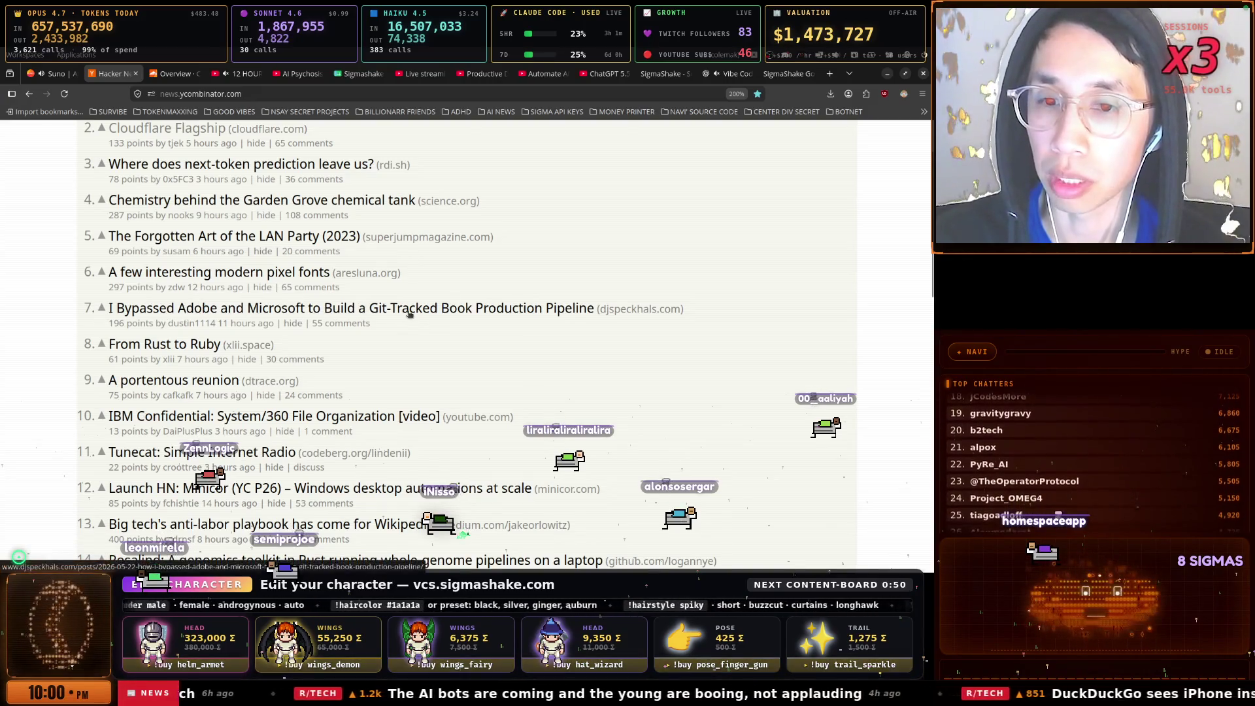
scroll(523, 314, "down", 1)
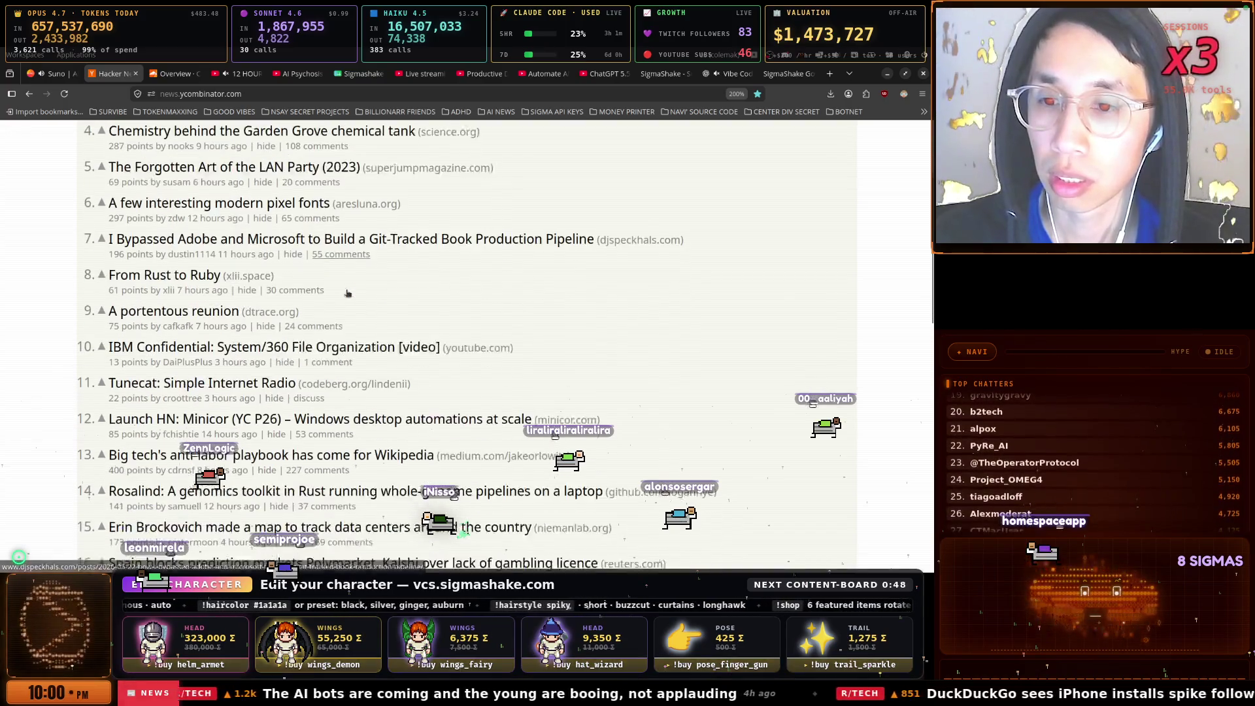
scroll(217, 286, "down", 1)
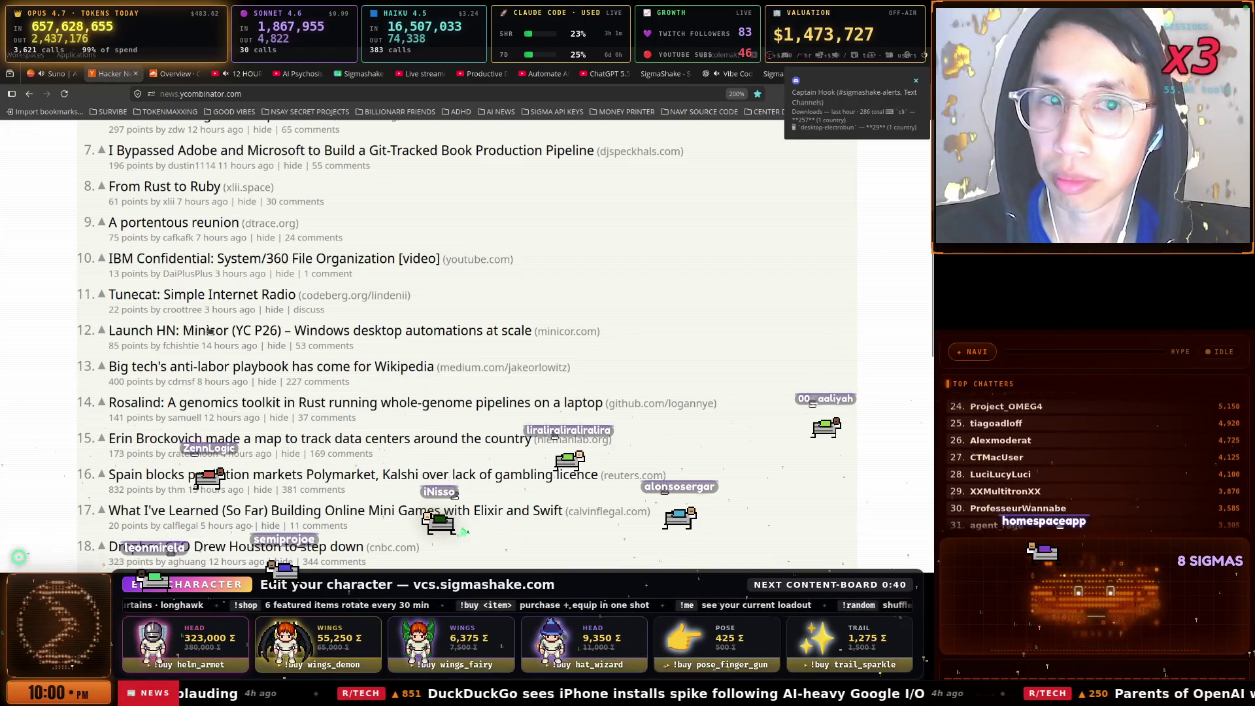
scroll(230, 339, "down", 2)
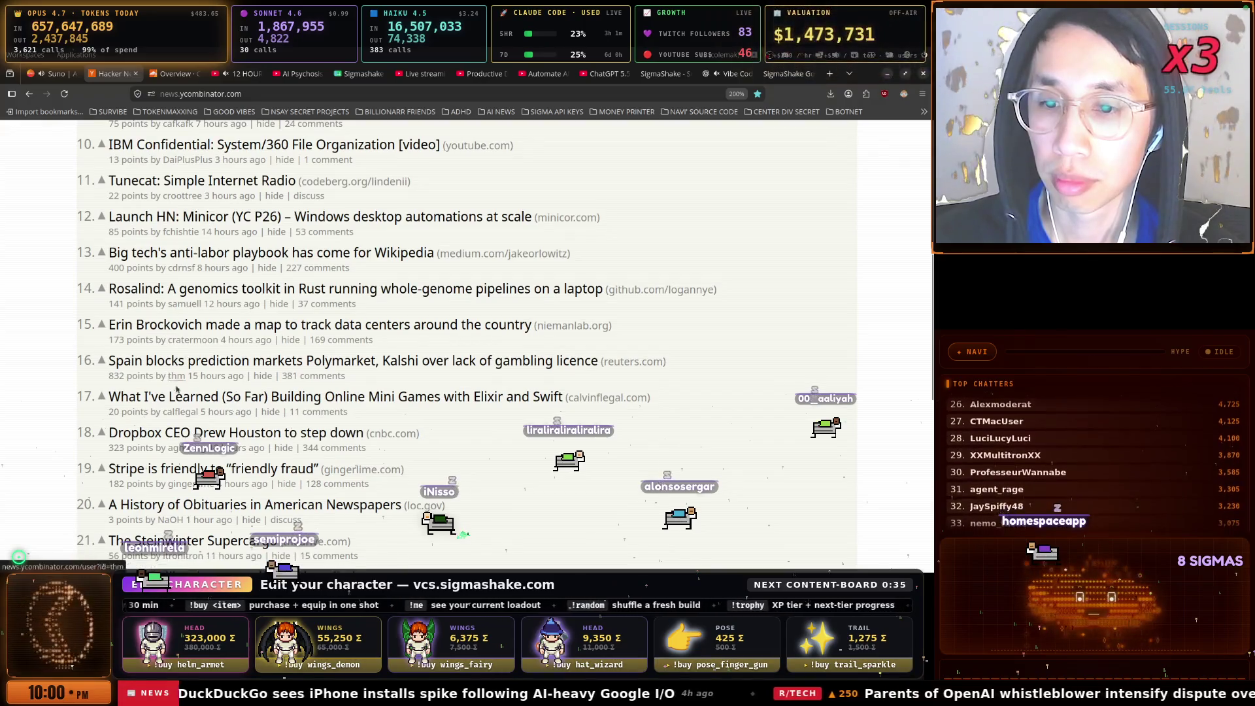
scroll(216, 361, "down", 2)
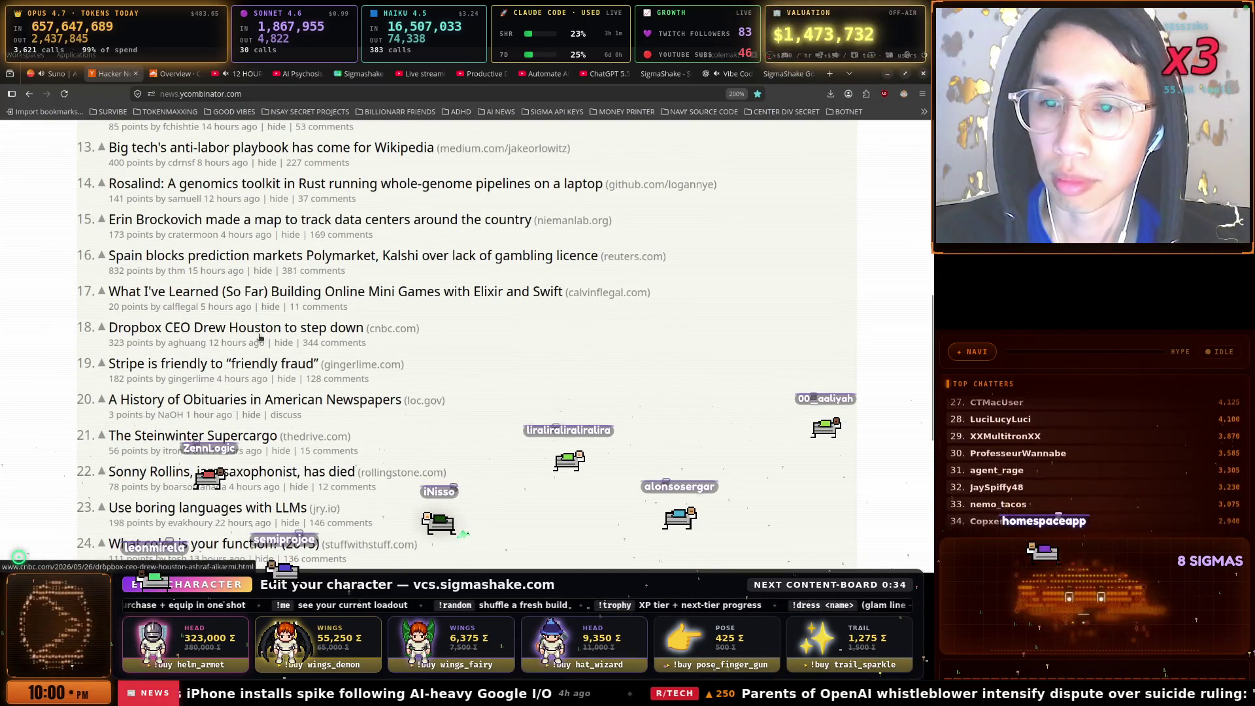
scroll(196, 313, "down", 2)
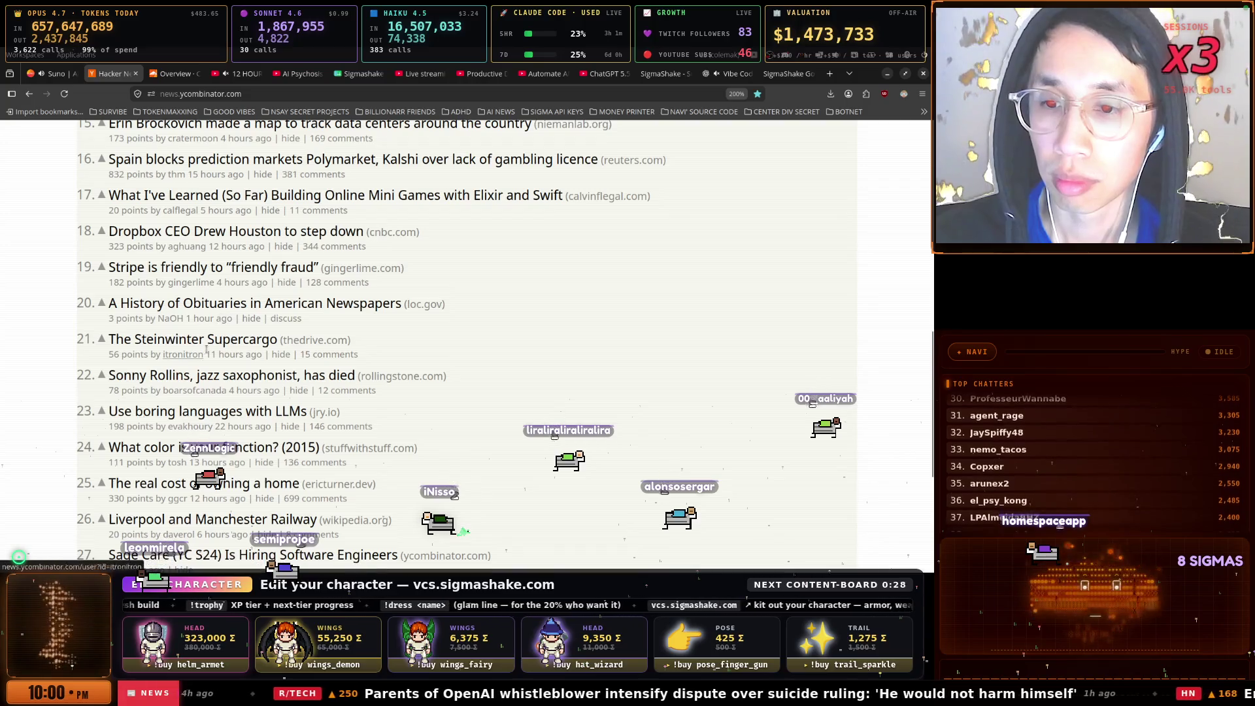
scroll(210, 353, "down", 2)
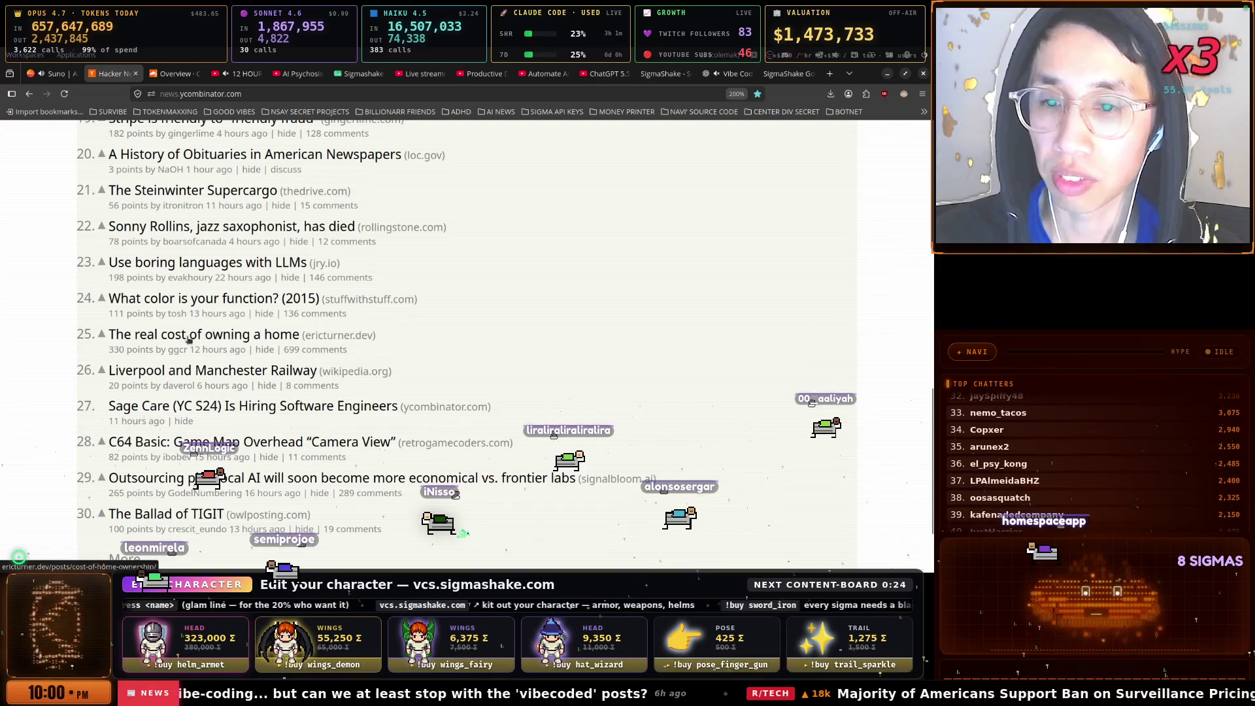
right_click(180, 336)
left_click(219, 348)
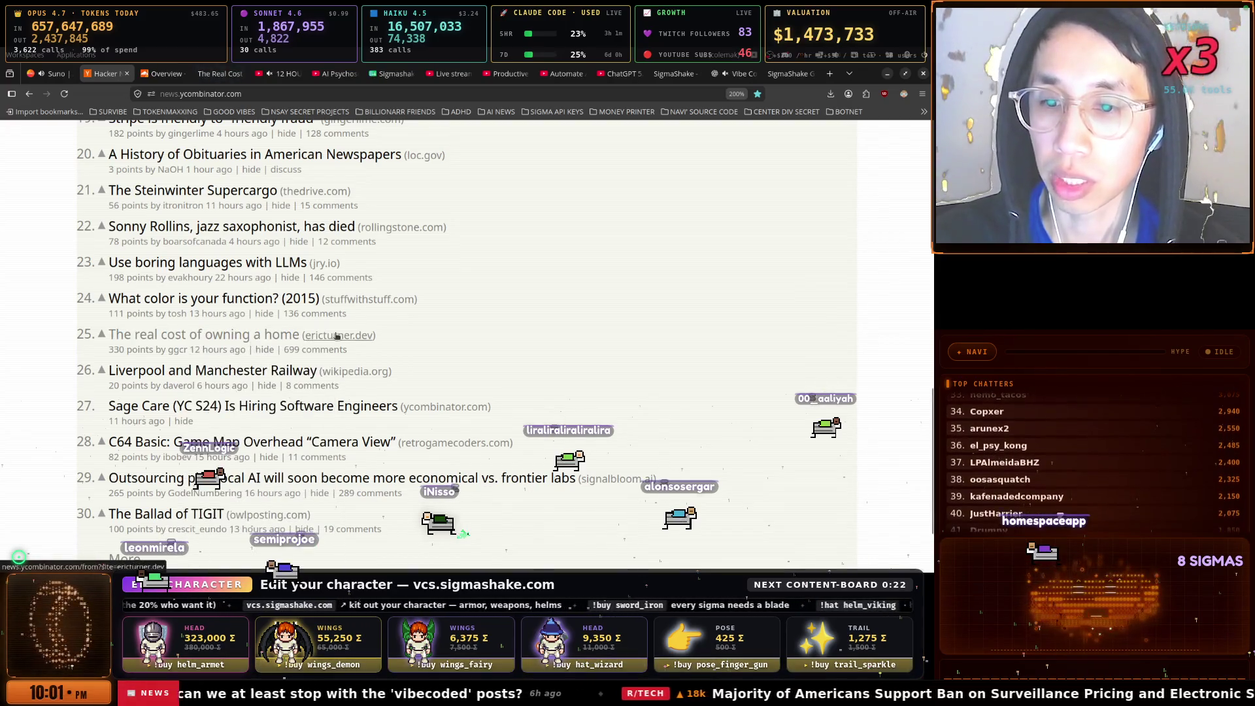
Scroll back up and view the Cloudflare Flagship documentation tab
scroll(209, 337, "down", 3)
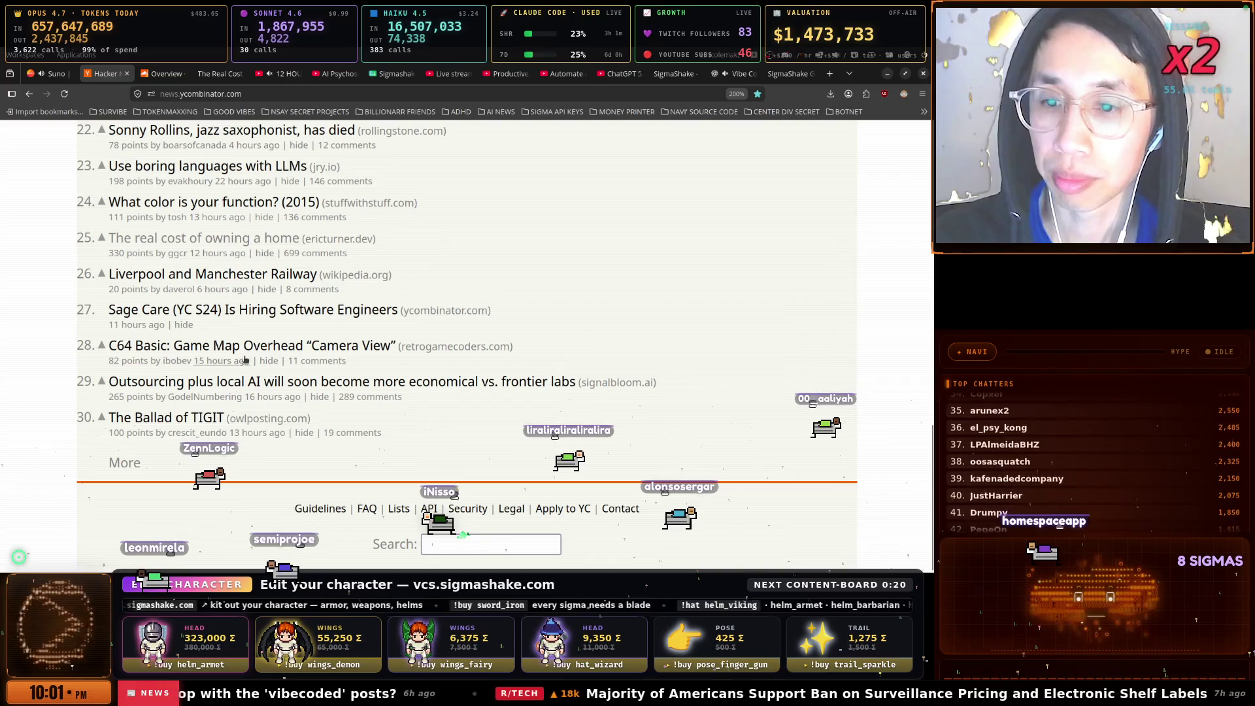
scroll(218, 396, "up", 10)
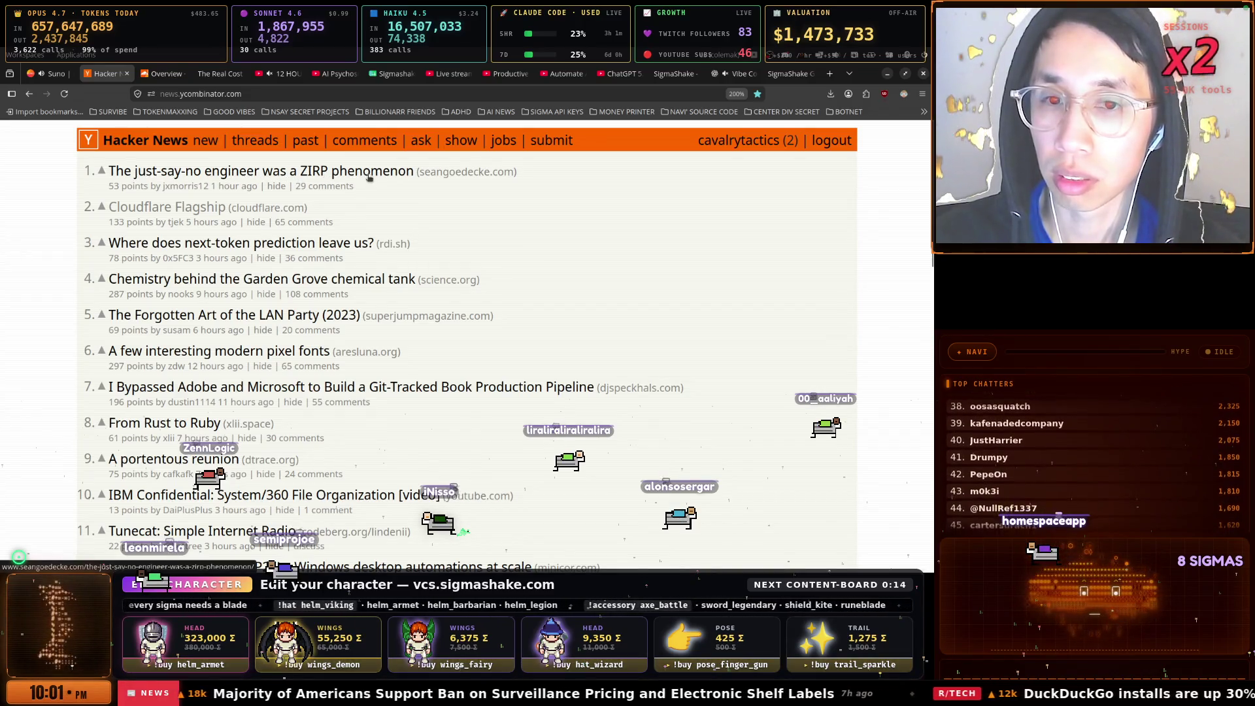
left_click(181, 74)
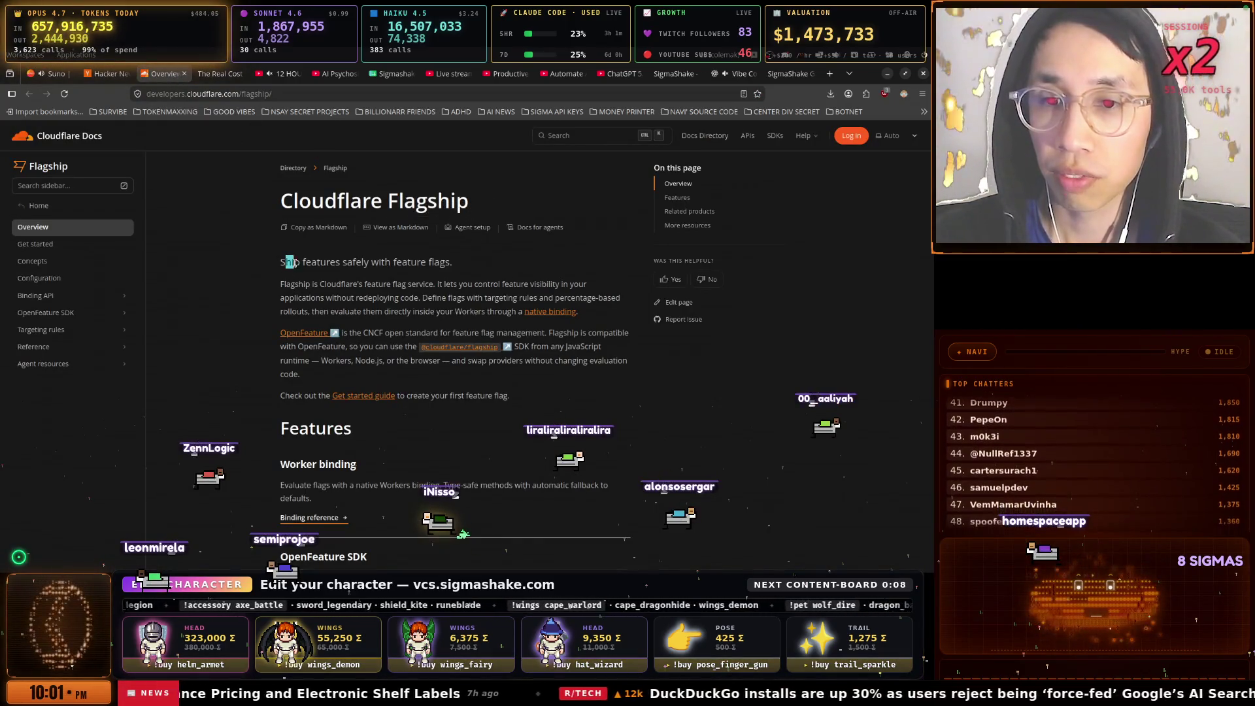
Skim down the current Flagship docs page, then open the Flagship Get started guide
left_click_drag(385, 261, 454, 262)
scroll(353, 258, "down", 1)
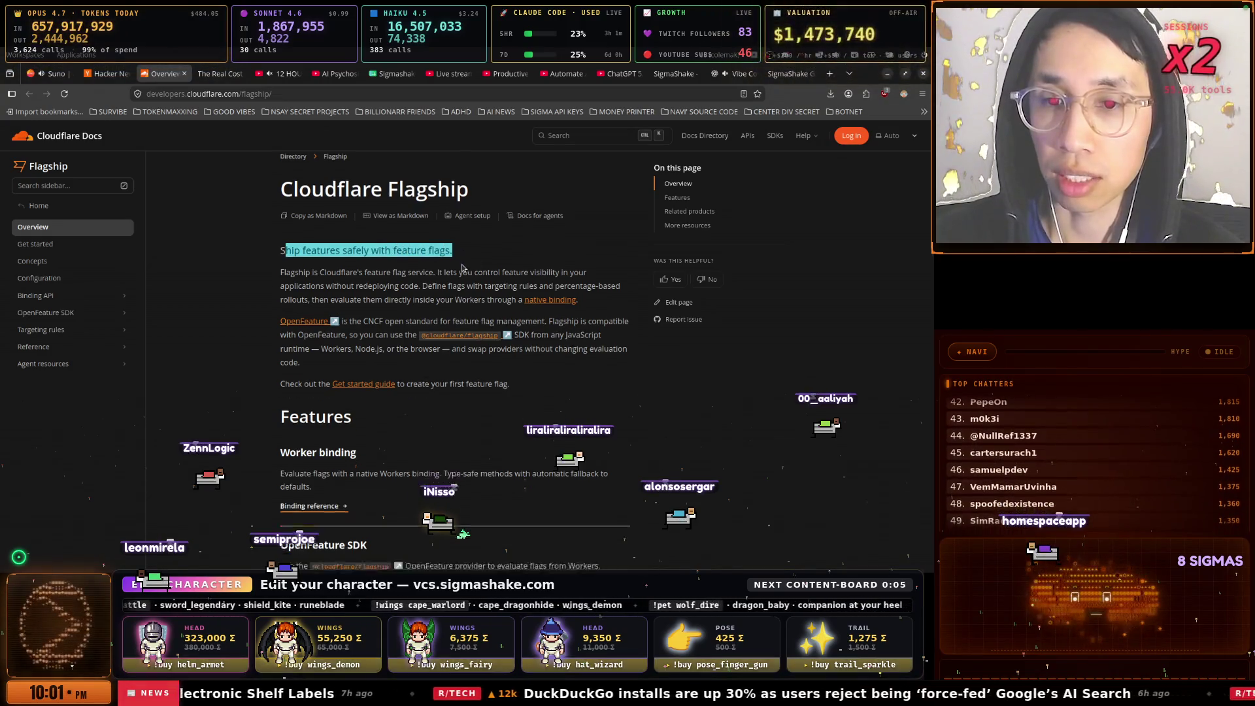
scroll(319, 258, "down", 3)
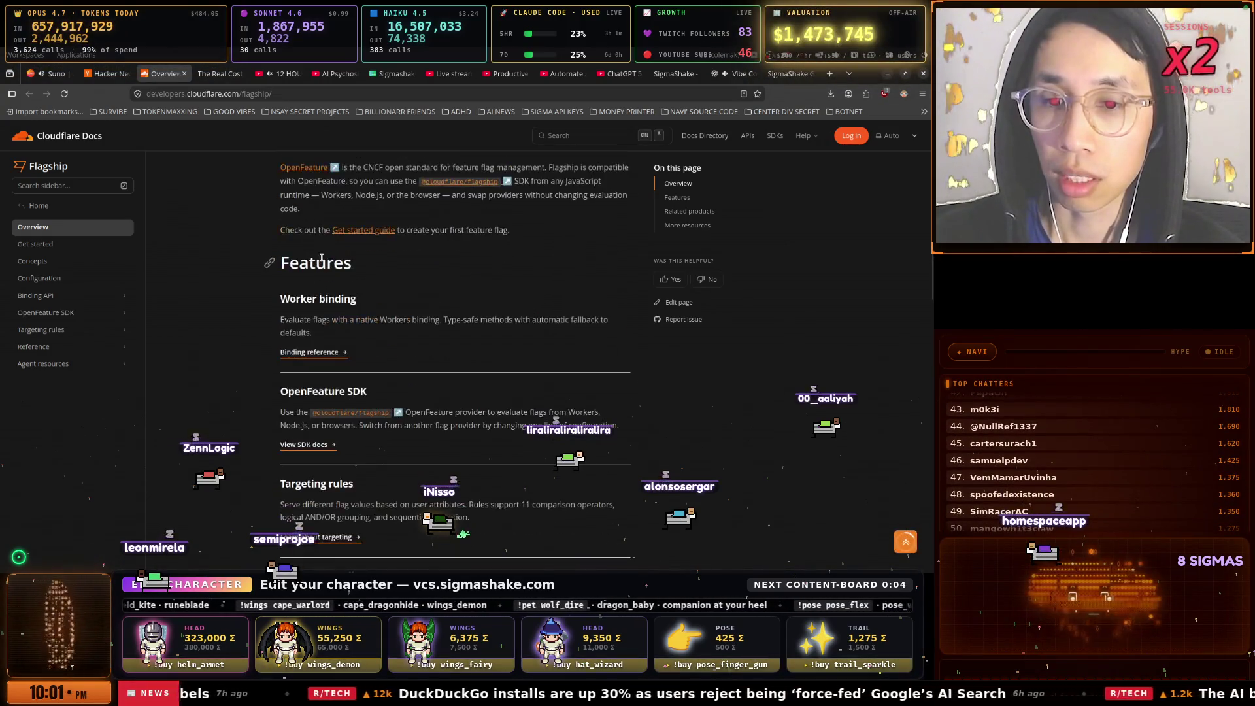
scroll(447, 270, "down", 2)
scroll(450, 270, "down", 12)
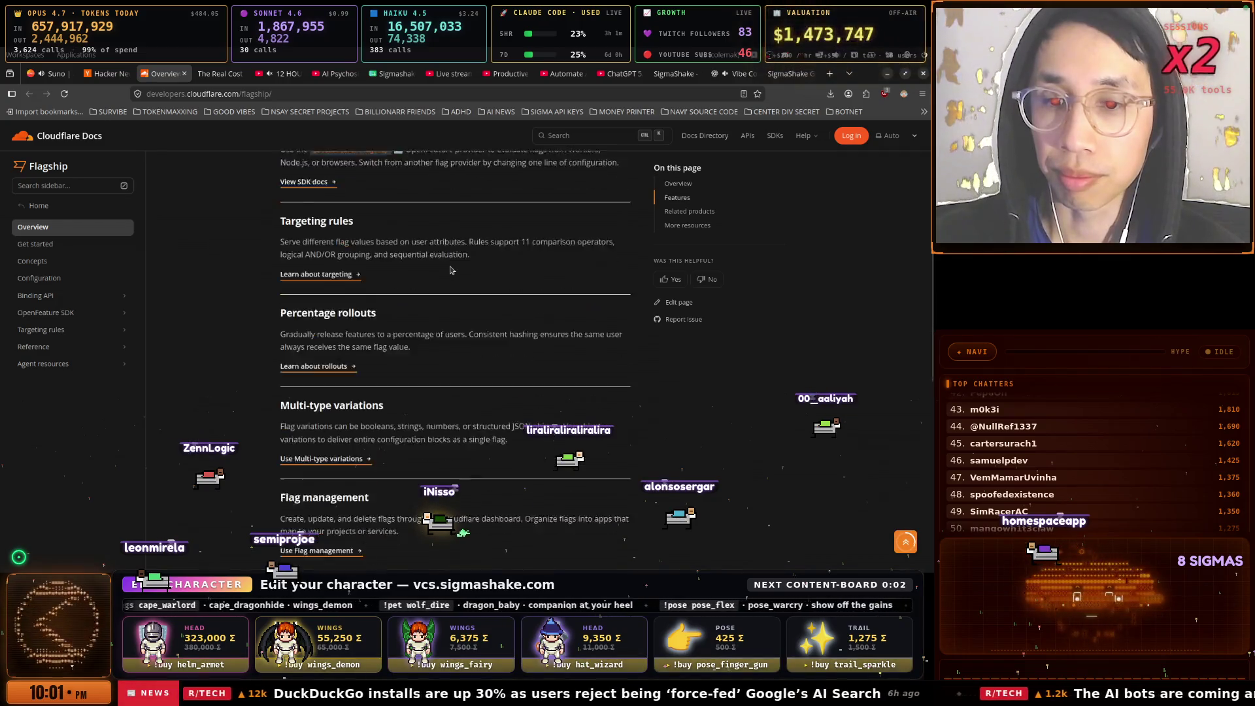
scroll(449, 270, "down", 3)
scroll(450, 270, "up", 3)
left_click(66, 245)
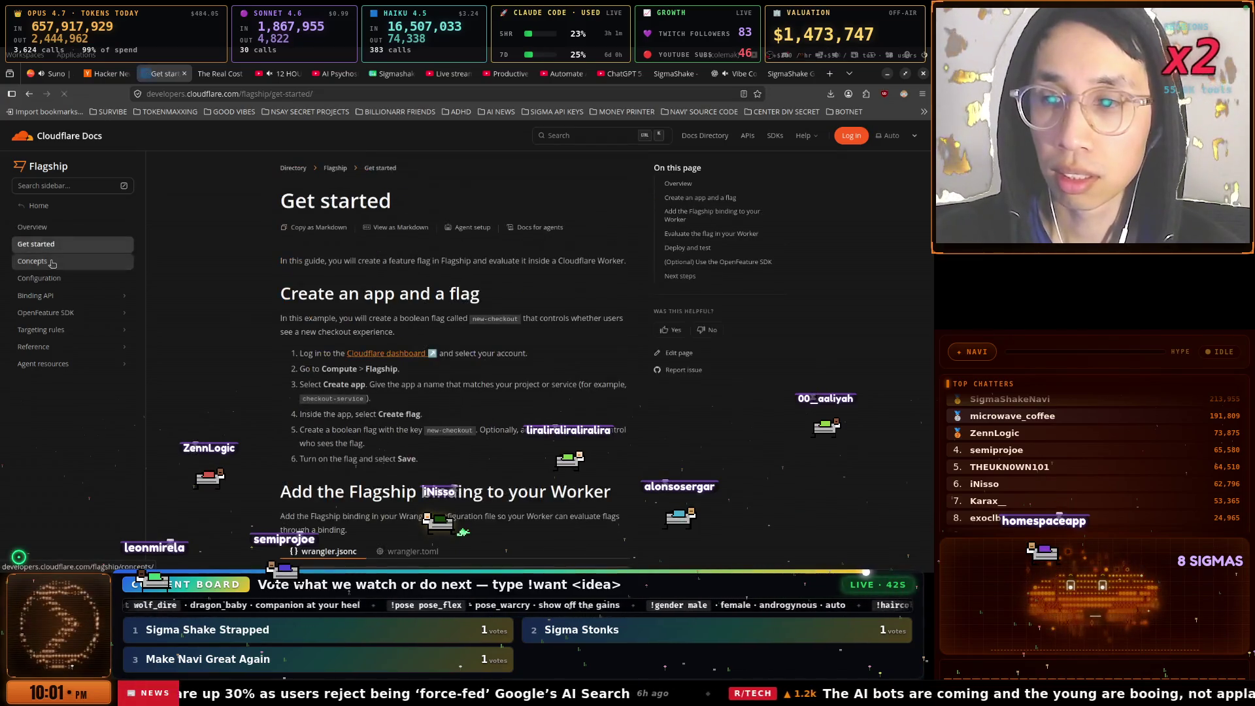
scroll(325, 265, "down", 10)
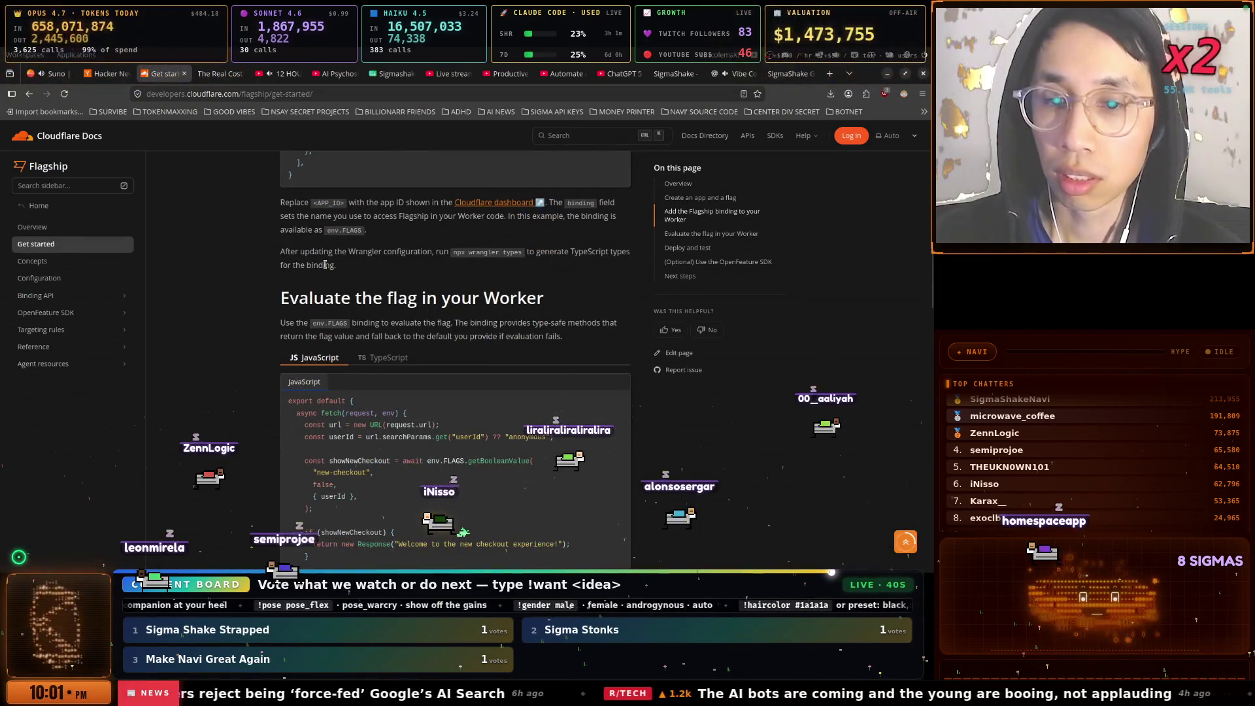
Read the Flagship Concepts page through flag propagation, then switch to the Hacker News tab
left_click(50, 262)
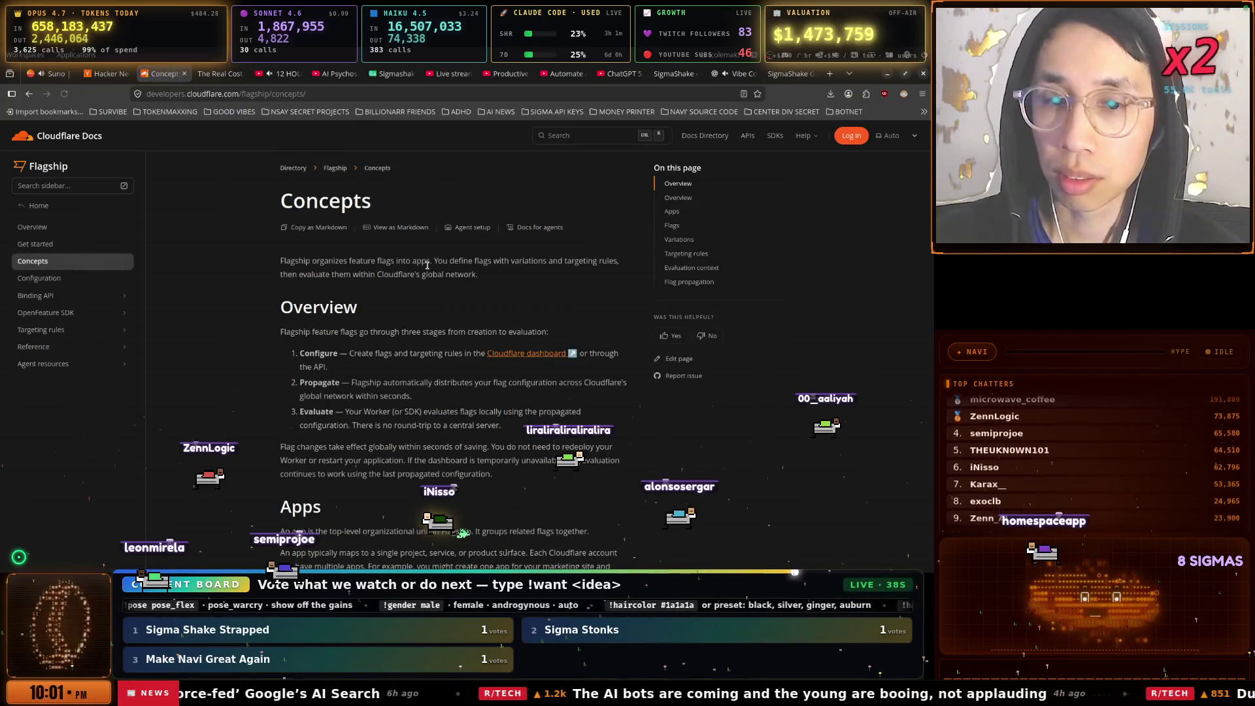
scroll(427, 264, "down", 10)
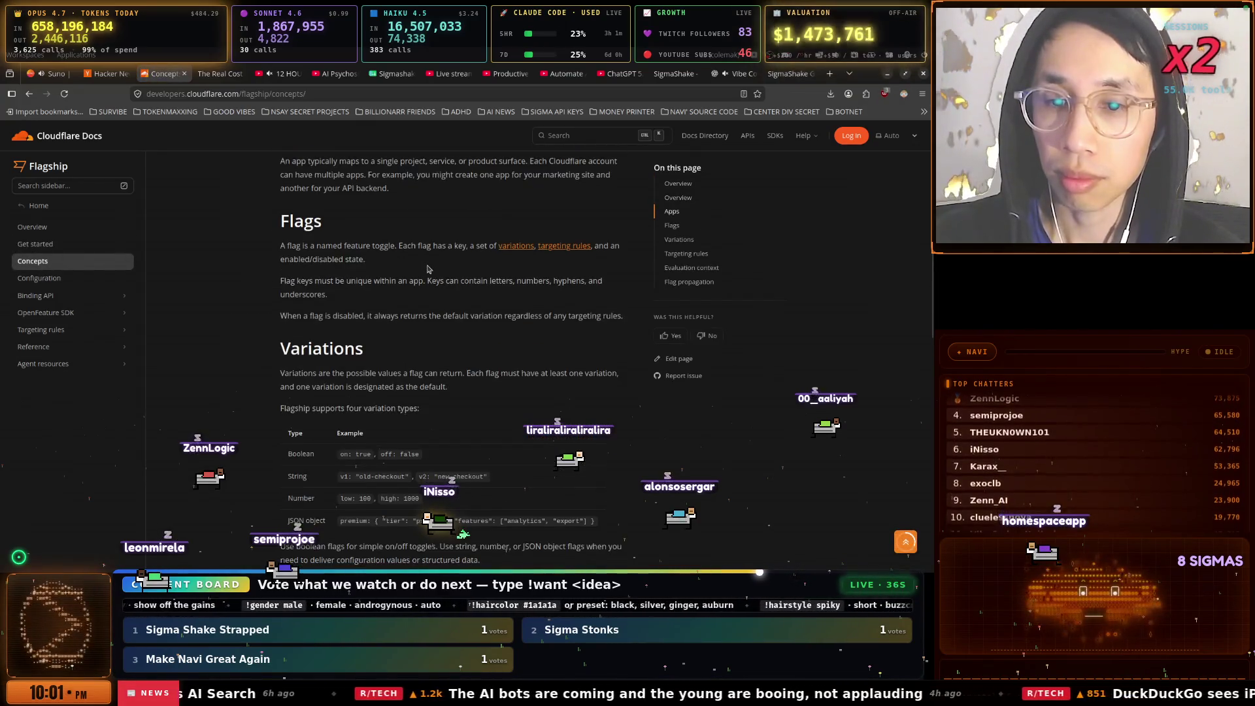
scroll(428, 268, "down", 3)
scroll(427, 265, "down", 3)
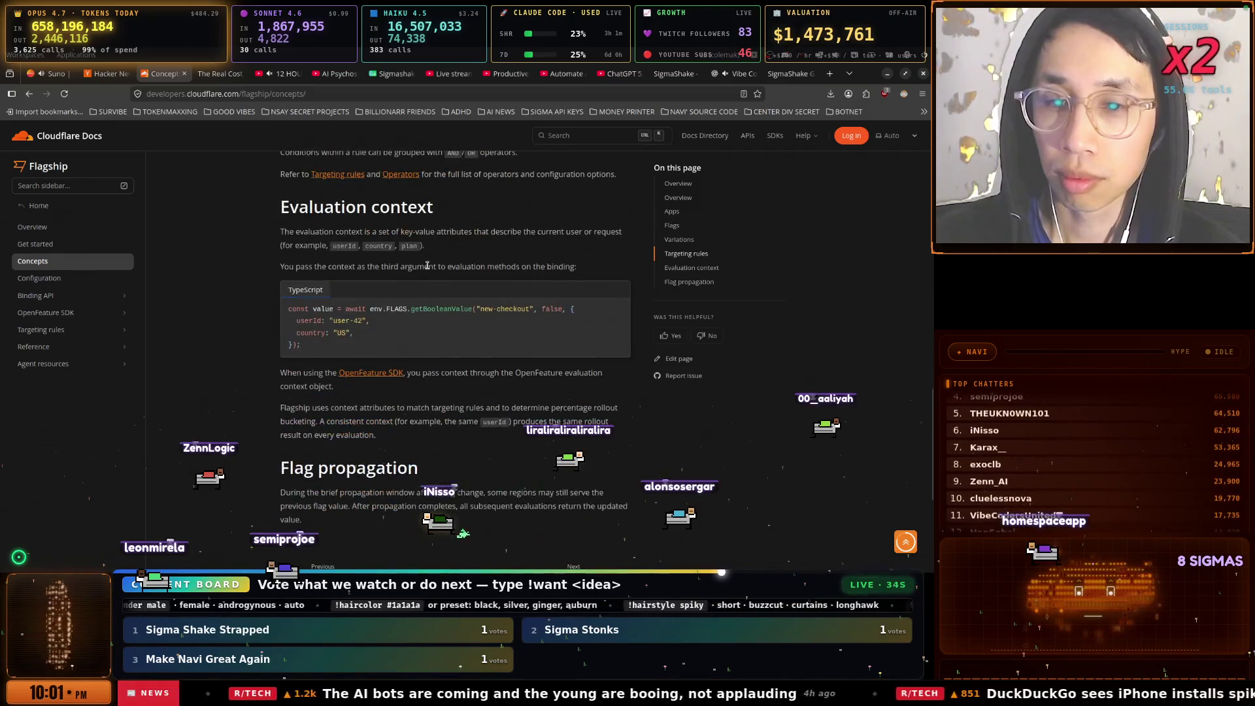
scroll(427, 265, "down", 4)
scroll(428, 270, "up", 3)
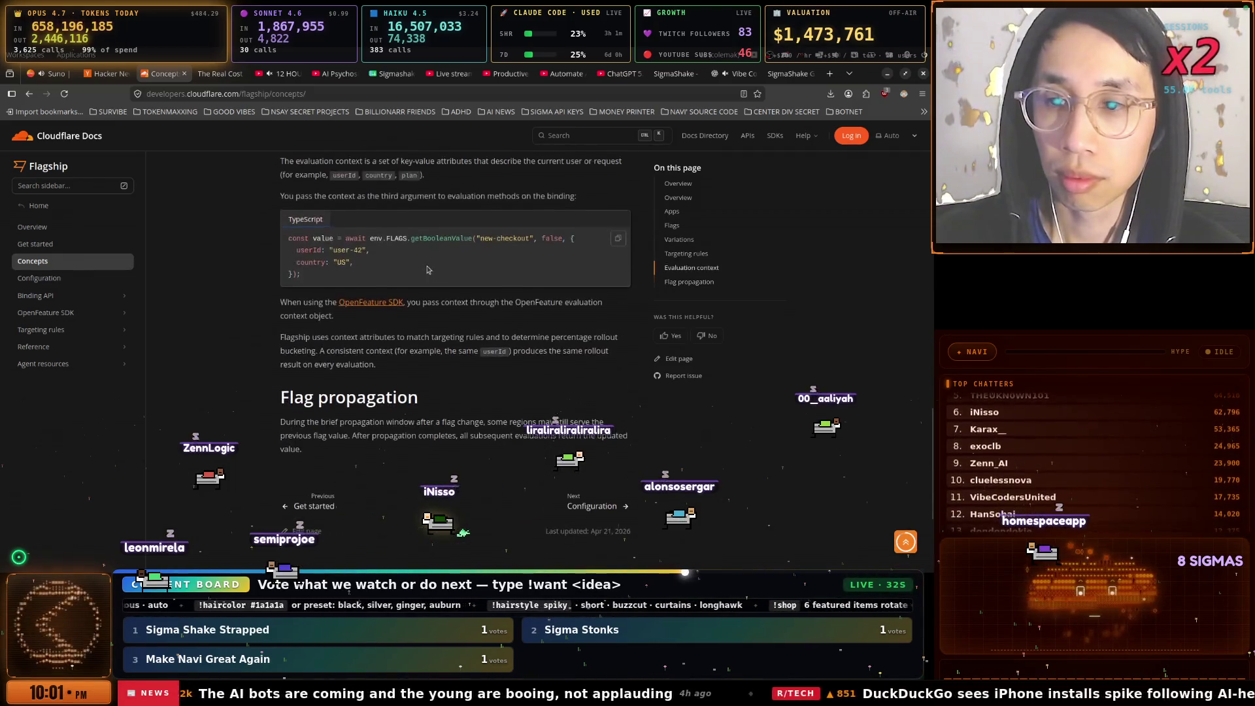
scroll(124, 235, "up", 5)
left_click(102, 74)
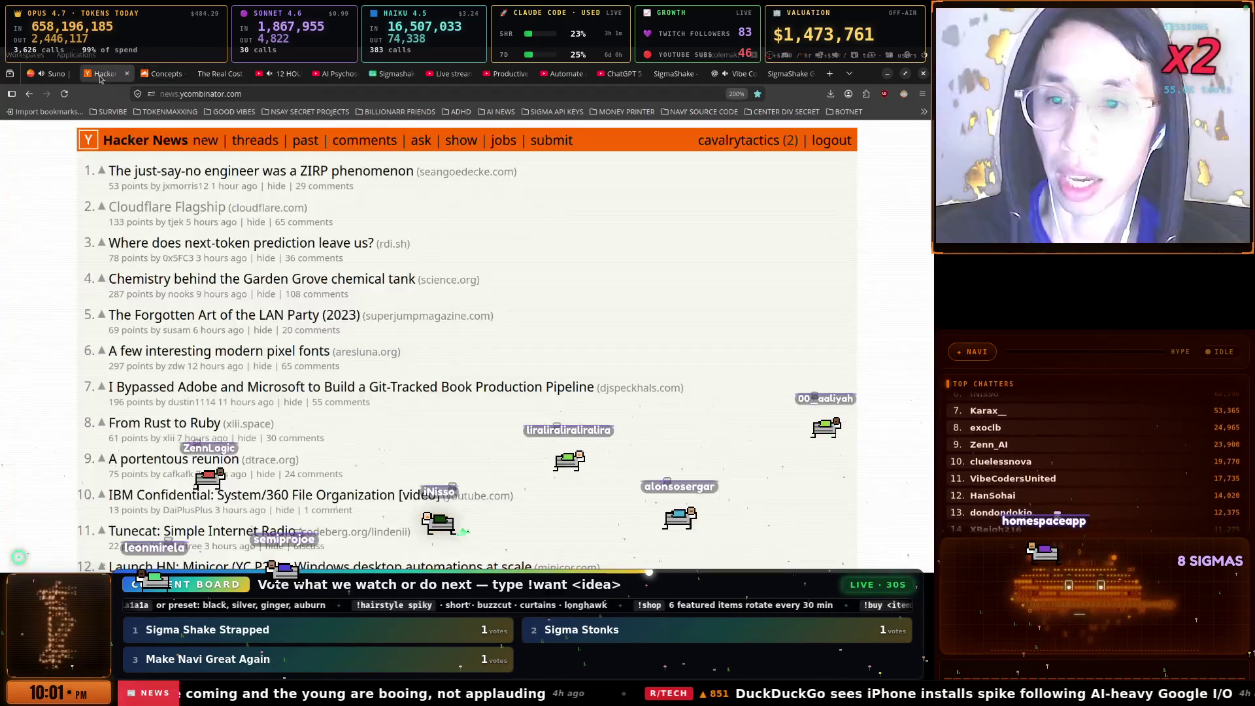
Open the Flagship story's 65 comments, highlight the quoted API token warning, and collapse the top thread
left_click(289, 223)
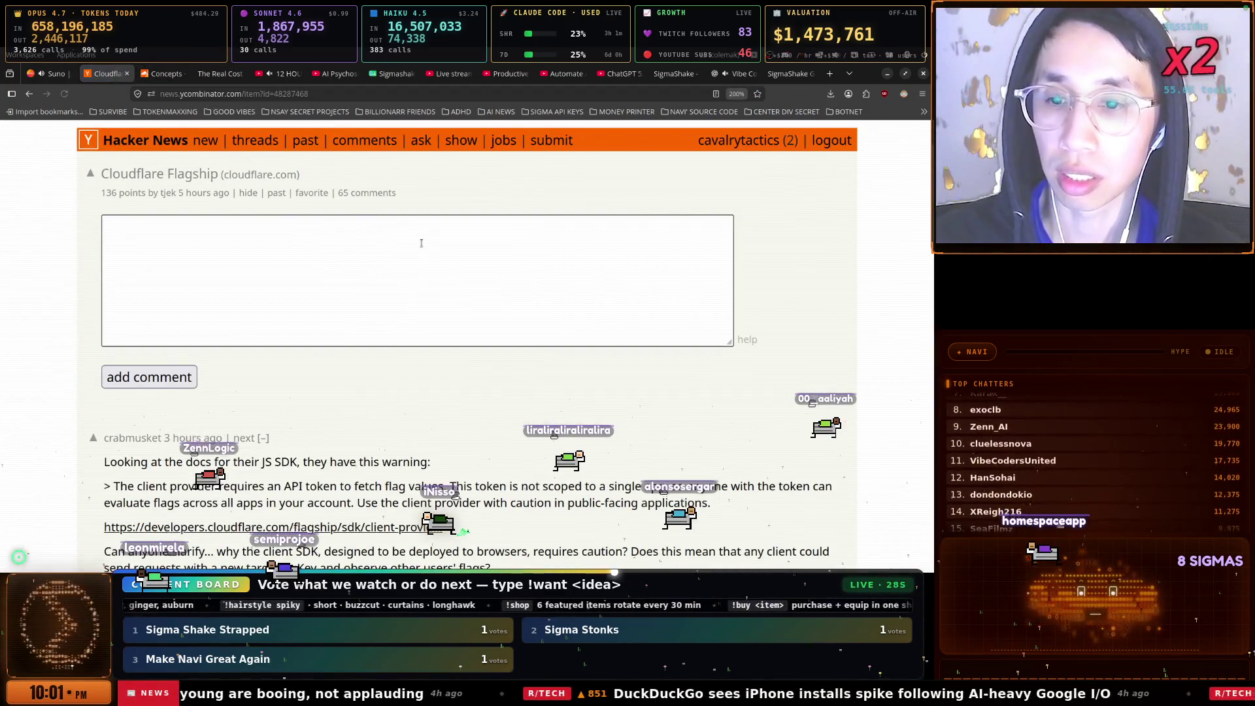
scroll(312, 277, "down", 3)
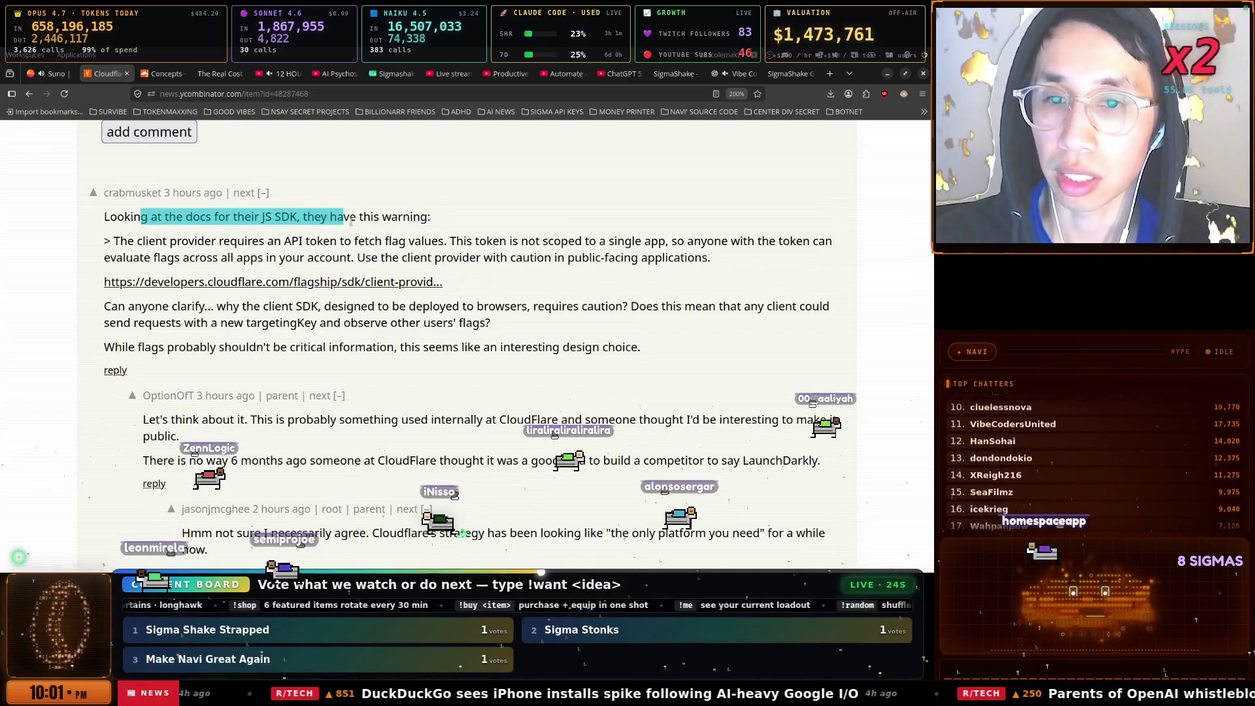
left_click_drag(351, 222, 381, 219)
left_click_drag(137, 242, 331, 240)
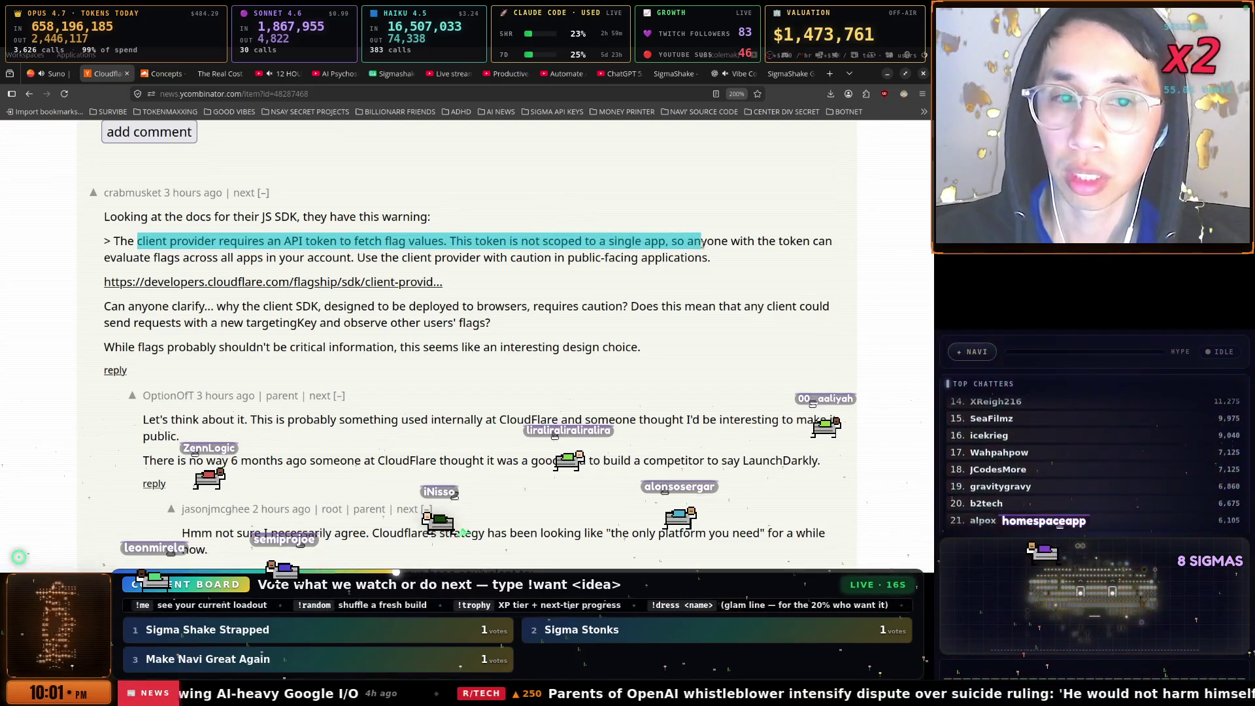
mouse_move(805, 239)
left_mouse_down()
mouse_move(396, 242)
mouse_move(202, 261)
left_mouse_up()
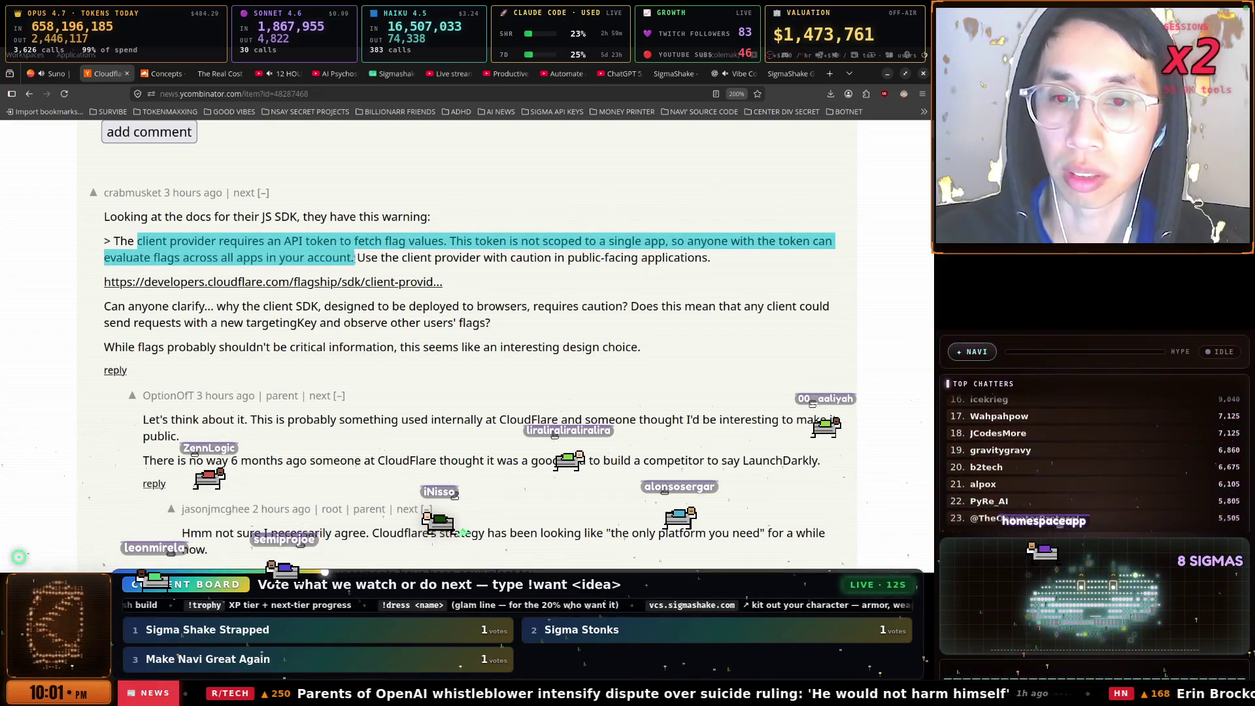
left_click_drag(361, 257, 711, 258)
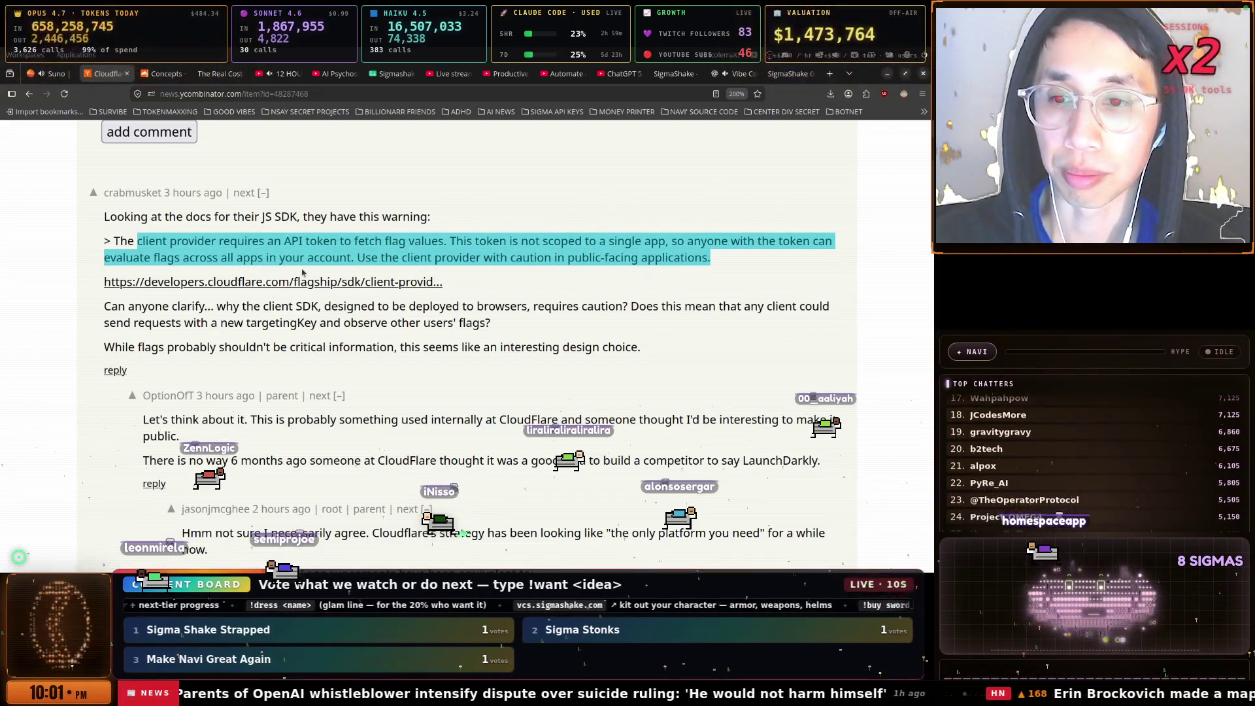
left_click(266, 193)
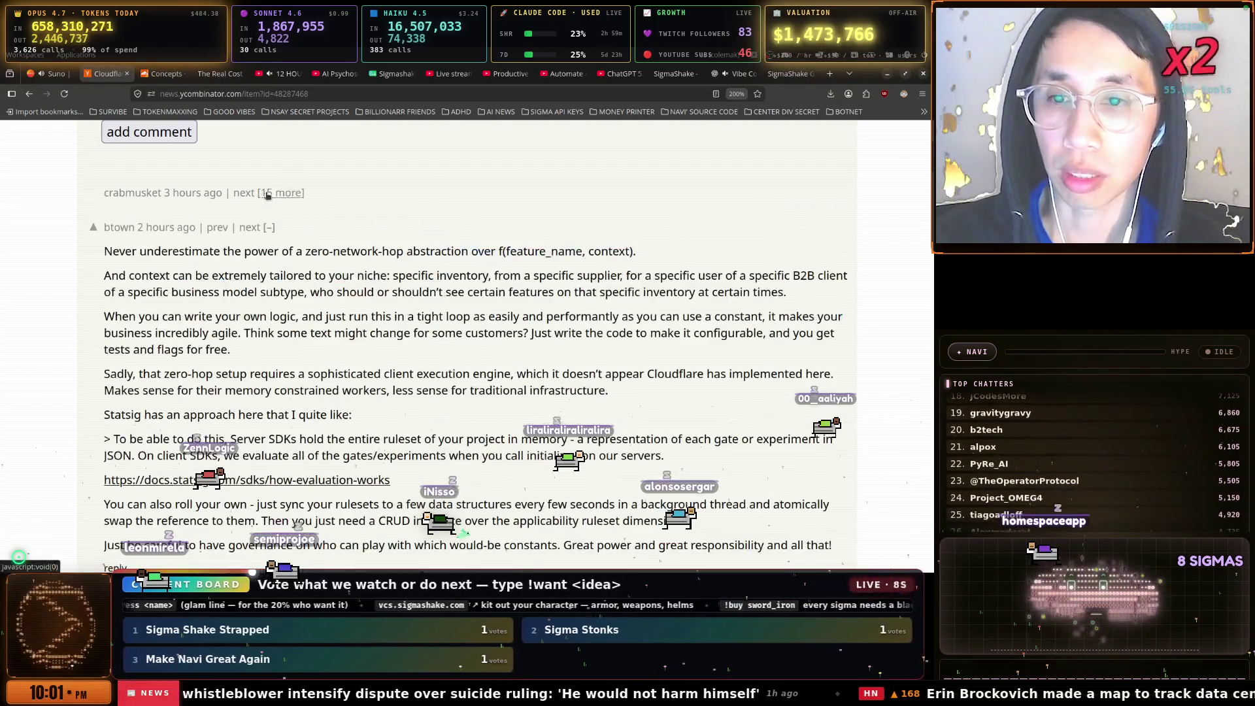
Highlight the comments about tailoring context to a niche and rolling your own
scroll(138, 268, "down", 2)
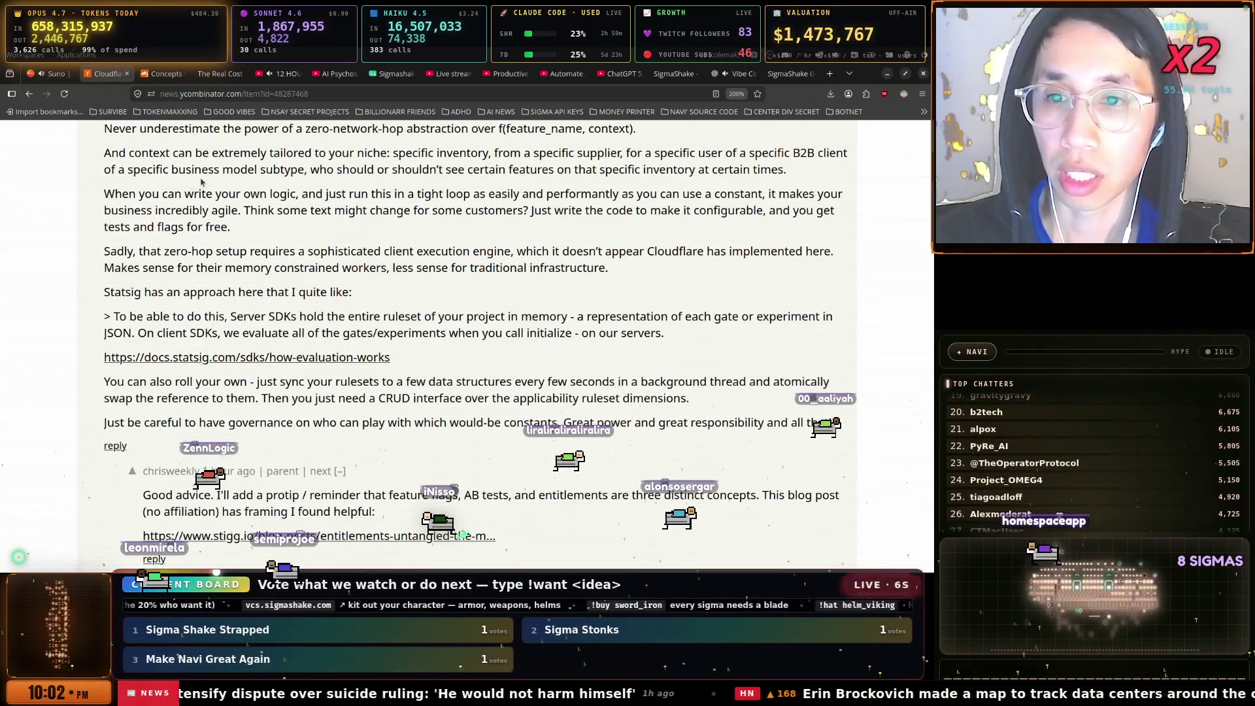
scroll(227, 215, "up", 2)
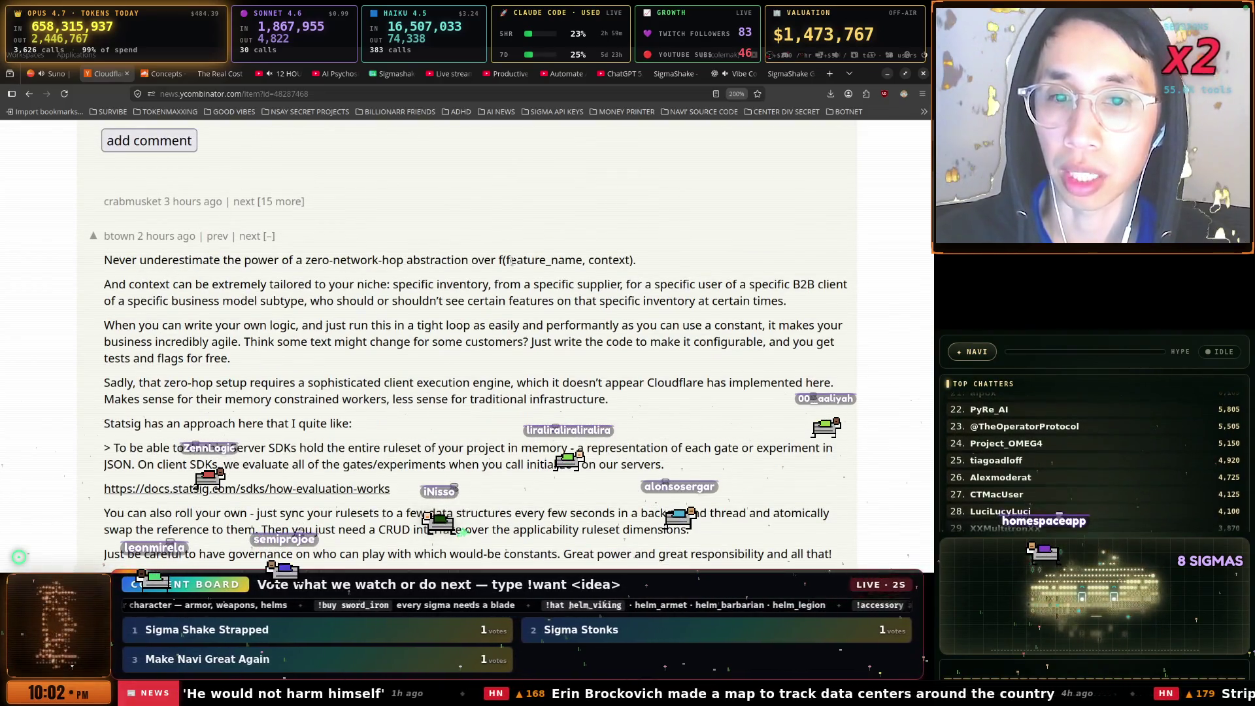
scroll(118, 209, "down", 1)
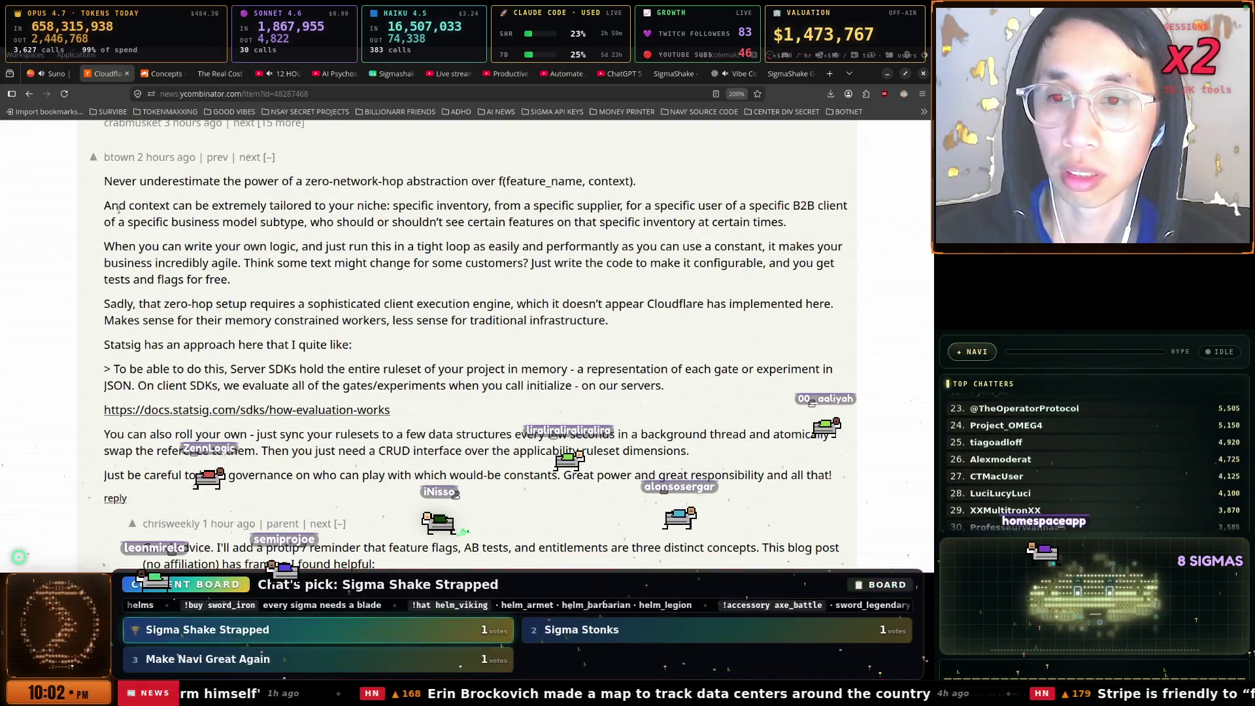
left_click_drag(118, 209, 385, 219)
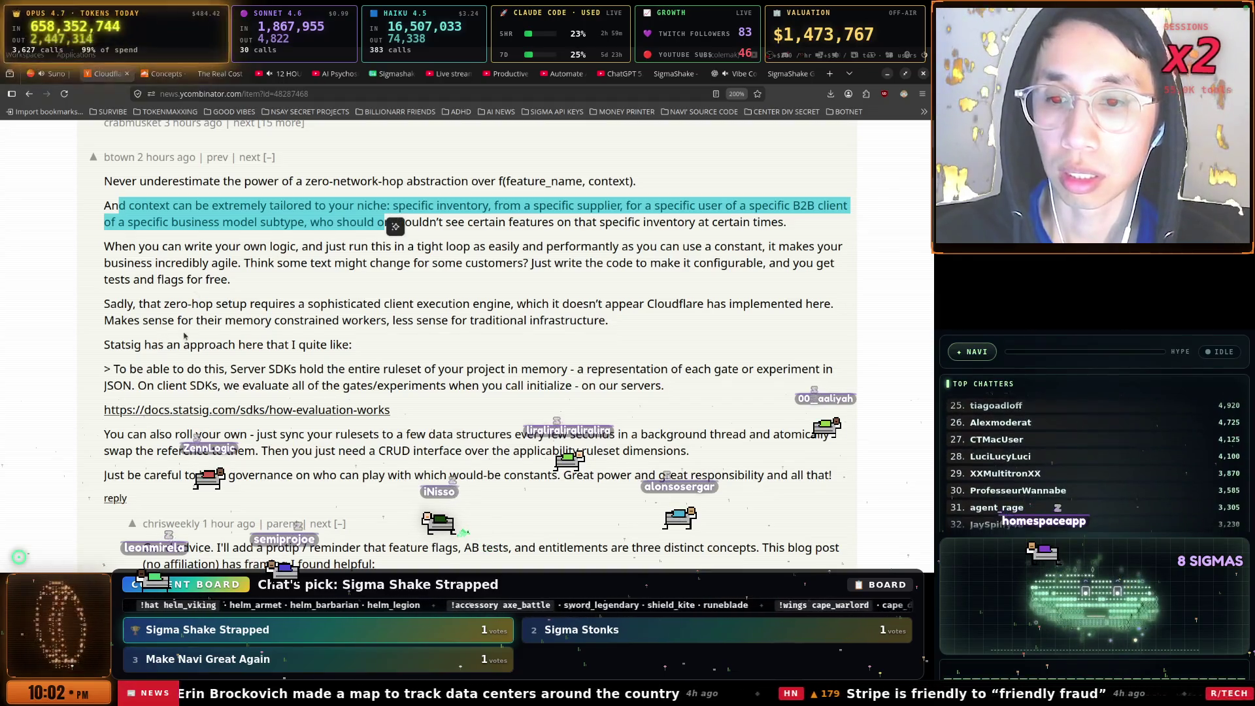
scroll(170, 344, "down", 1)
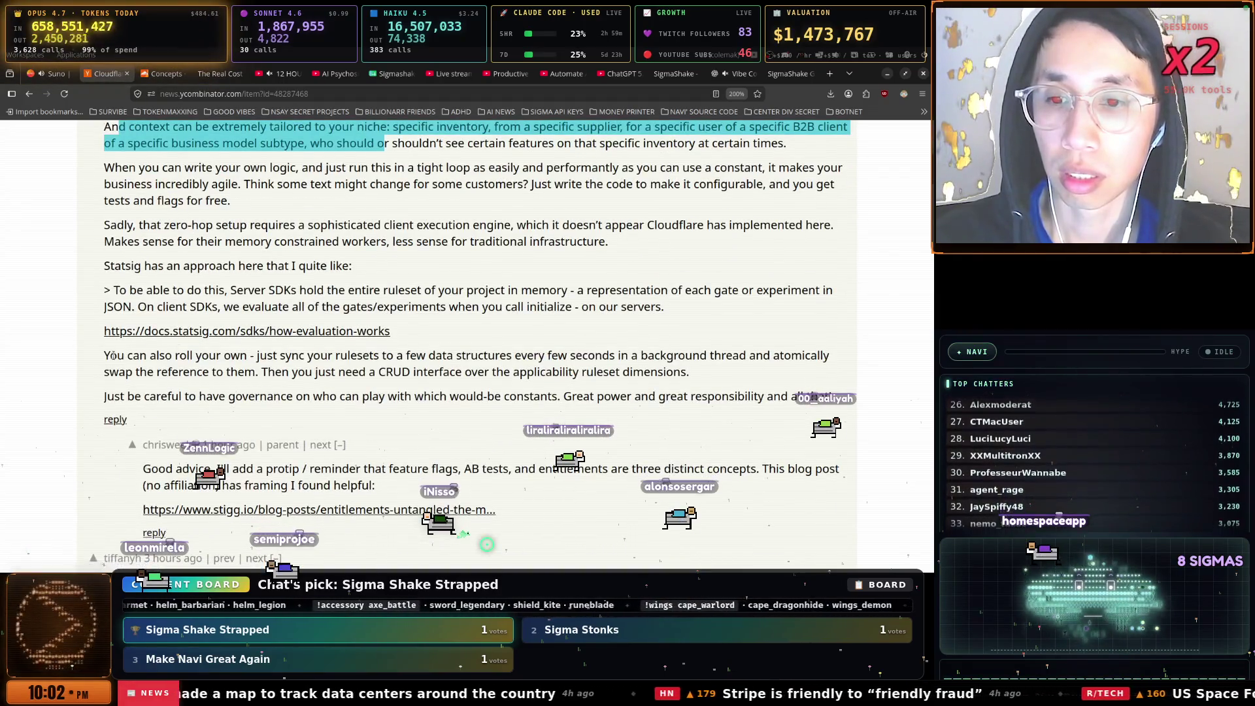
left_click_drag(113, 355, 292, 355)
left_click_drag(425, 361, 521, 372)
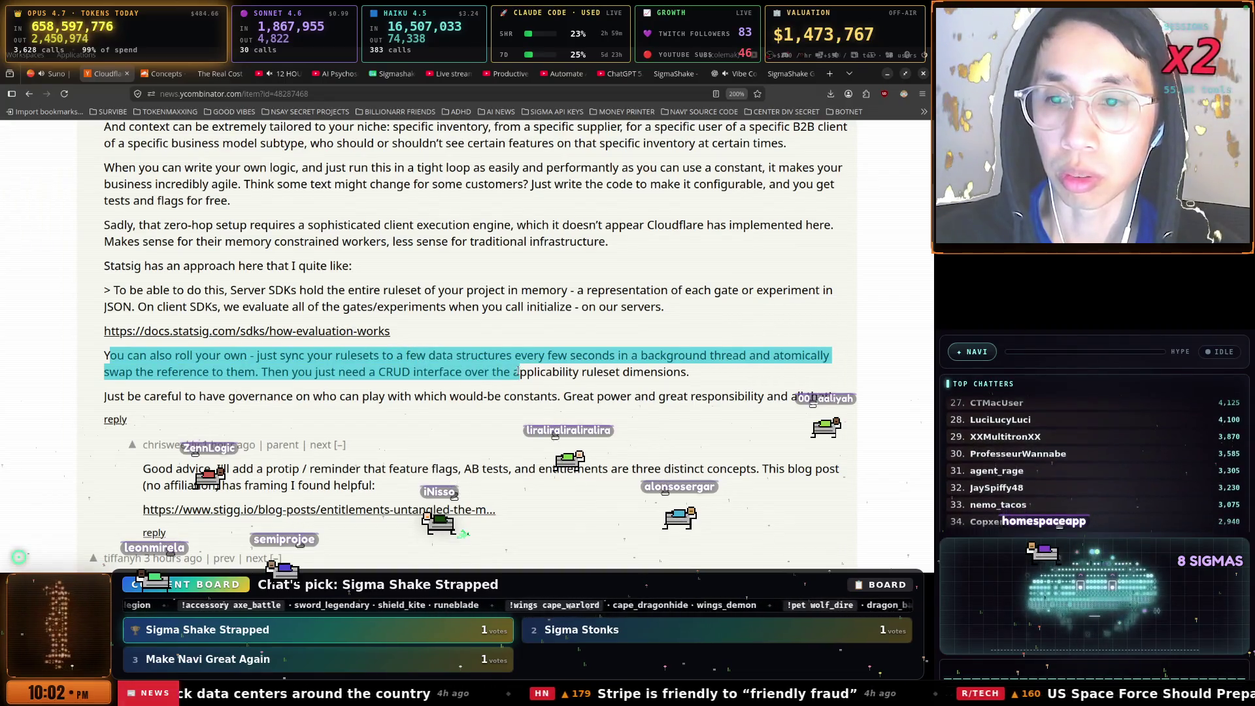
Highlight the still-waiting and lower-tier-accounts comments, then close the Flagship Concepts docs tab
scroll(244, 317, "down", 3)
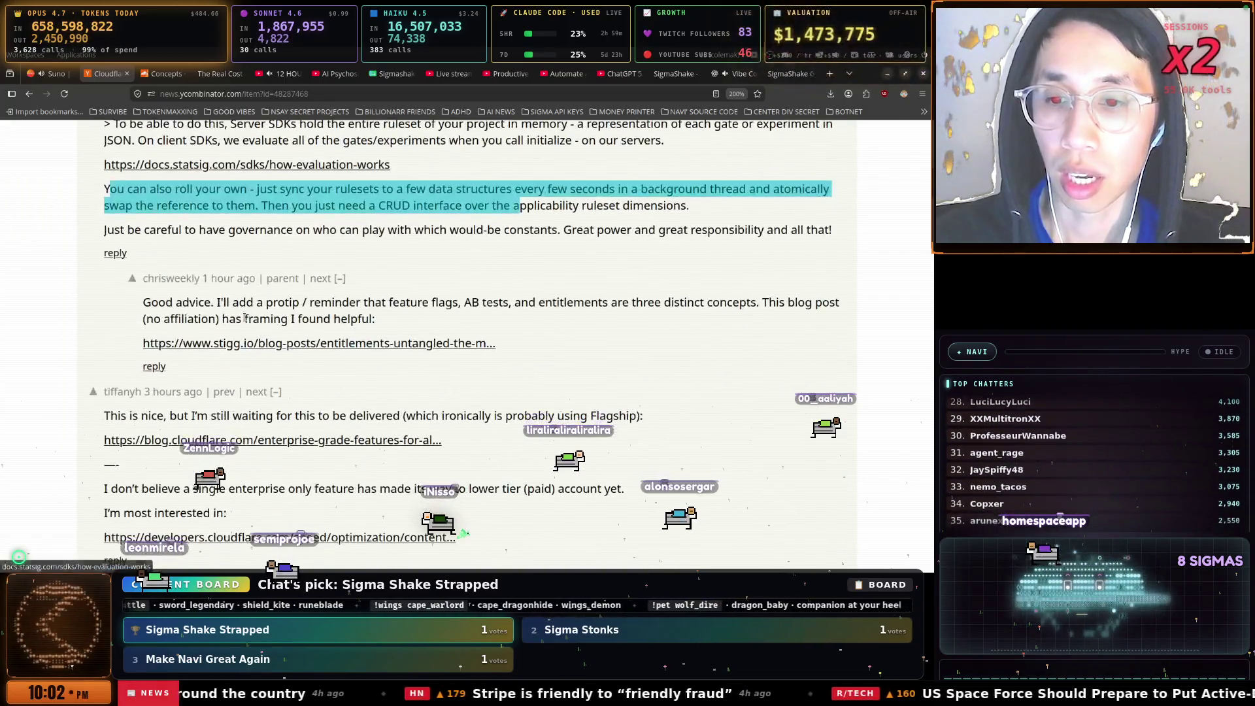
left_click_drag(118, 363, 215, 361)
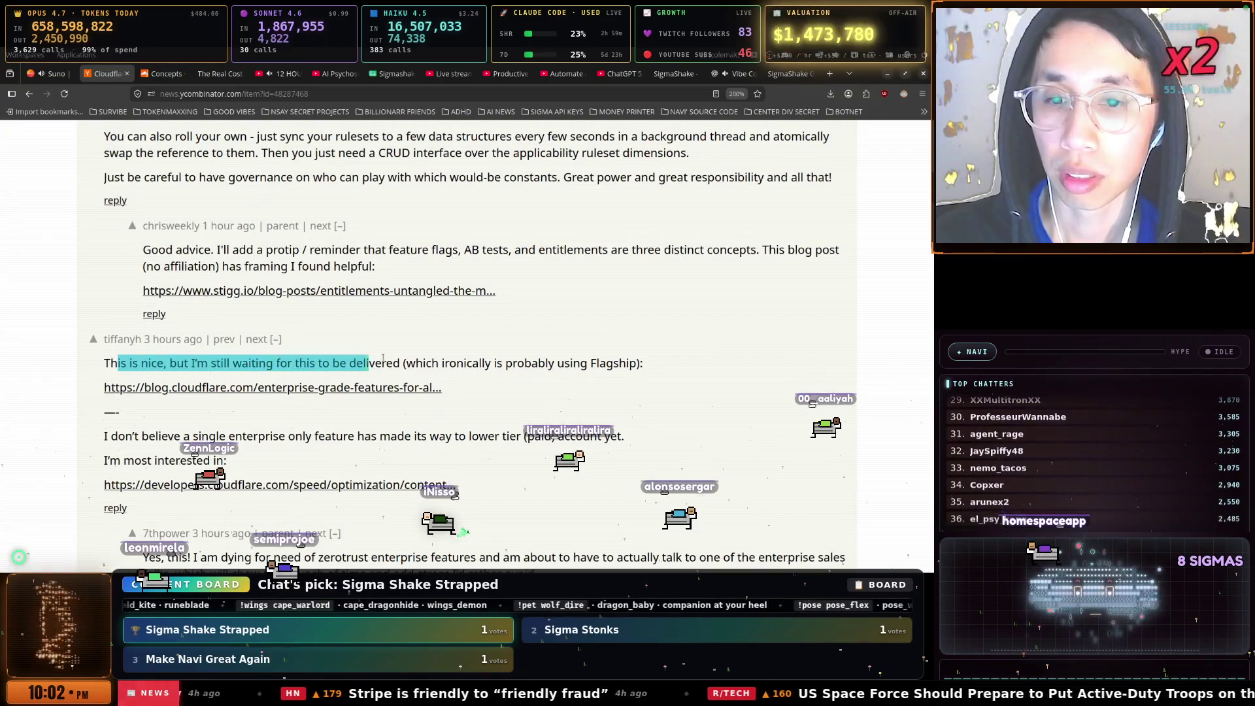
scroll(445, 359, "down", 1)
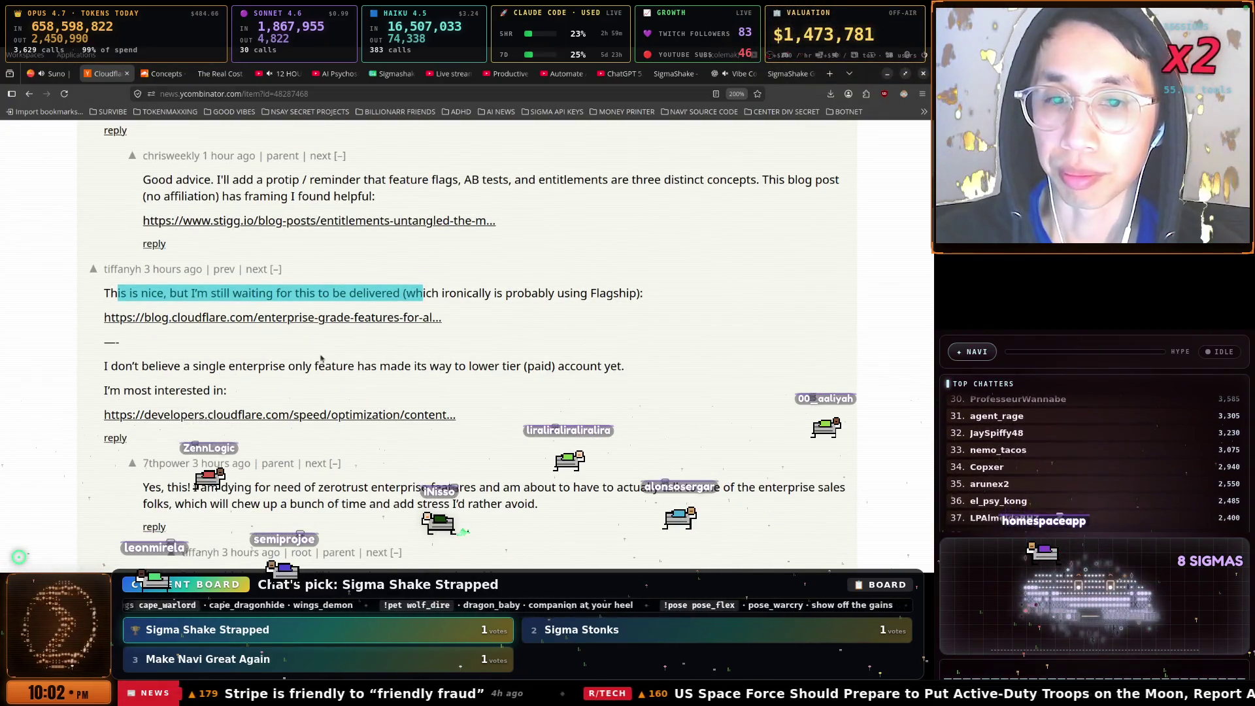
left_click_drag(100, 367, 202, 368)
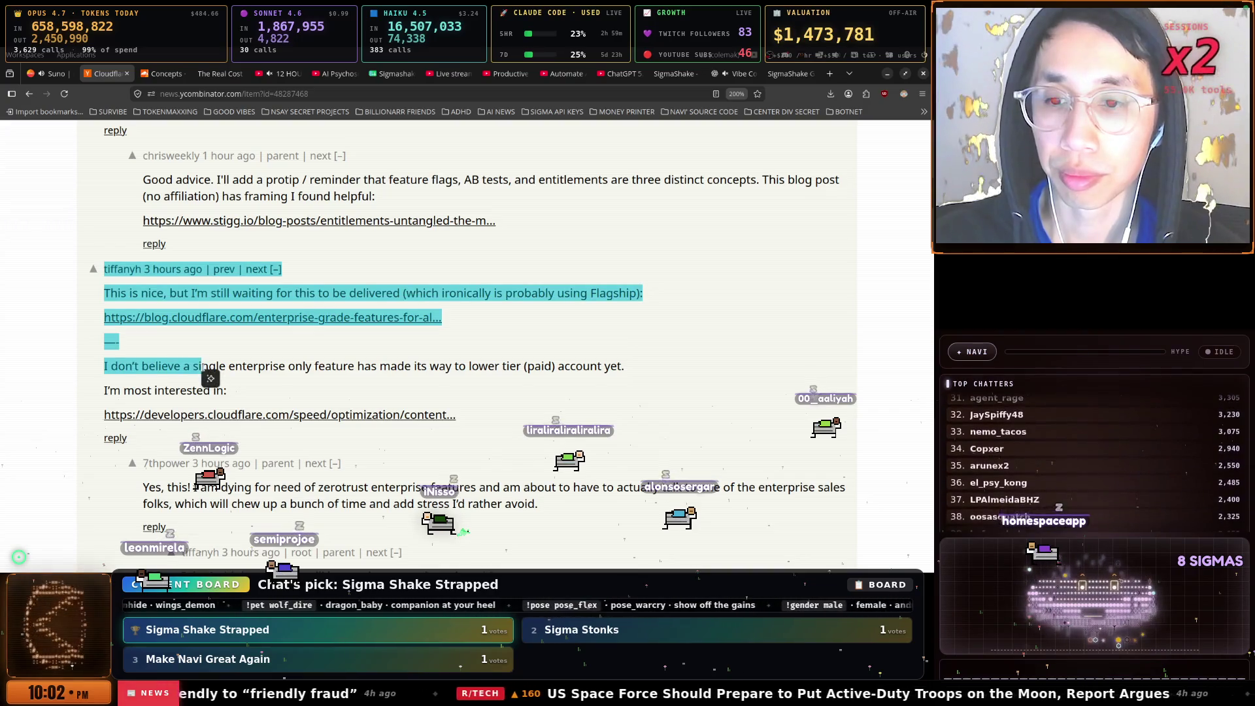
left_click(265, 358)
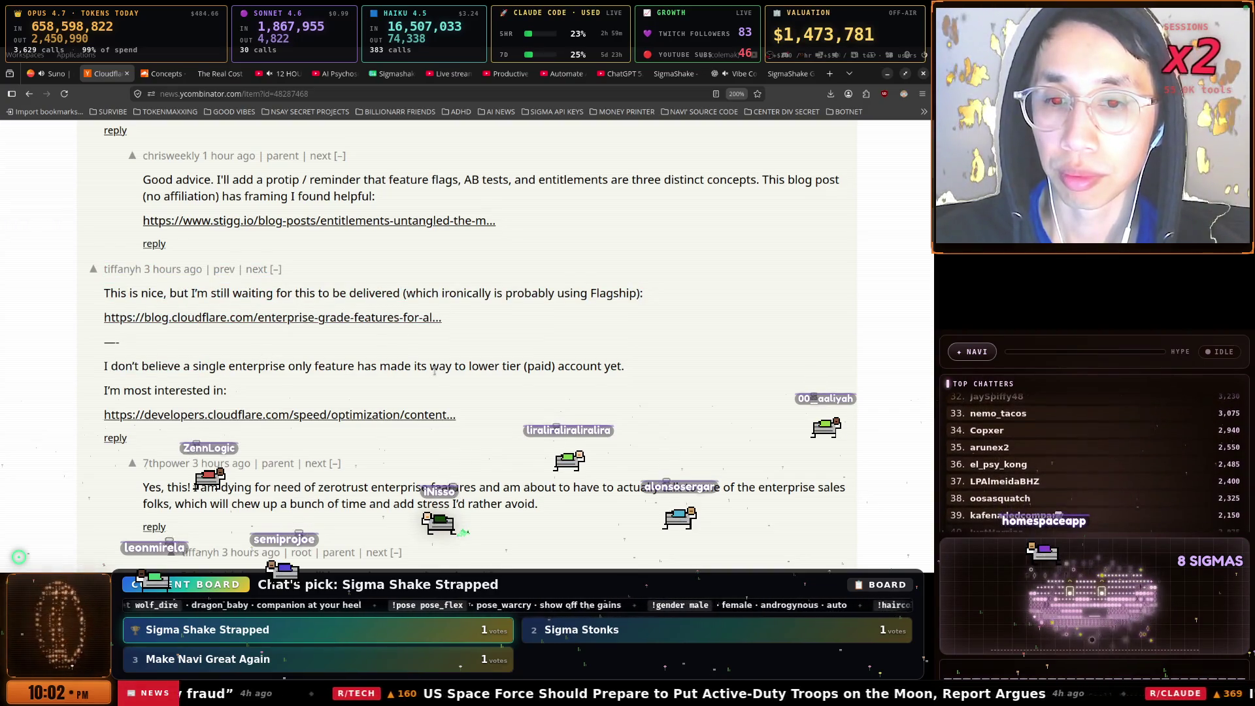
left_click_drag(373, 367, 521, 366)
scroll(330, 356, "down", 10)
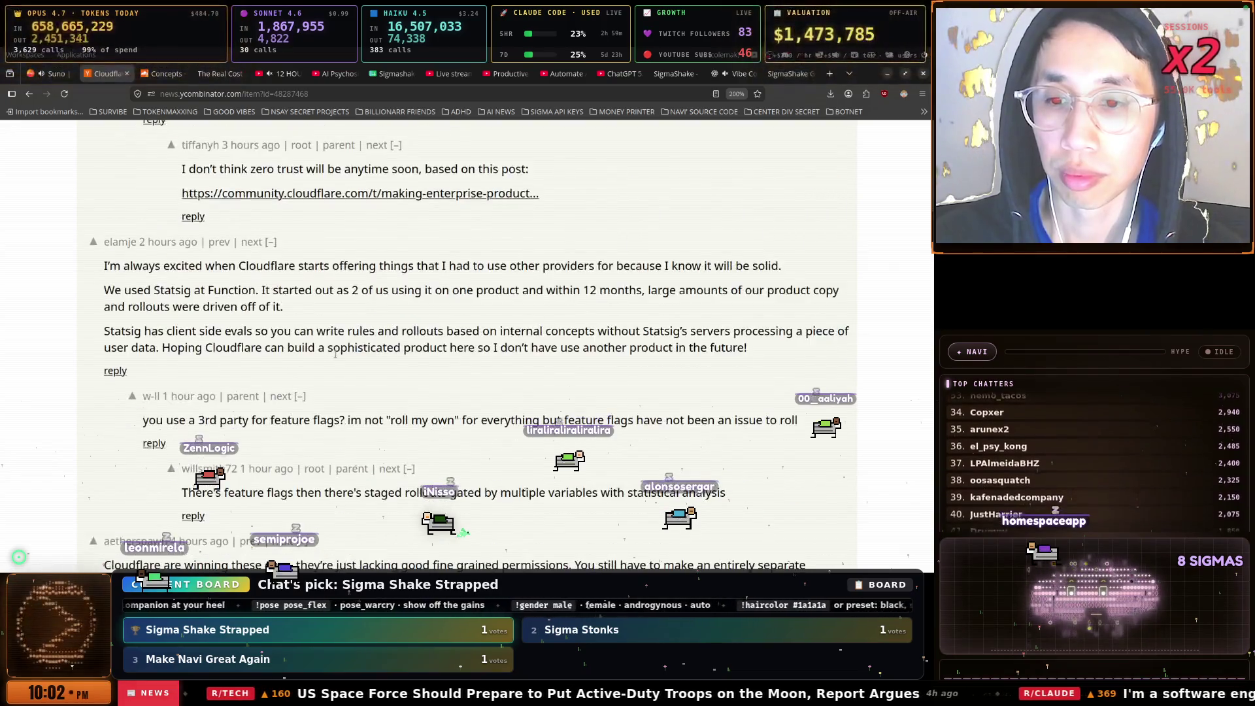
scroll(330, 356, "up", 3)
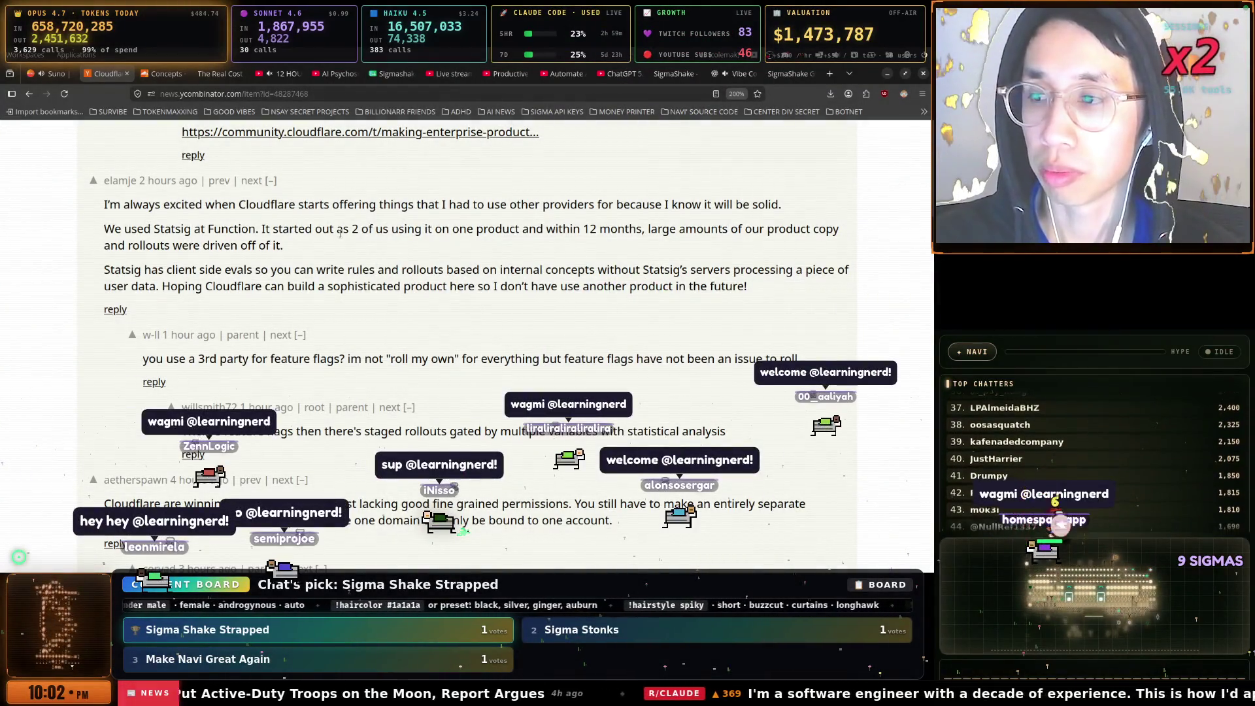
scroll(306, 246, "down", 3)
mouse_move(115, 320)
left_mouse_down()
mouse_move(428, 321)
mouse_move(473, 338)
left_mouse_up()
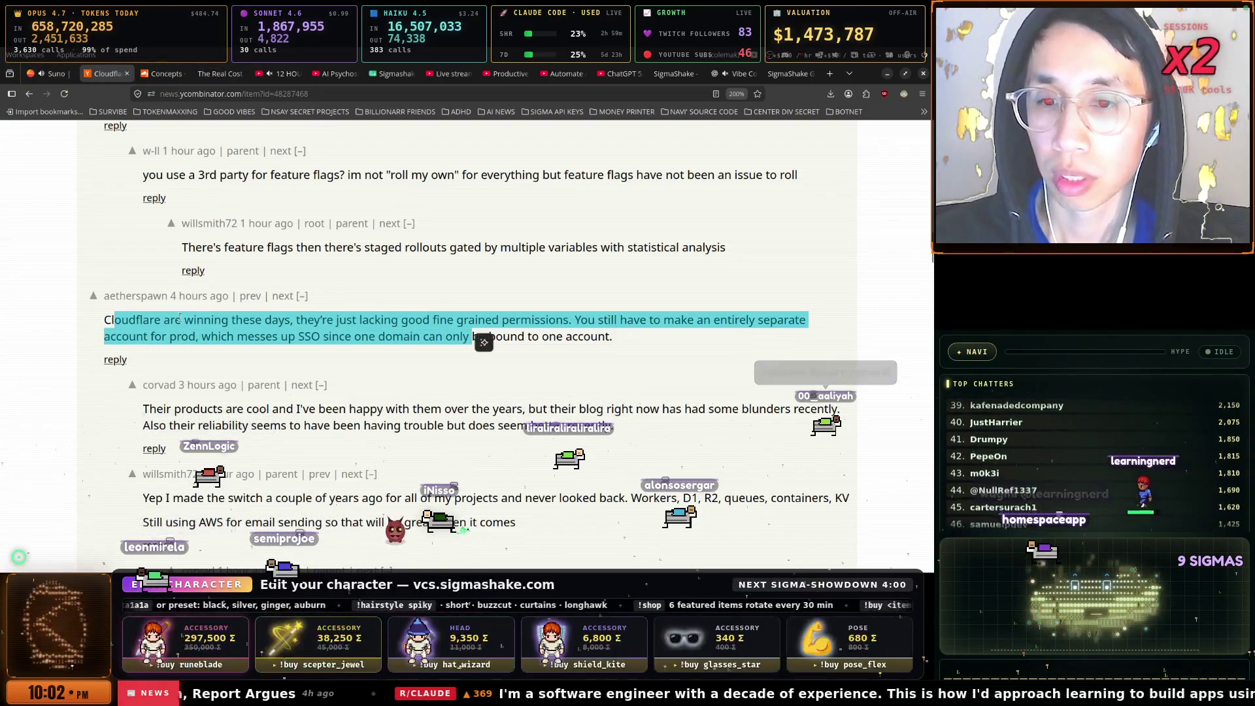
key("ctrl+Tab")
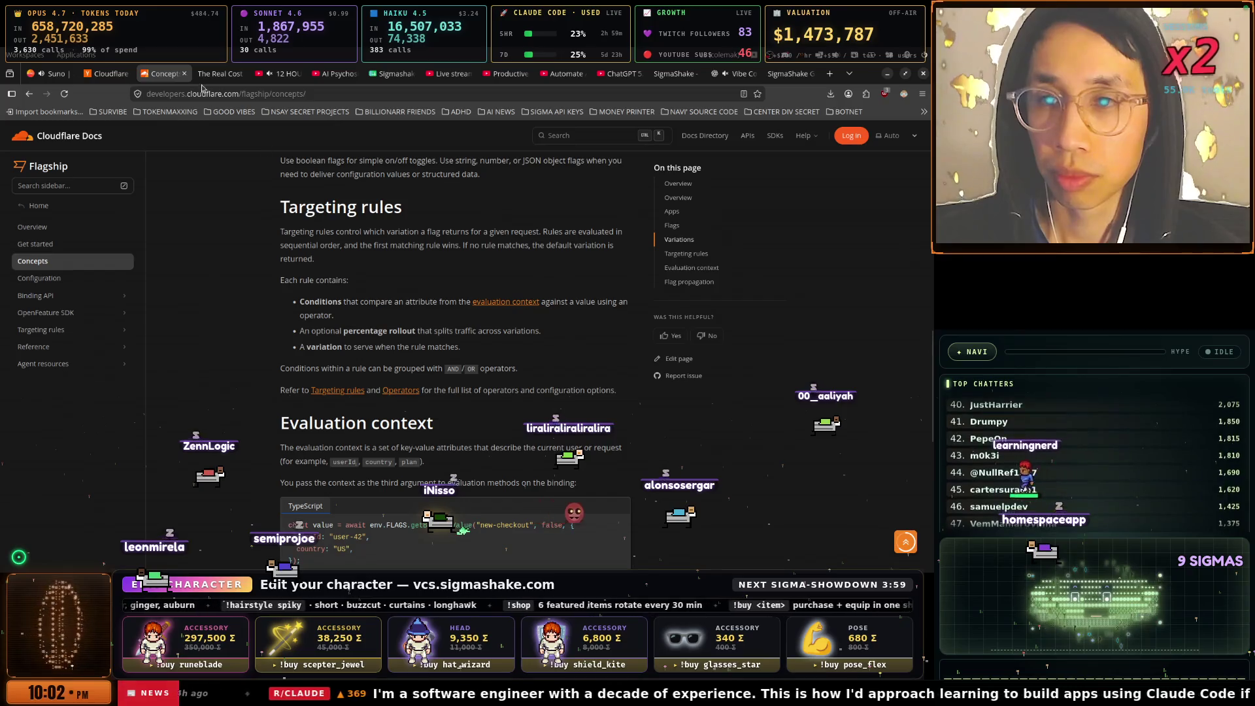
left_click(184, 74)
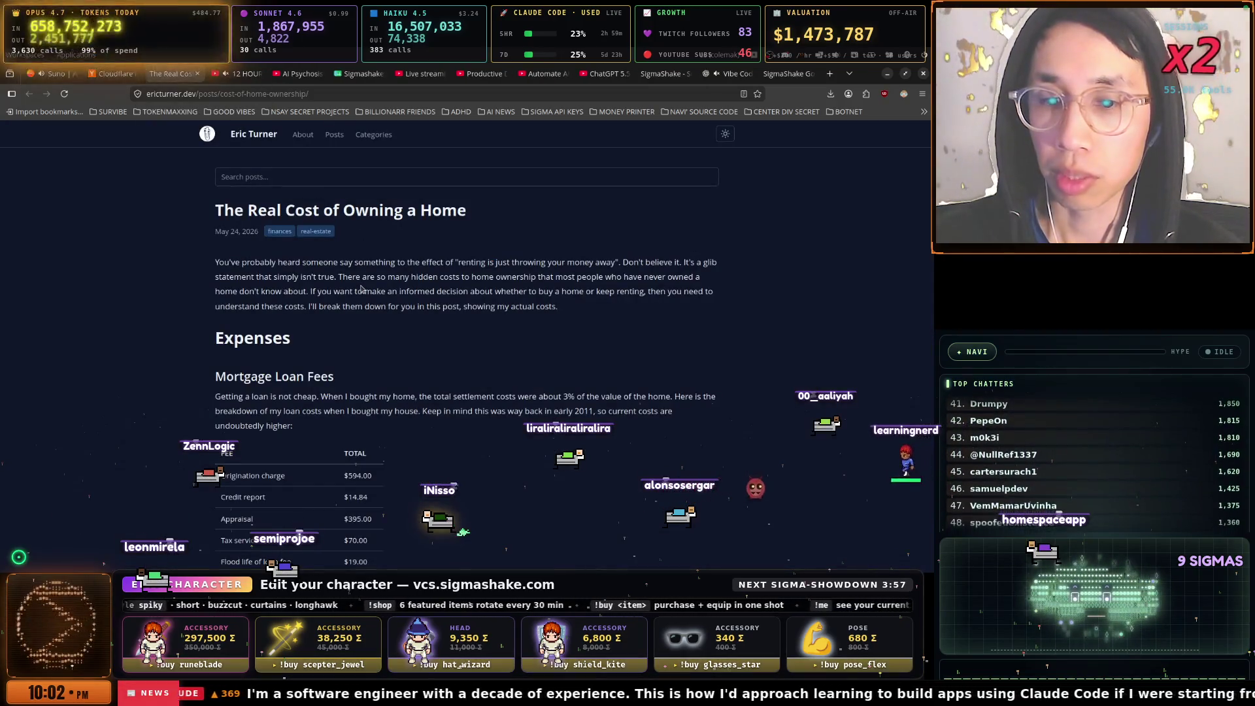
Scroll past the closing-fee table to the Mortgage Payment section citing a $2,329.92 first payment
scroll(515, 254, "down", 3)
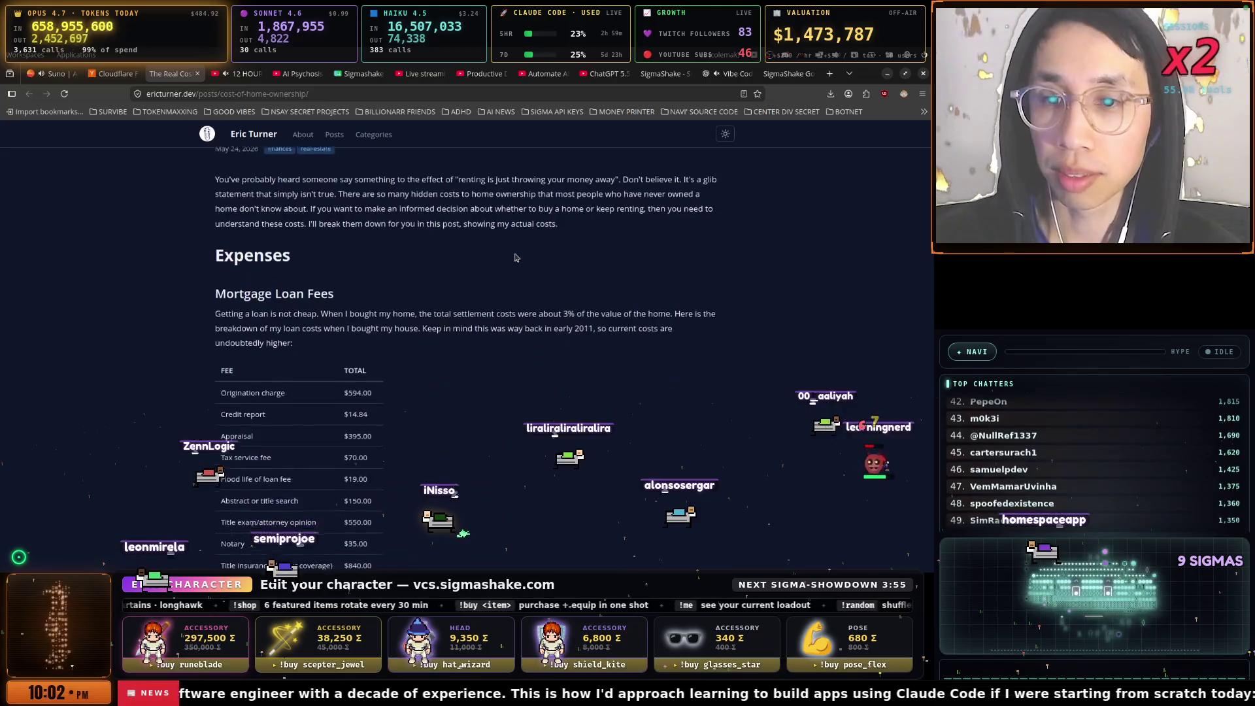
scroll(514, 253, "down", 2)
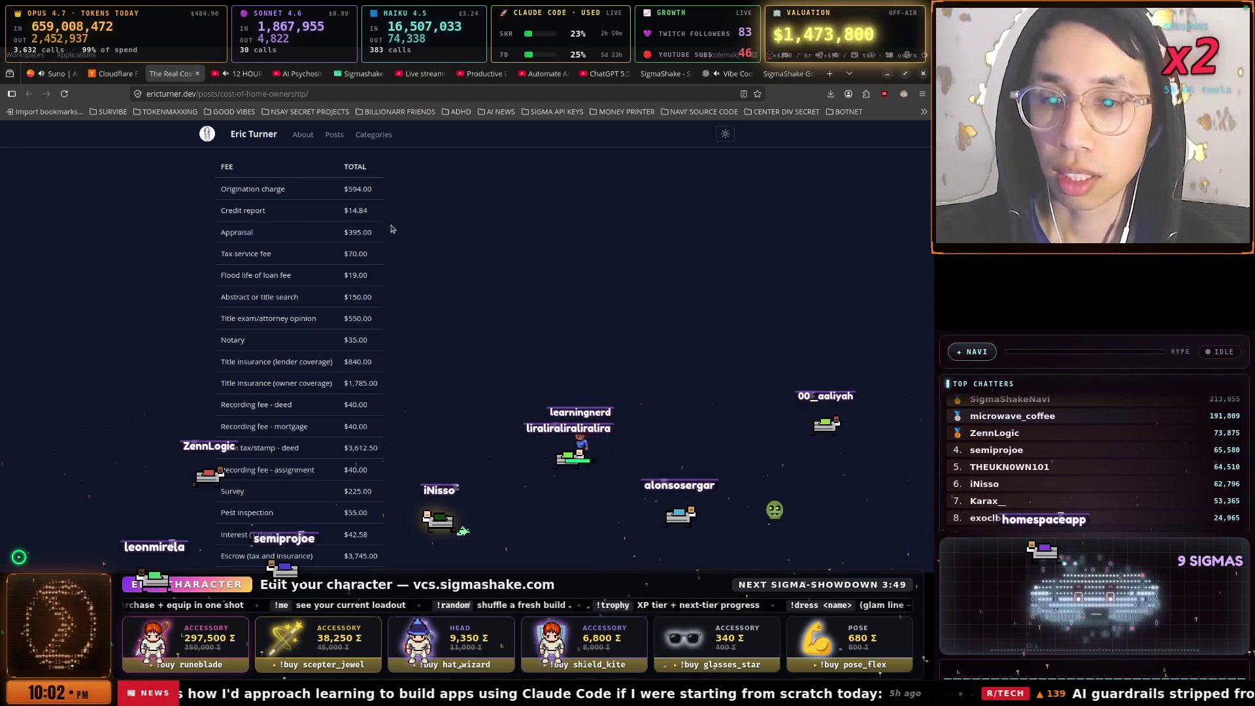
scroll(392, 227, "down", 1)
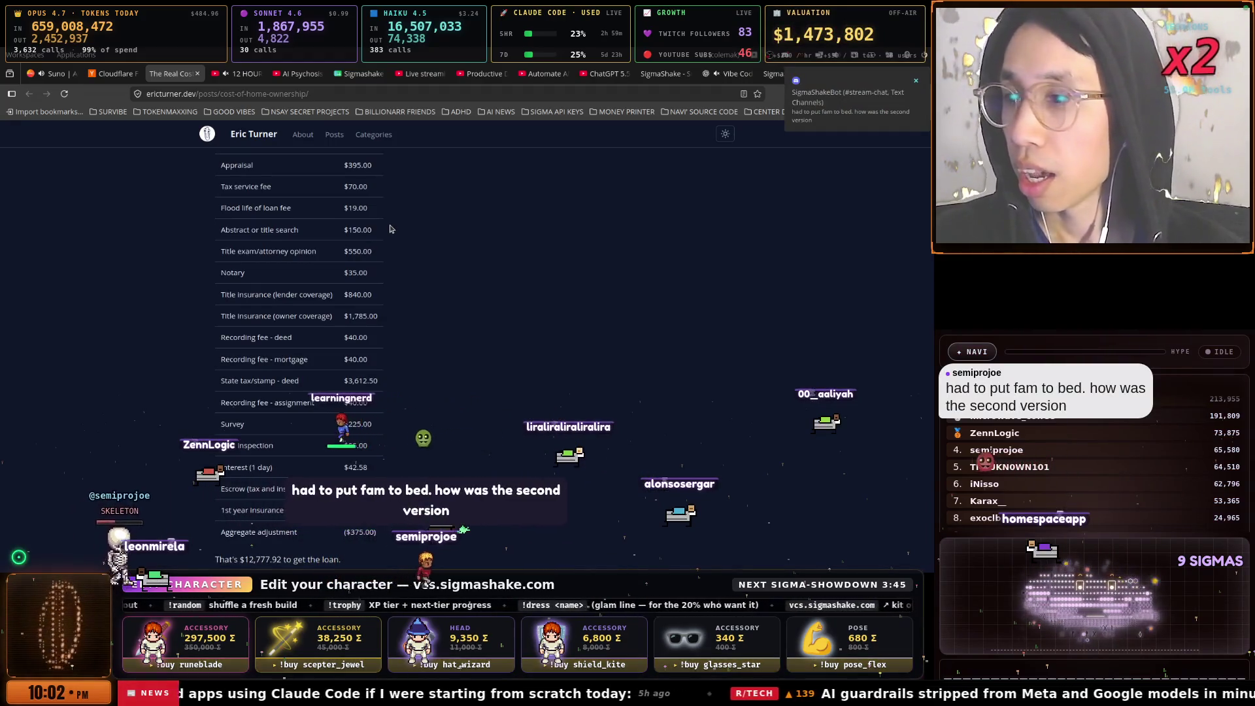
scroll(391, 228, "up", 1)
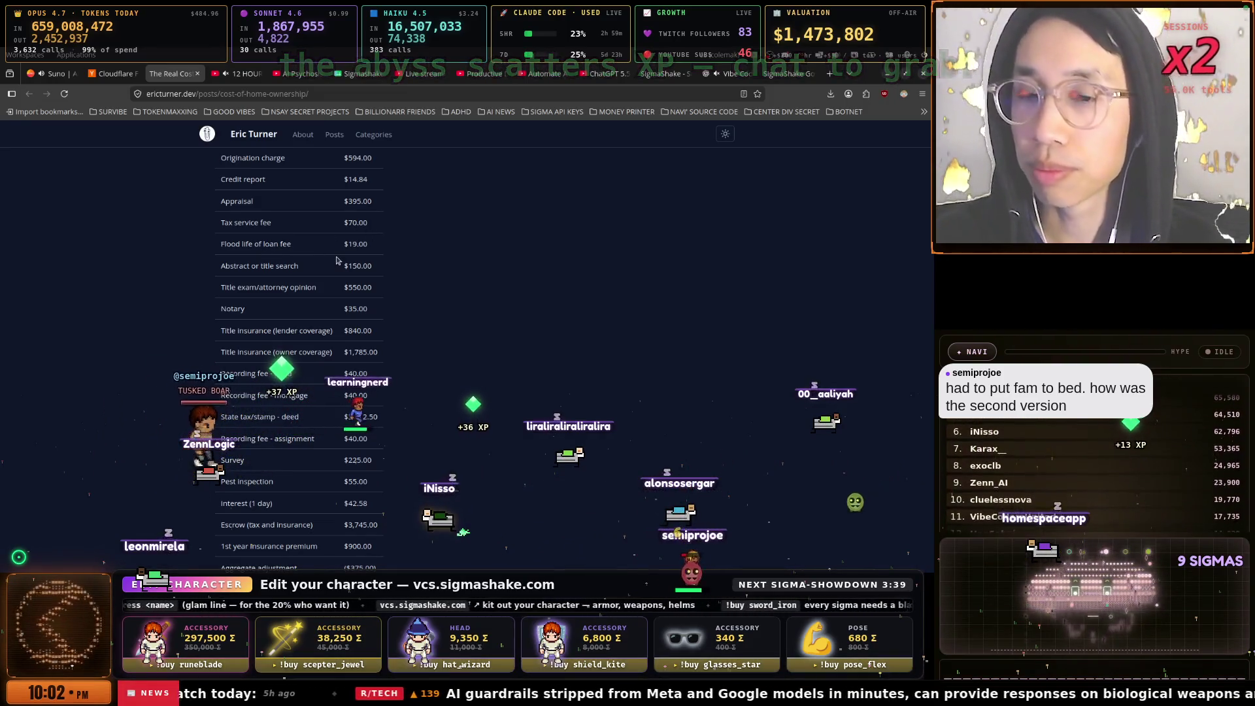
scroll(340, 258, "up", 1)
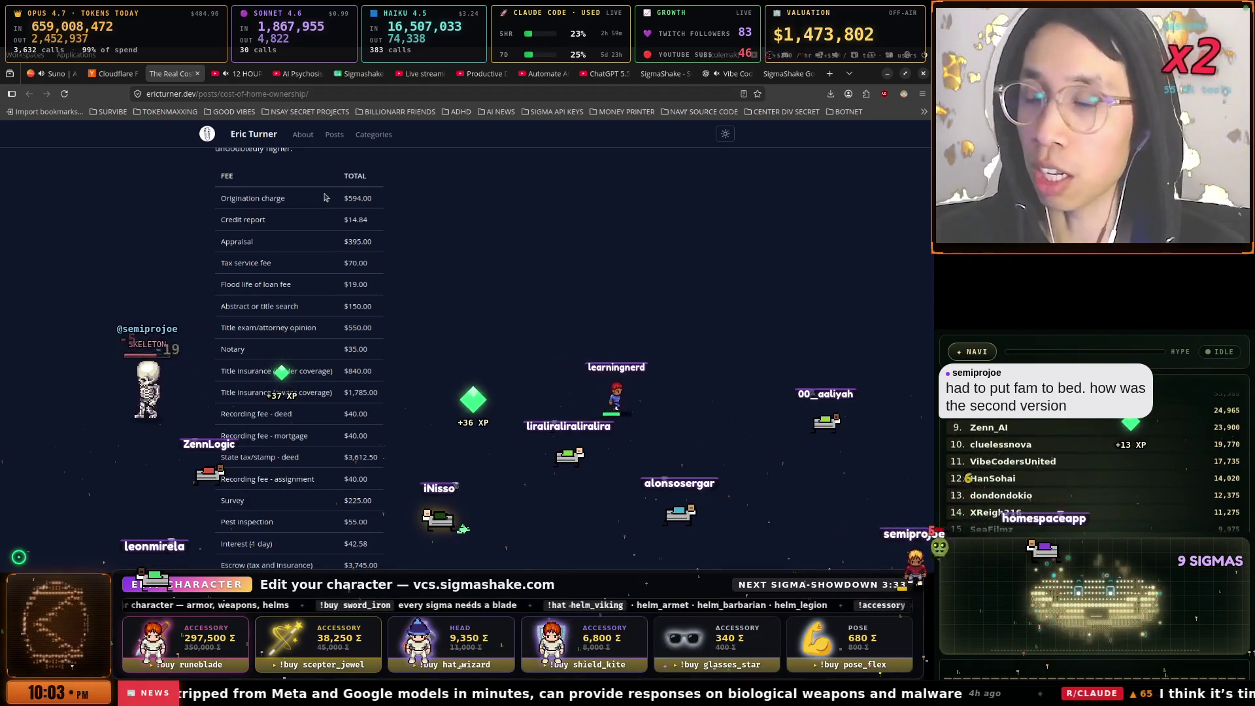
scroll(393, 216, "down", 3)
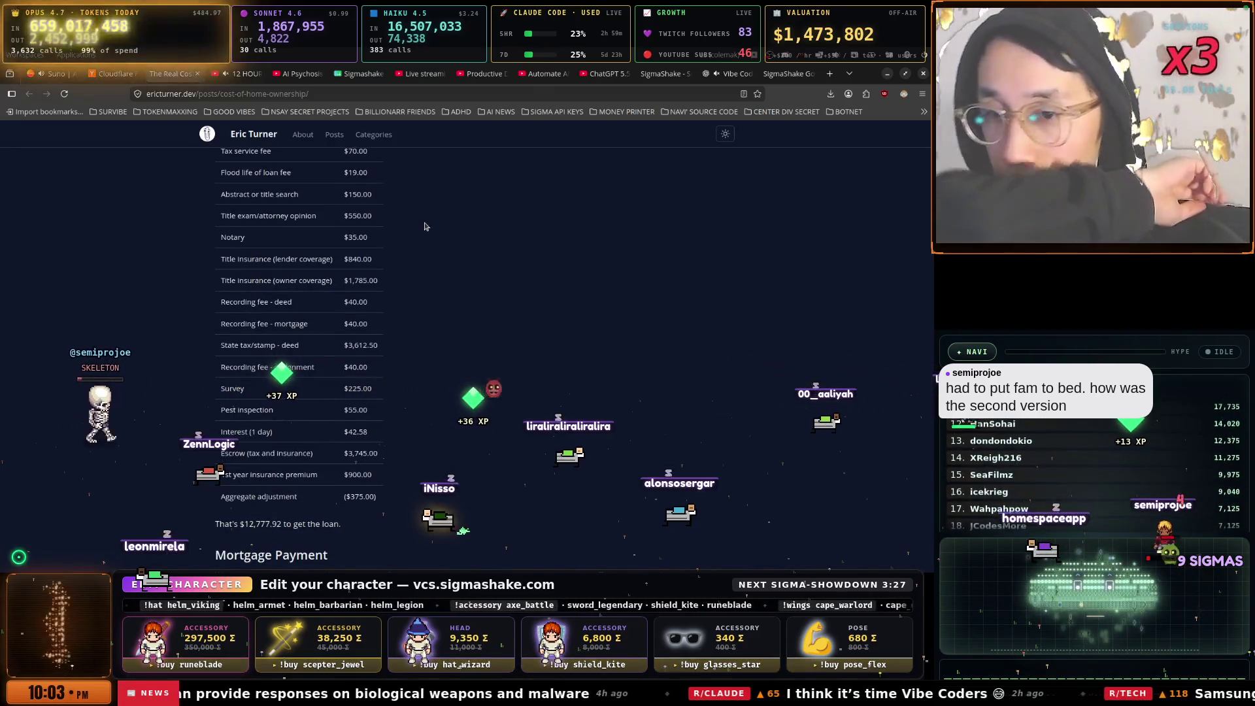
scroll(423, 227, "down", 1)
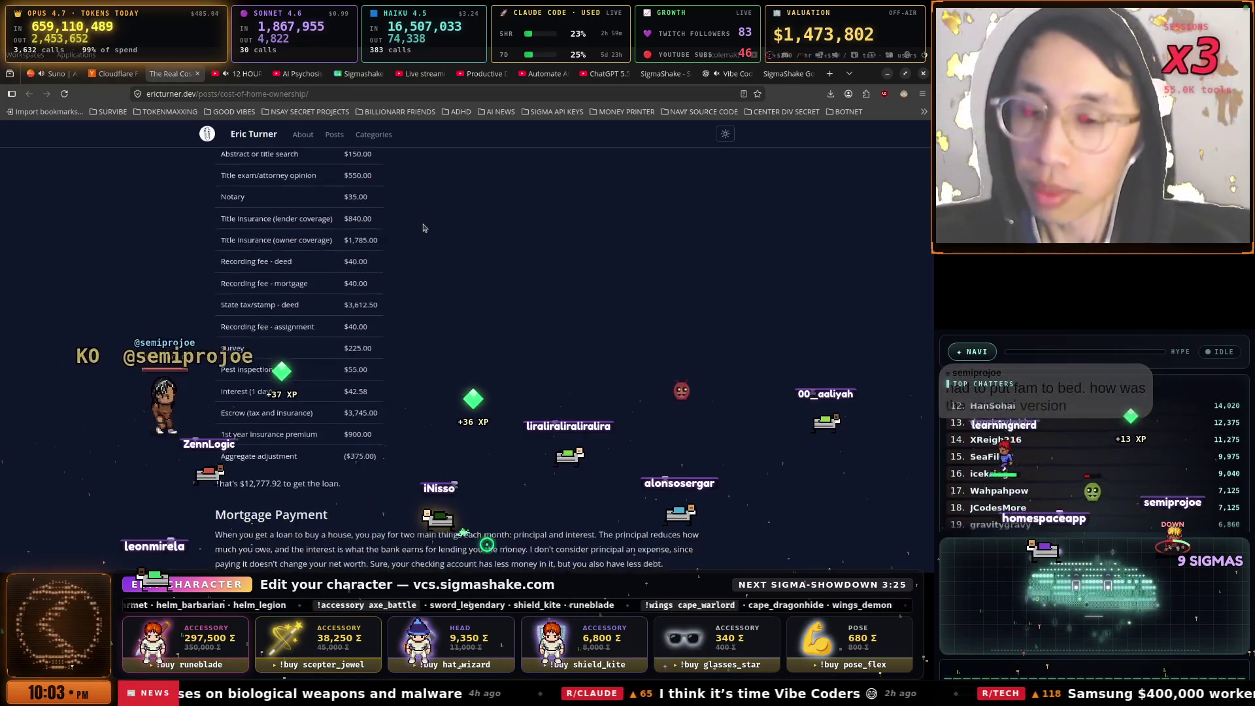
scroll(424, 227, "down", 4)
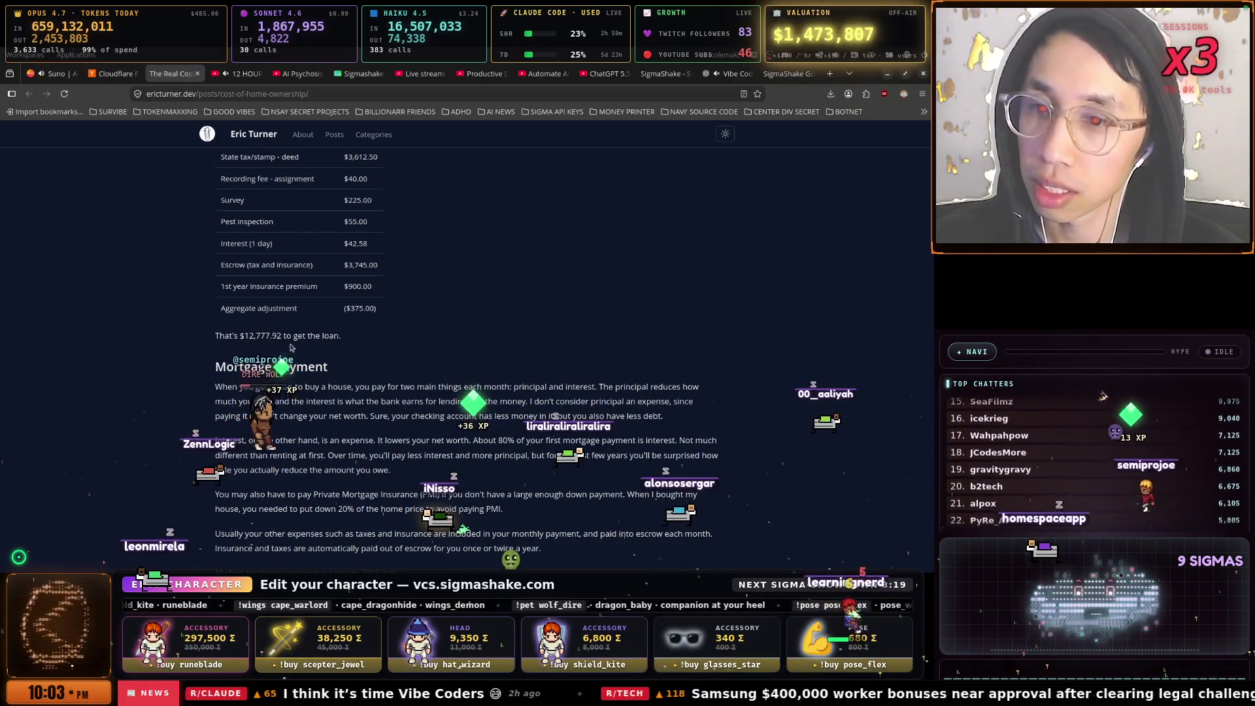
scroll(294, 340, "down", 5)
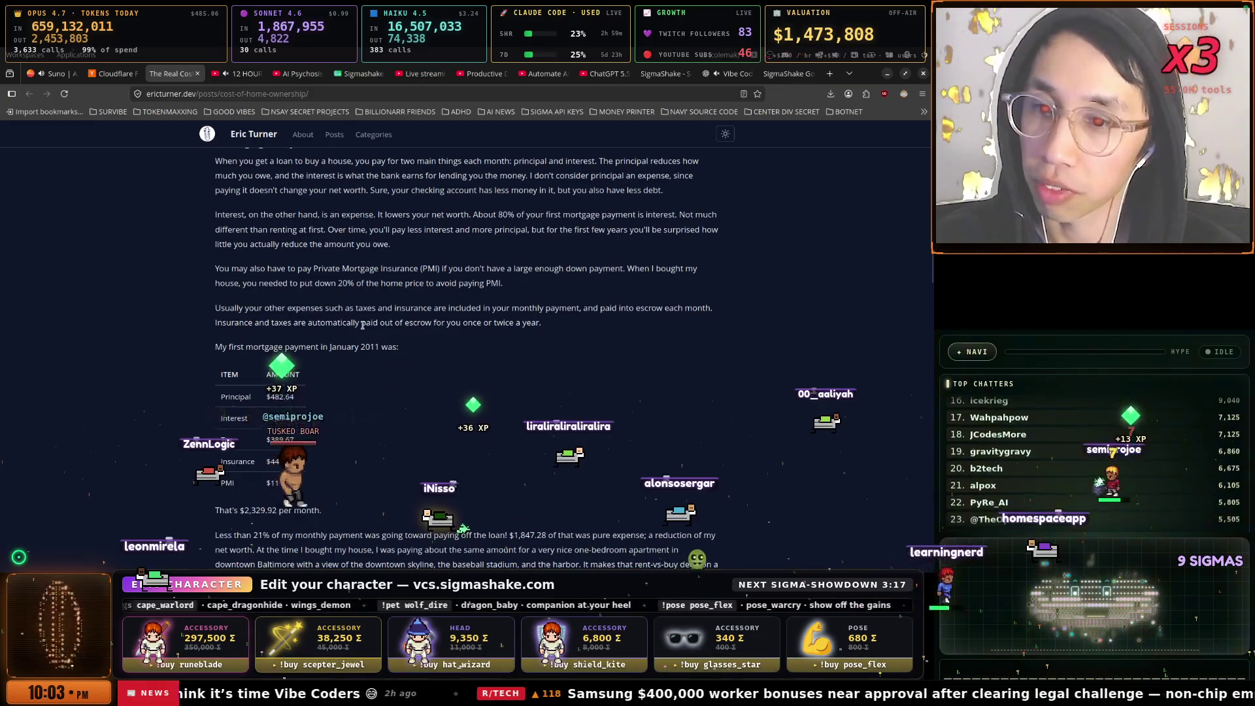
scroll(362, 325, "down", 5)
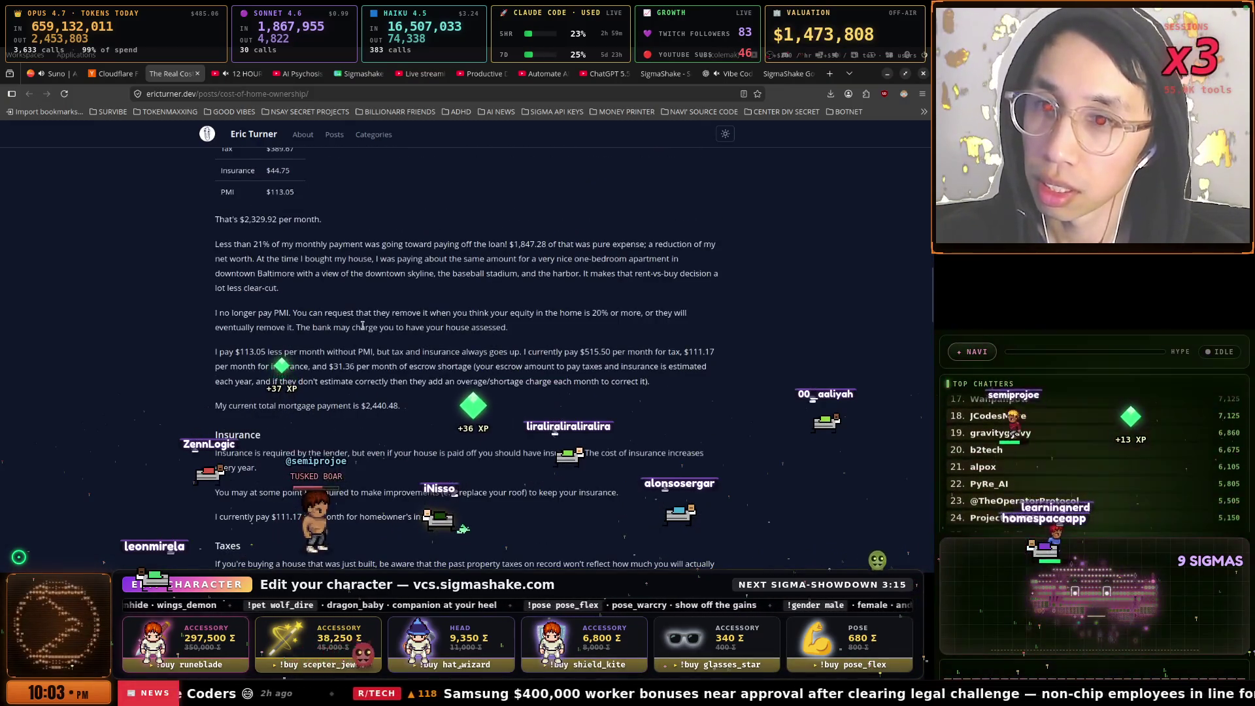
scroll(362, 325, "down", 10)
scroll(364, 324, "down", 15)
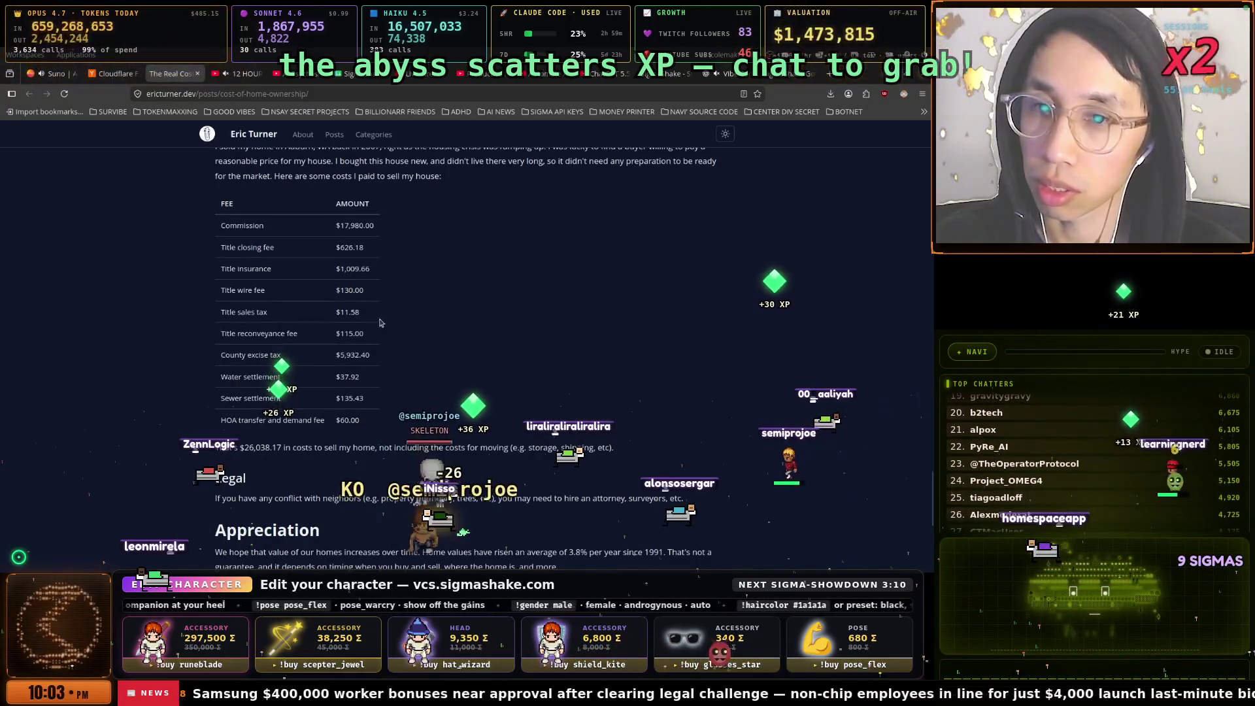
scroll(381, 323, "down", 5)
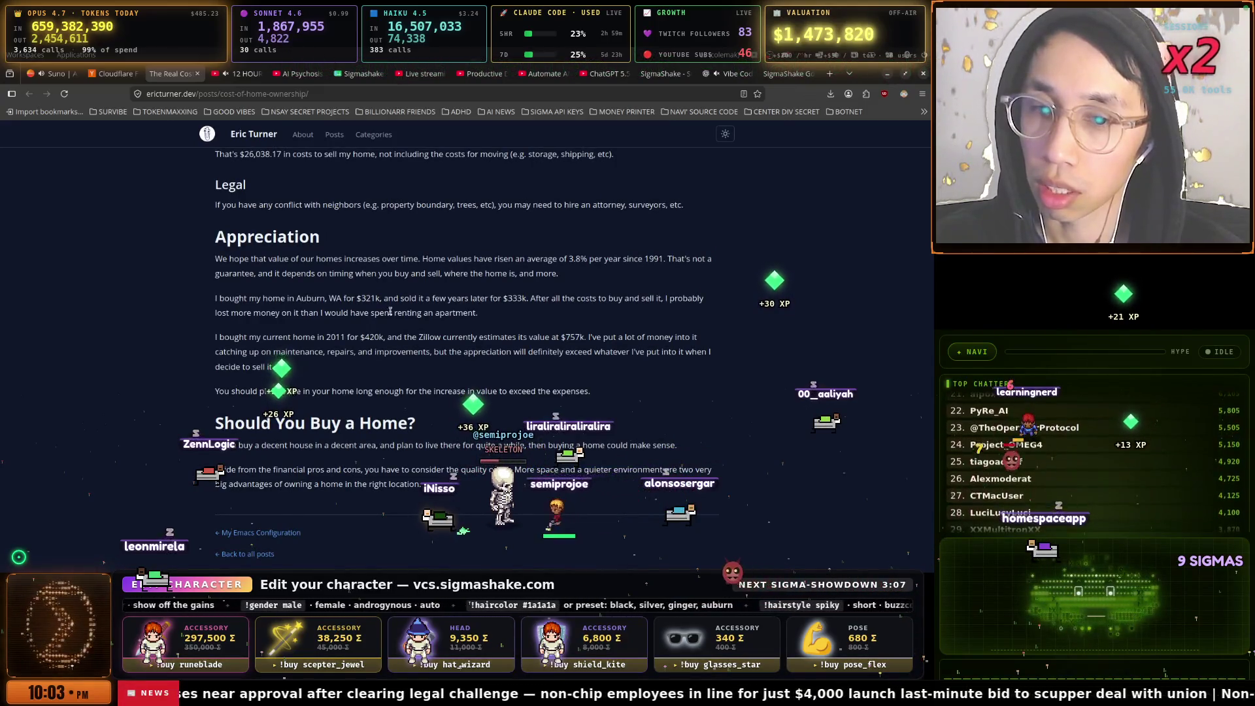
scroll(390, 311, "up", 5)
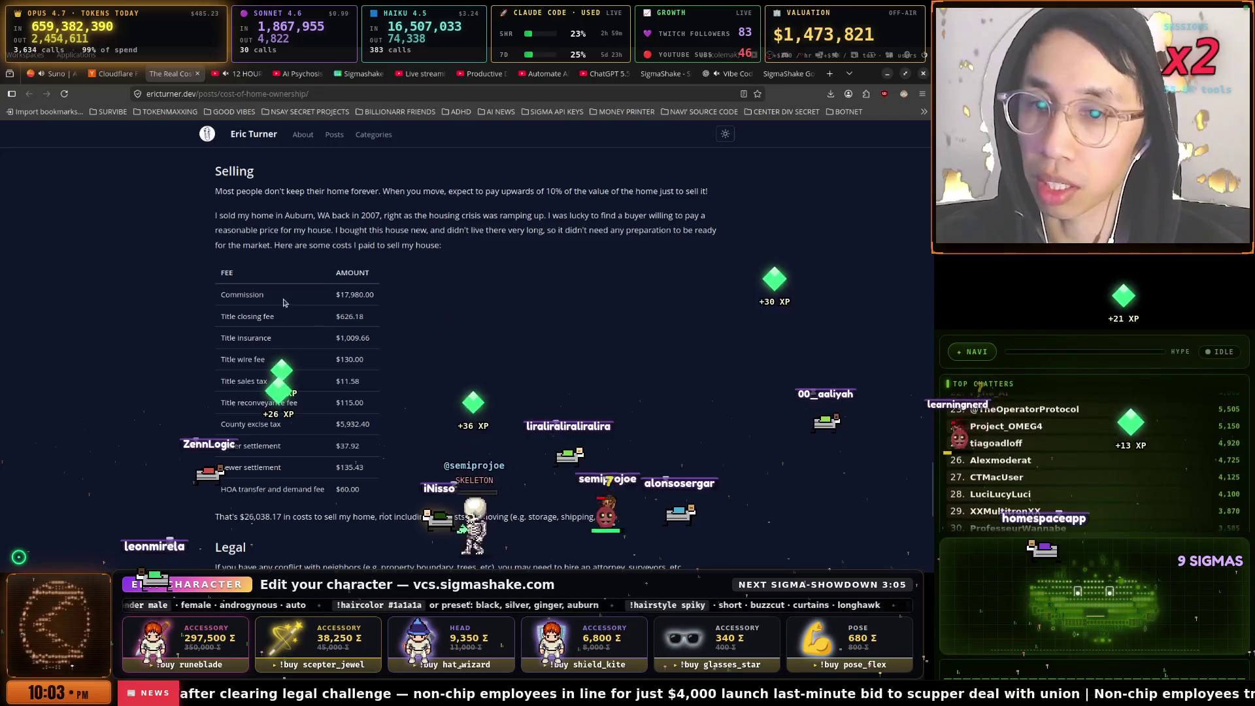
scroll(360, 334, "up", 5)
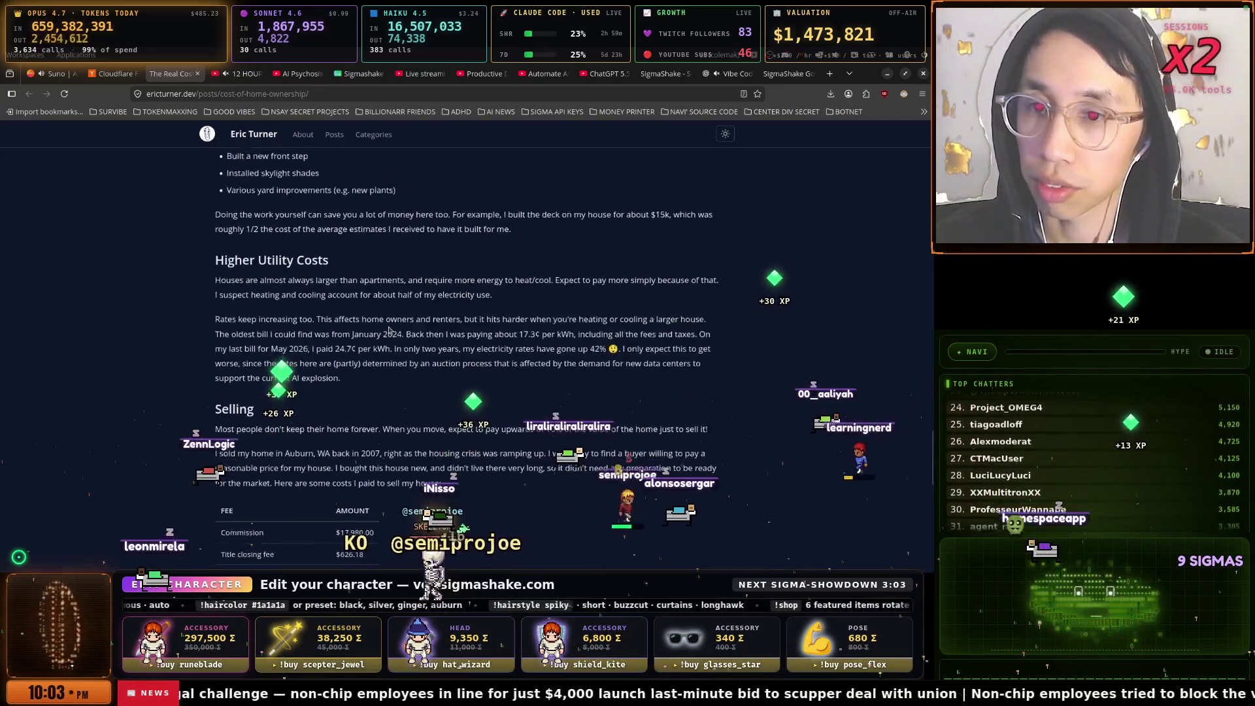
scroll(388, 330, "up", 2)
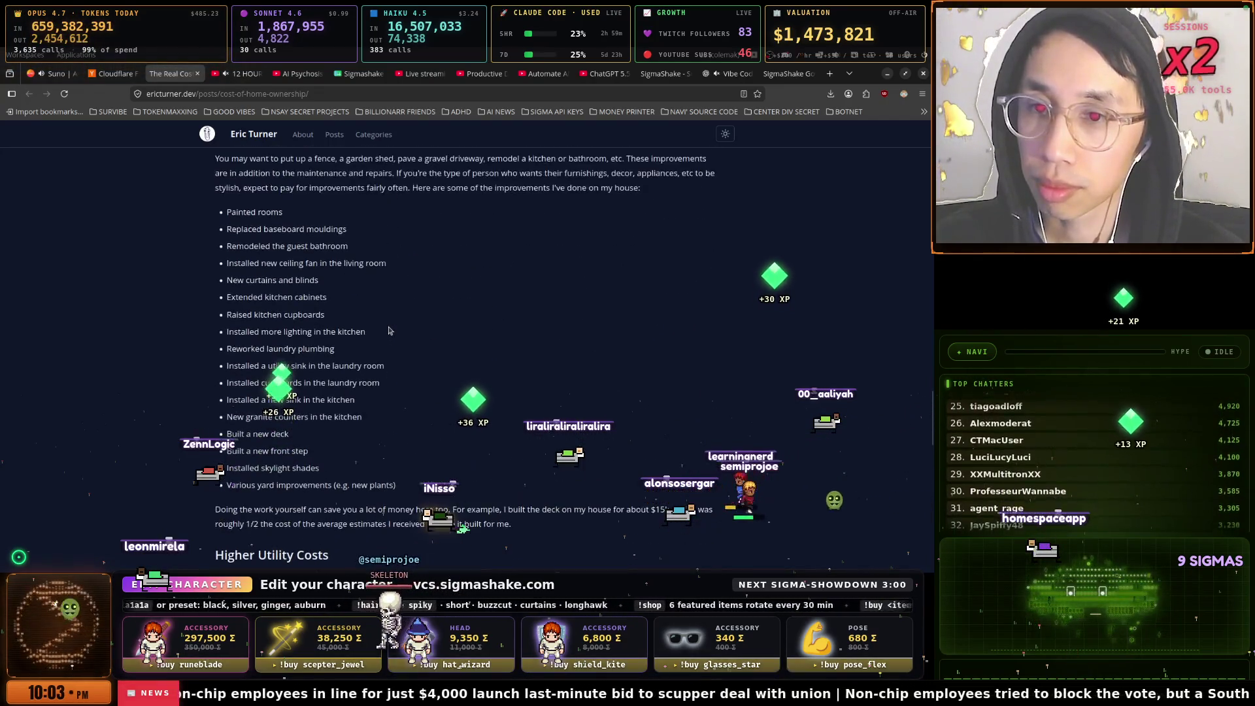
scroll(388, 330, "up", 1)
scroll(388, 330, "up", 4)
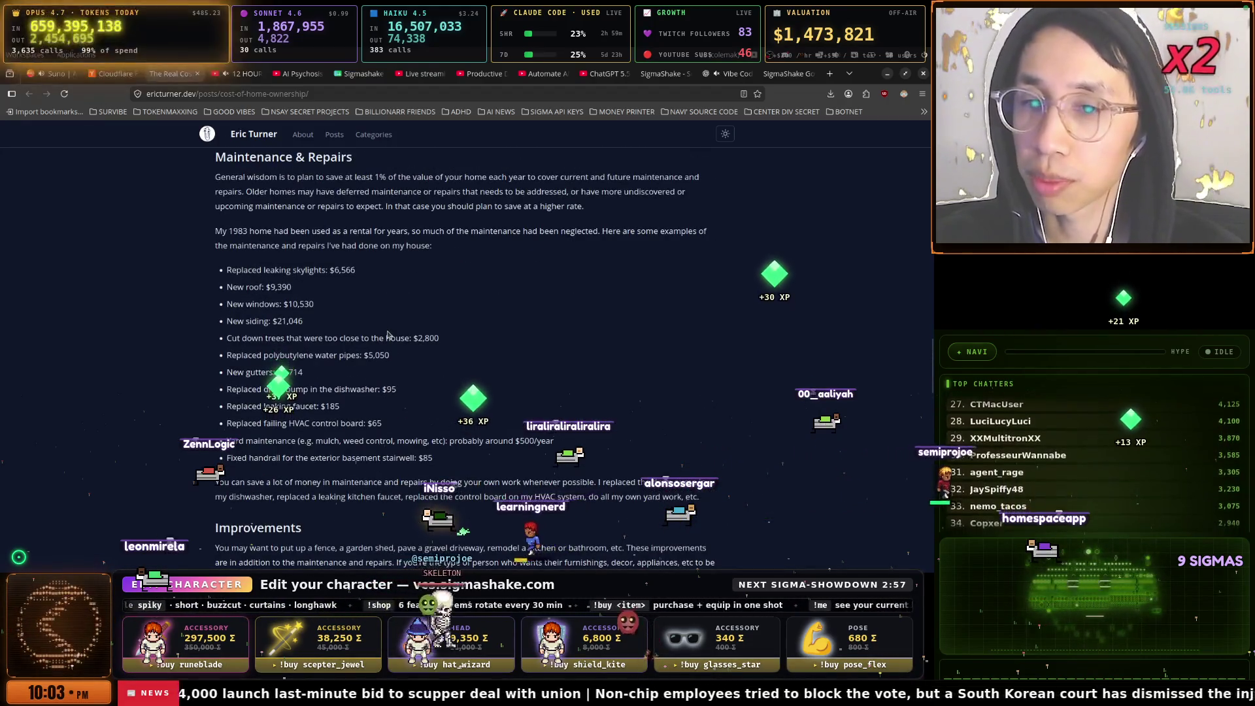
scroll(386, 333, "up", 3)
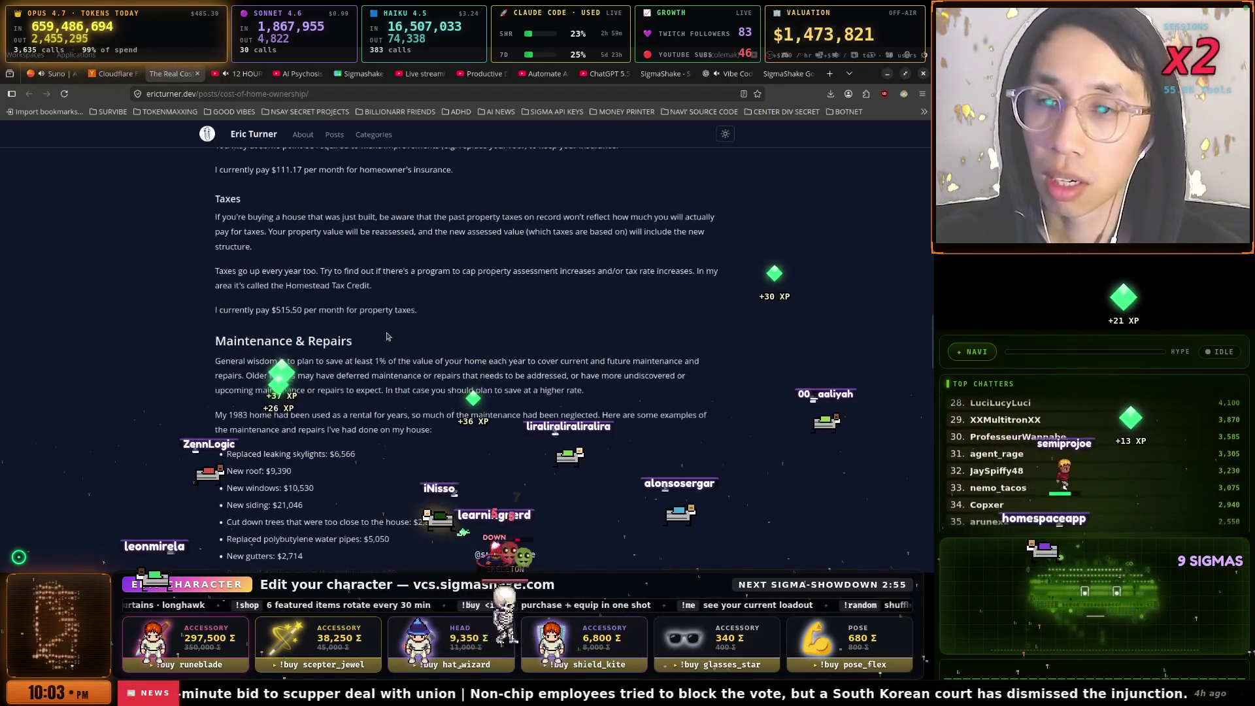
scroll(386, 337, "up", 2)
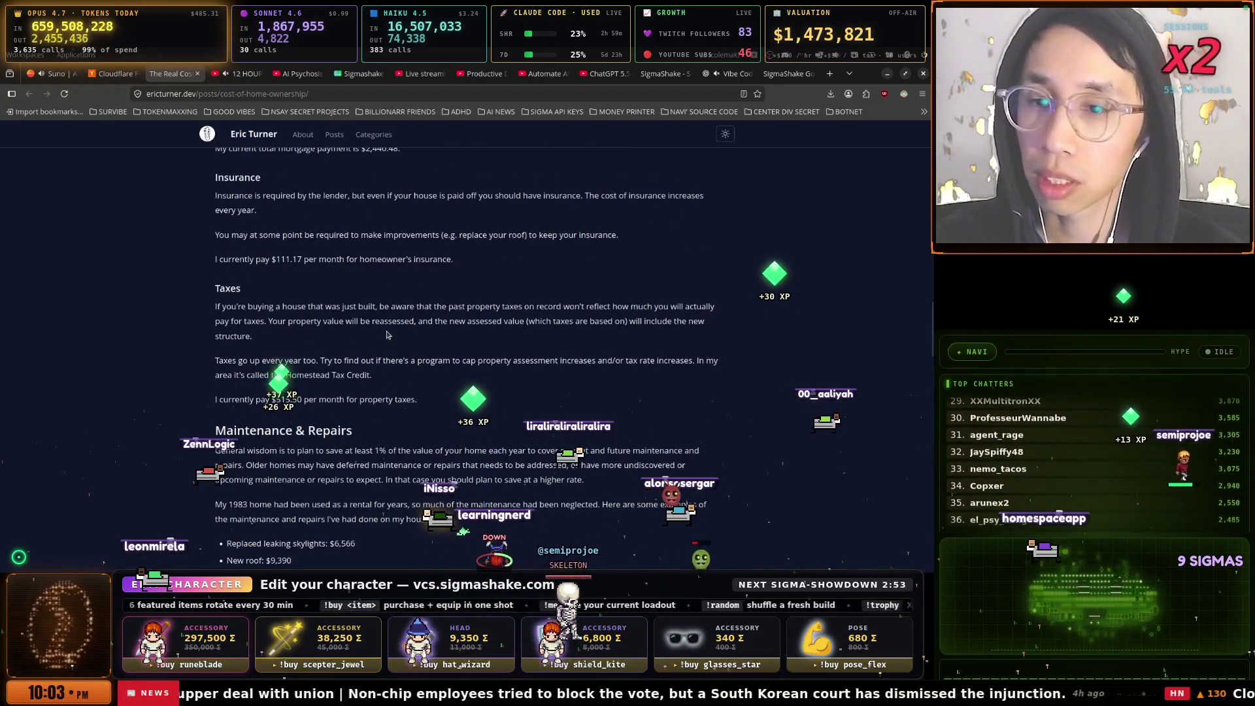
scroll(386, 334, "up", 2)
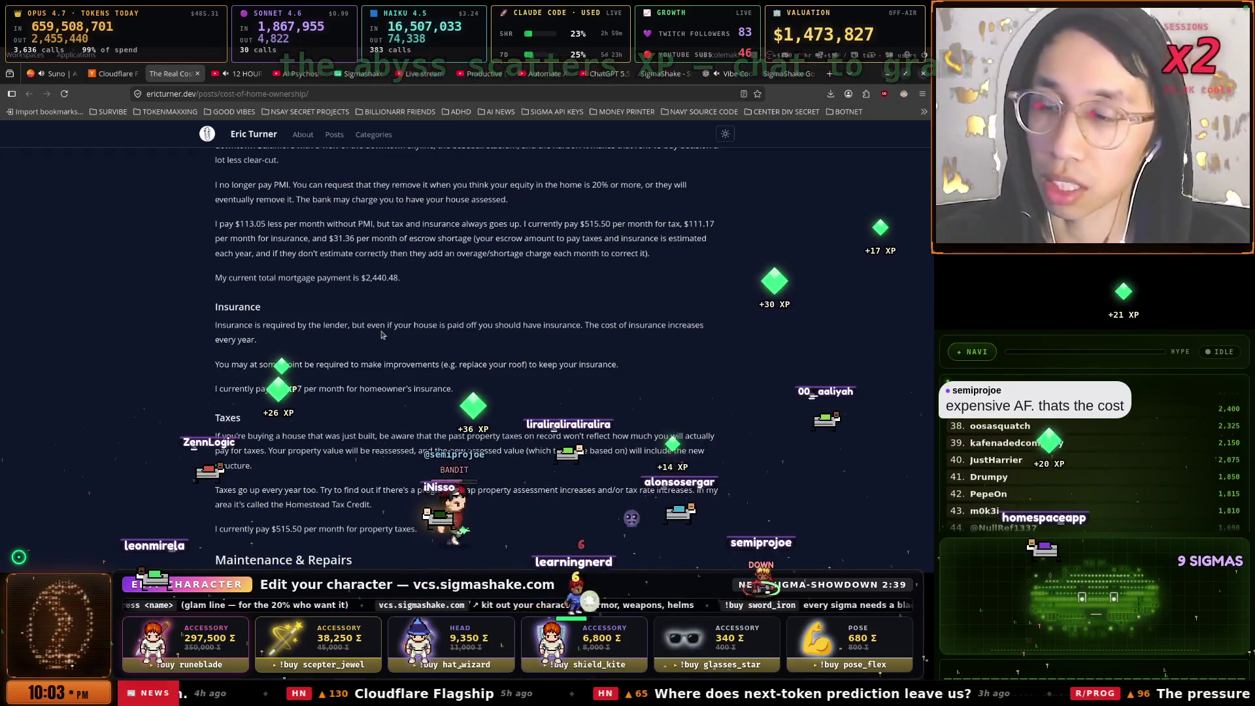
Scroll back up and then down through the home-ownership post
scroll(264, 285, "up", 4)
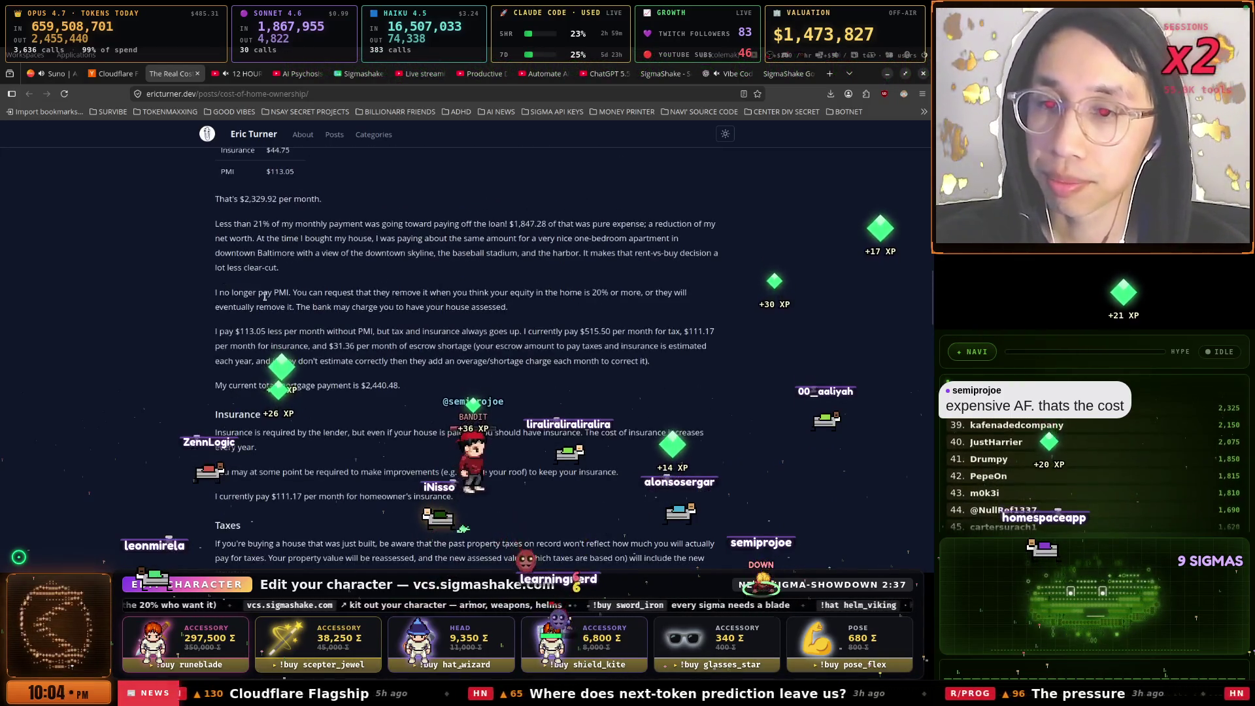
scroll(264, 285, "up", 2)
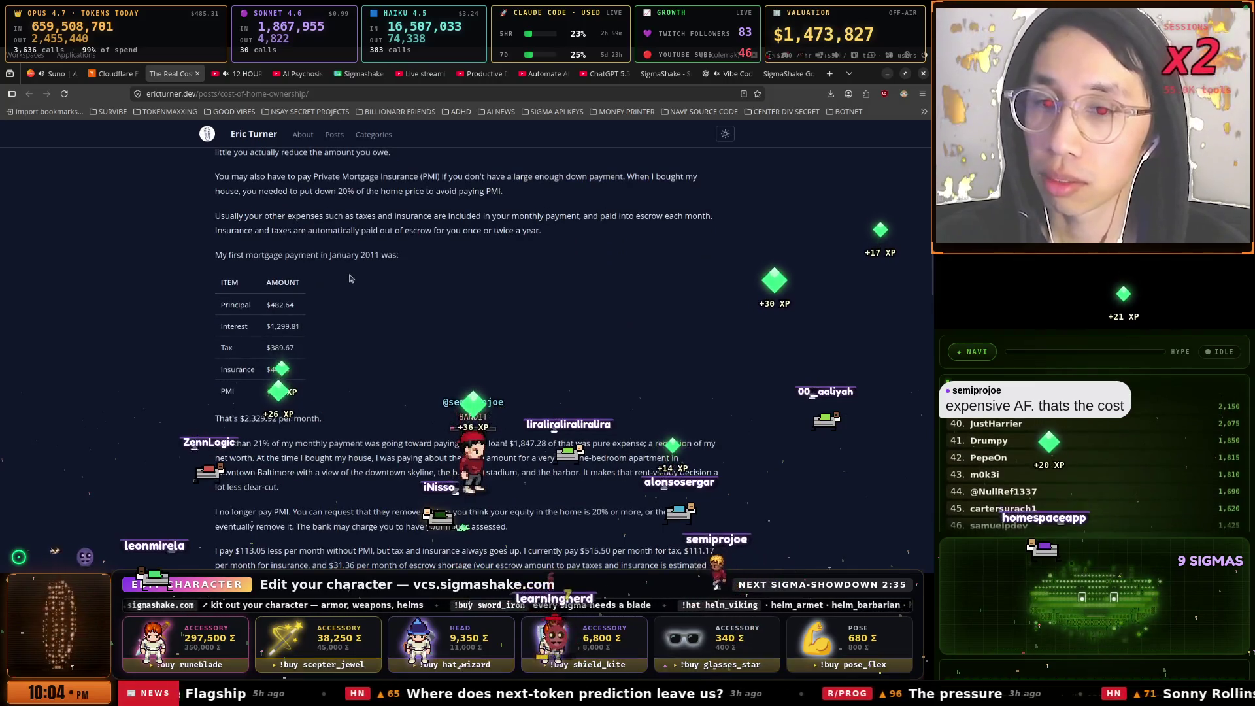
scroll(350, 278, "up", 3)
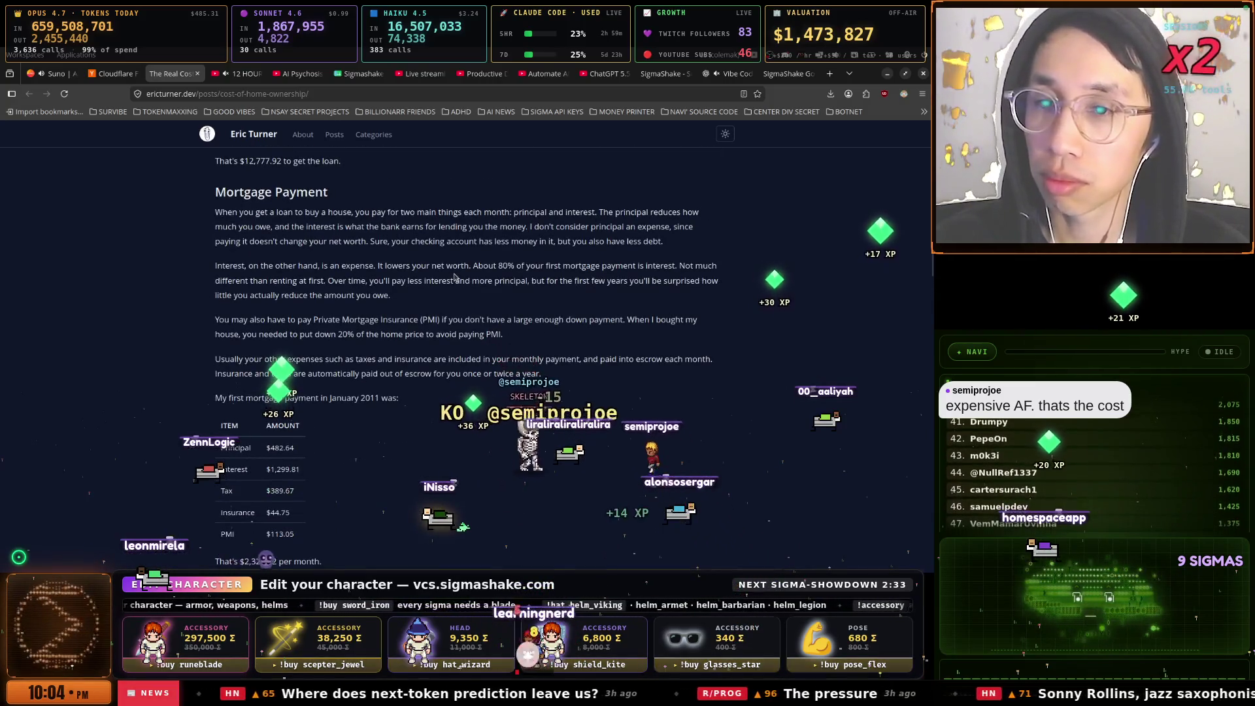
scroll(454, 277, "down", 2)
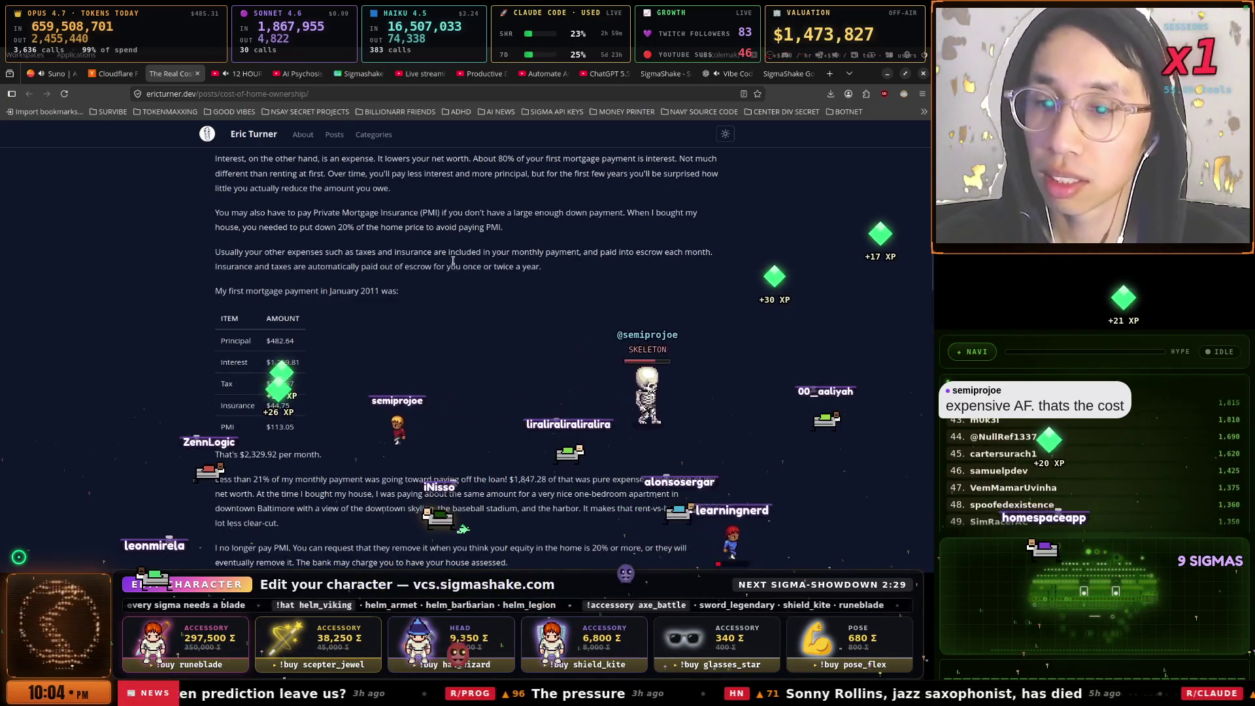
scroll(454, 277, "down", 1)
scroll(454, 264, "down", 3)
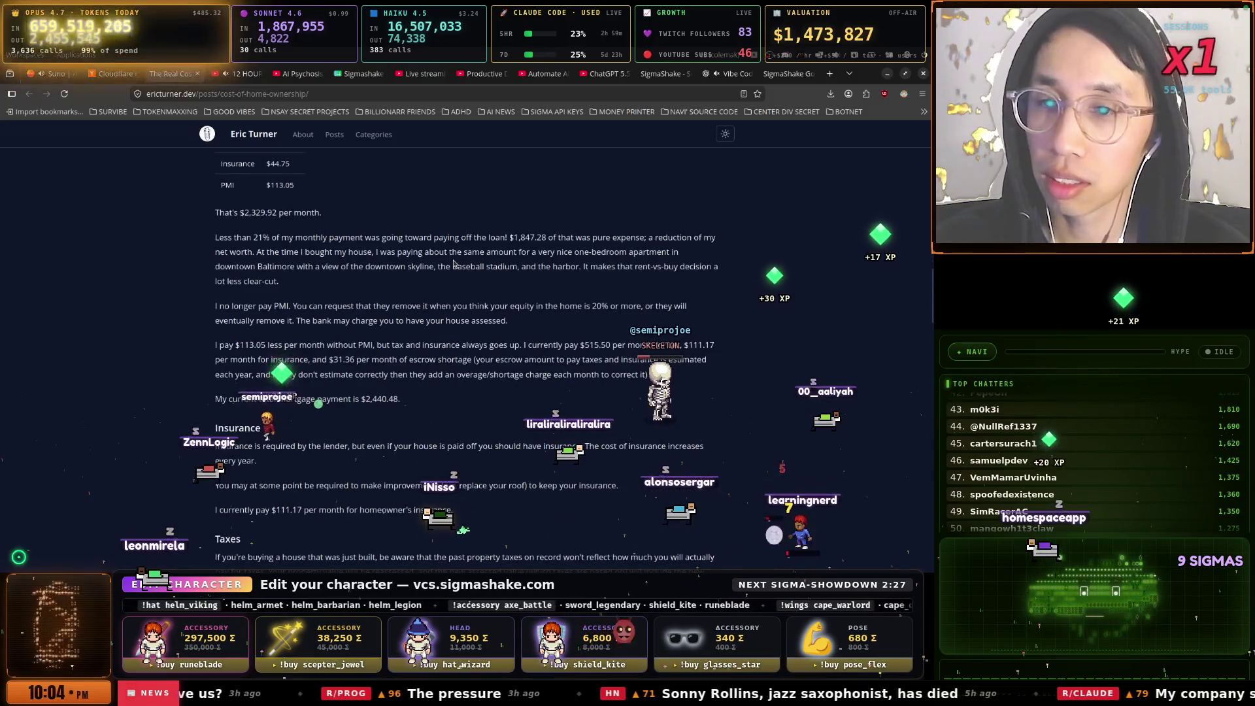
scroll(455, 264, "down", 5)
scroll(454, 263, "down", 3)
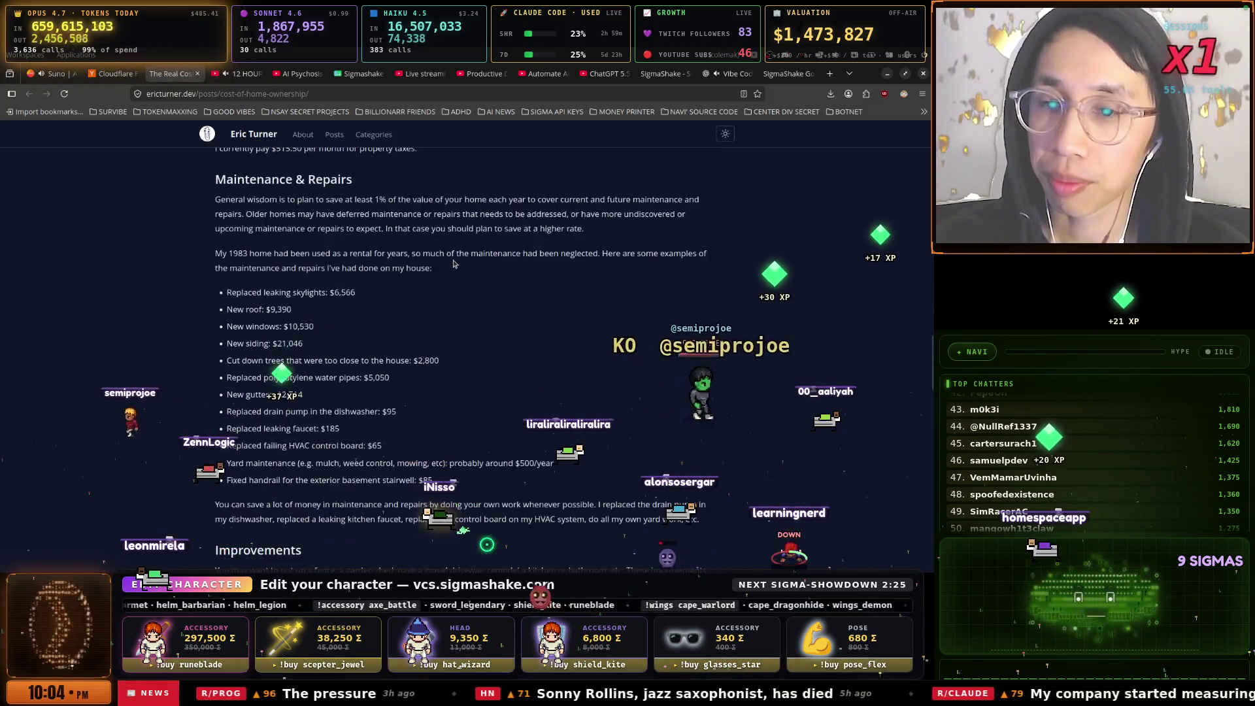
scroll(454, 264, "down", 2)
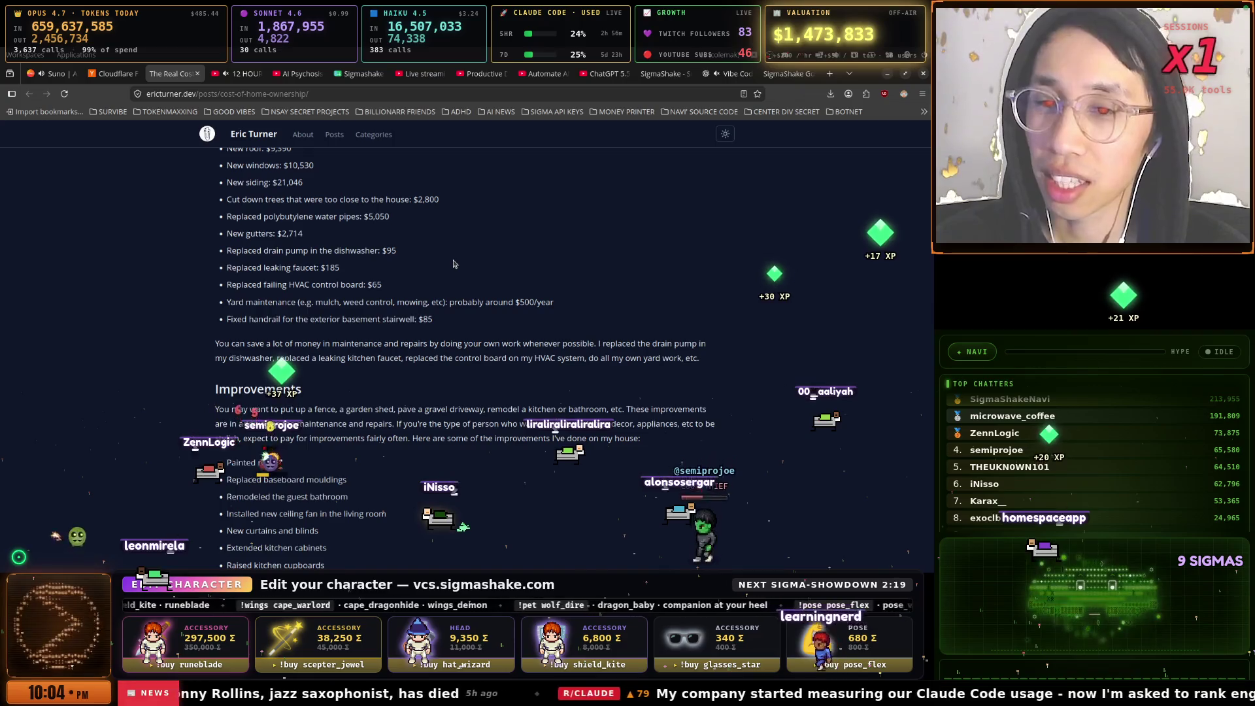
Read down to the Improvements list, then go to the SigmaShake Governance Rules tab and select its URL
scroll(454, 264, "down", 2)
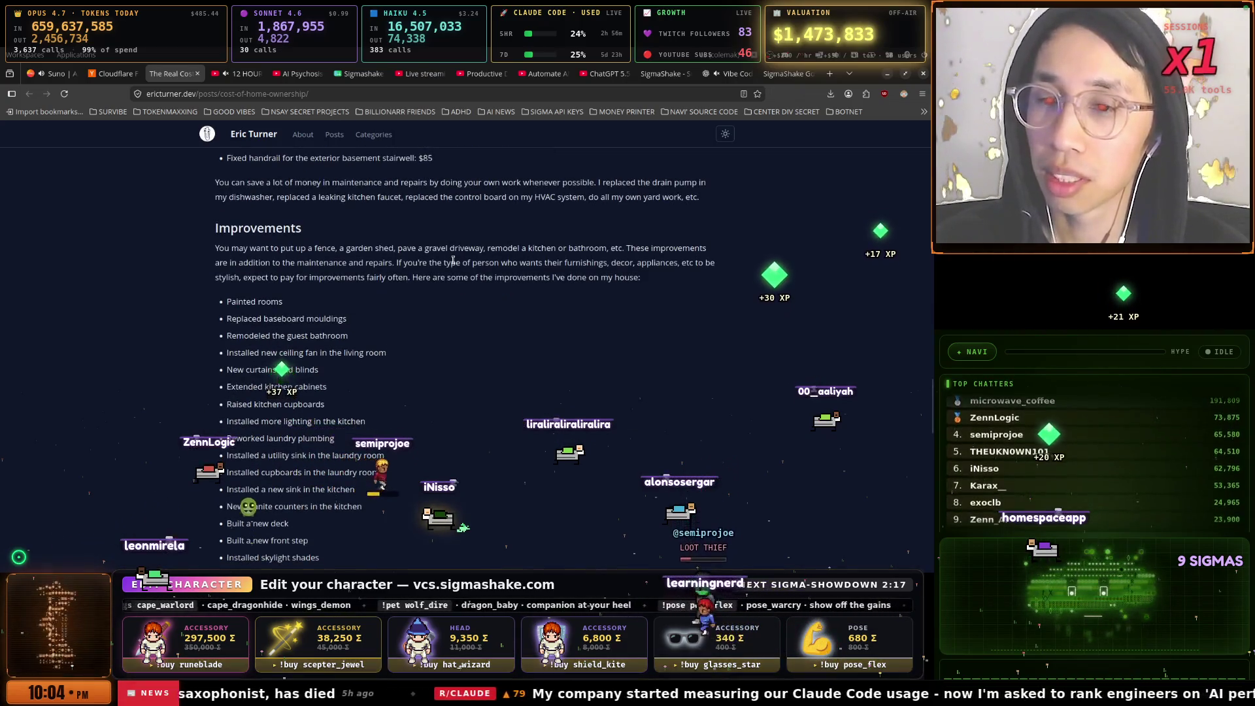
scroll(453, 261, "up", 2)
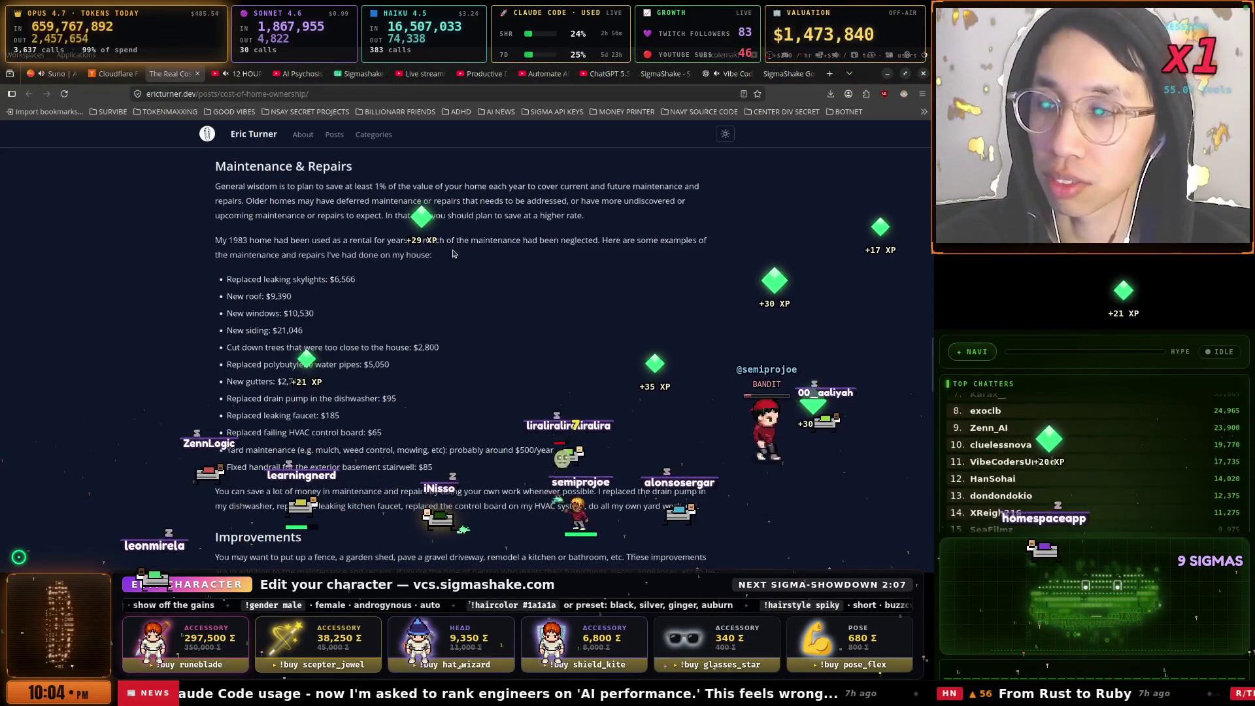
scroll(454, 254, "down", 3)
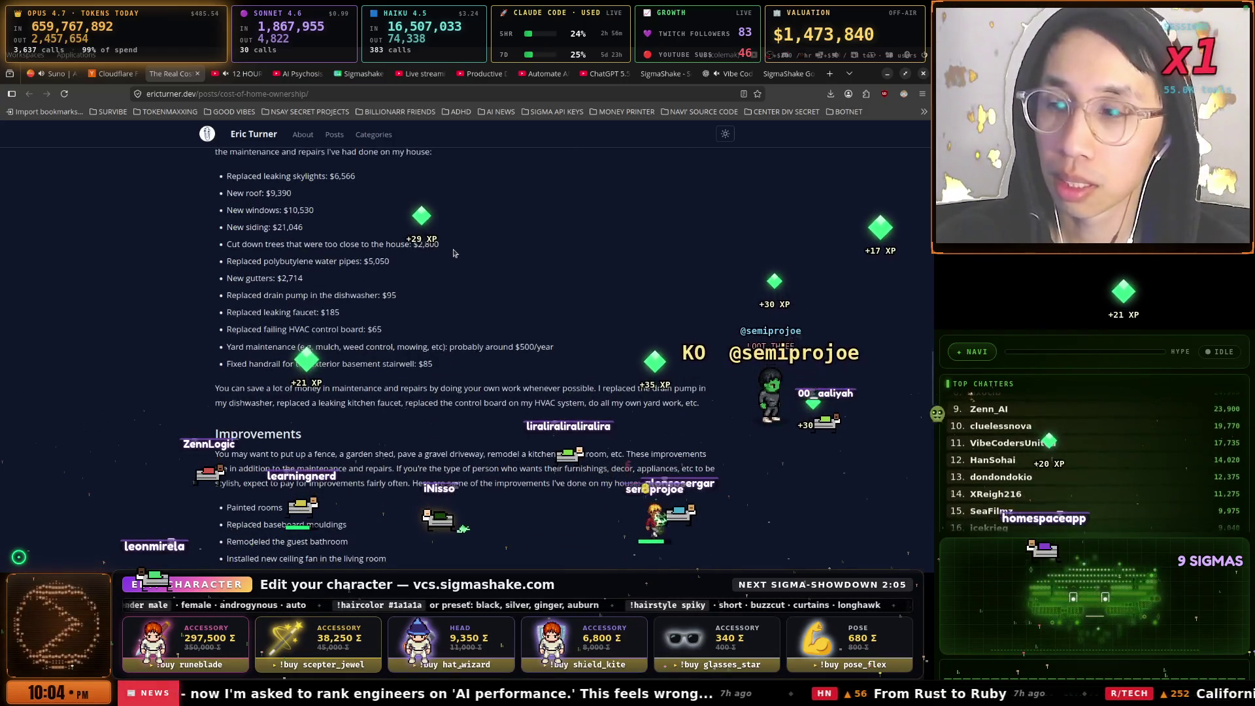
scroll(454, 253, "down", 6)
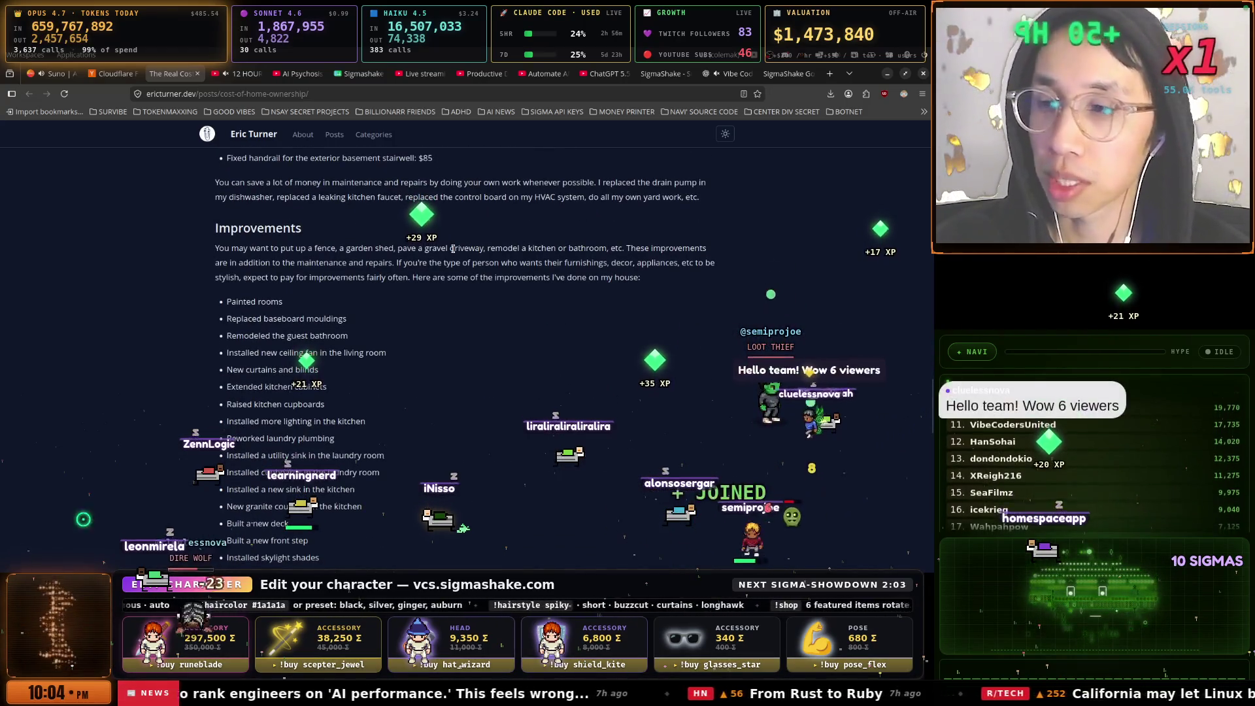
scroll(454, 251, "down", 2)
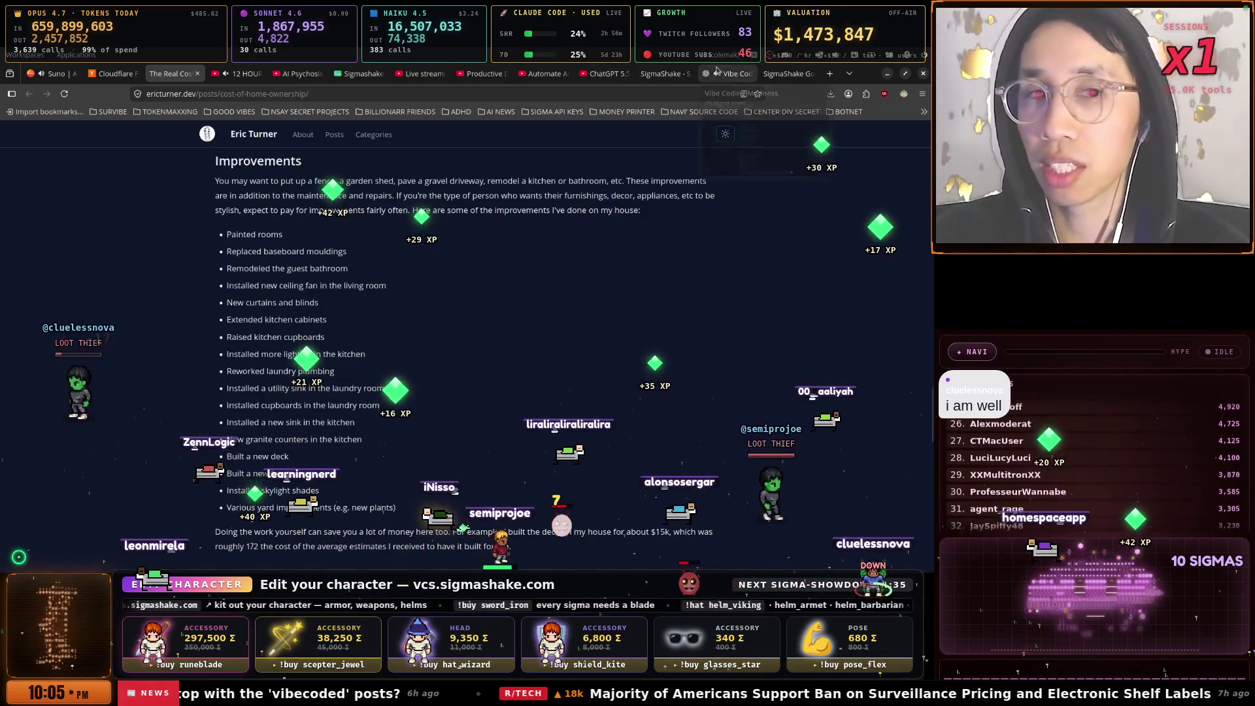
left_click(788, 73)
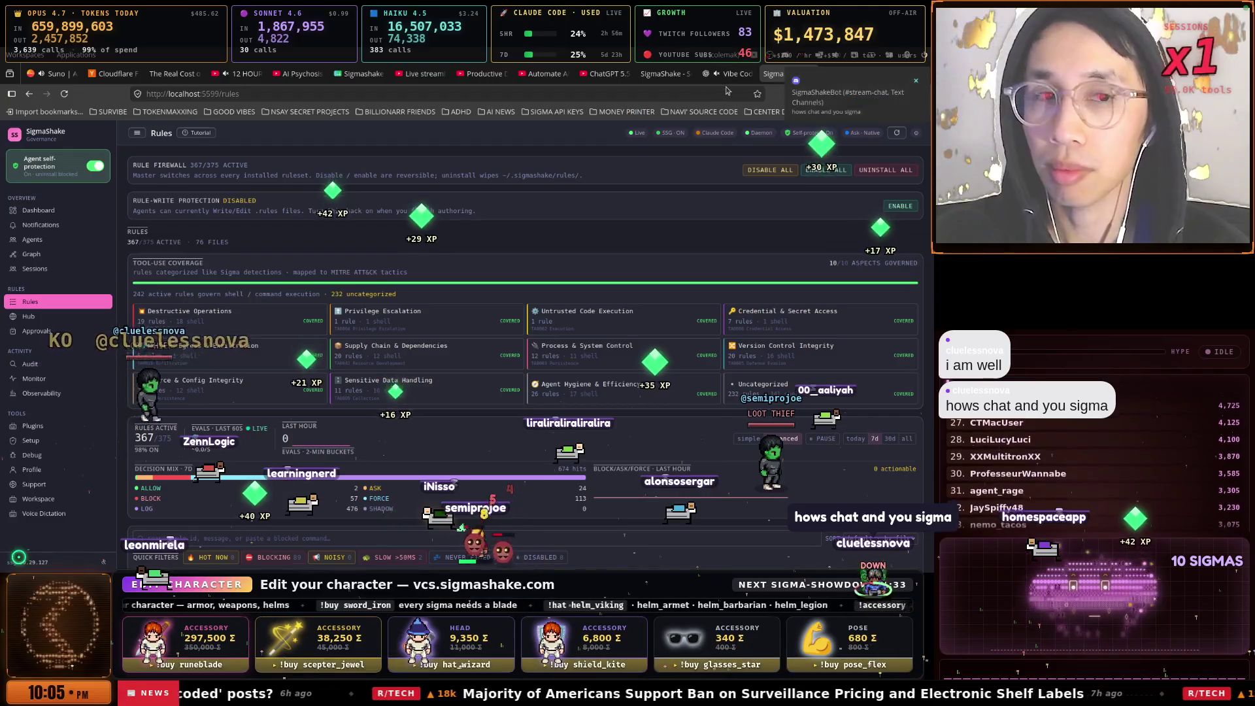
left_click(727, 91)
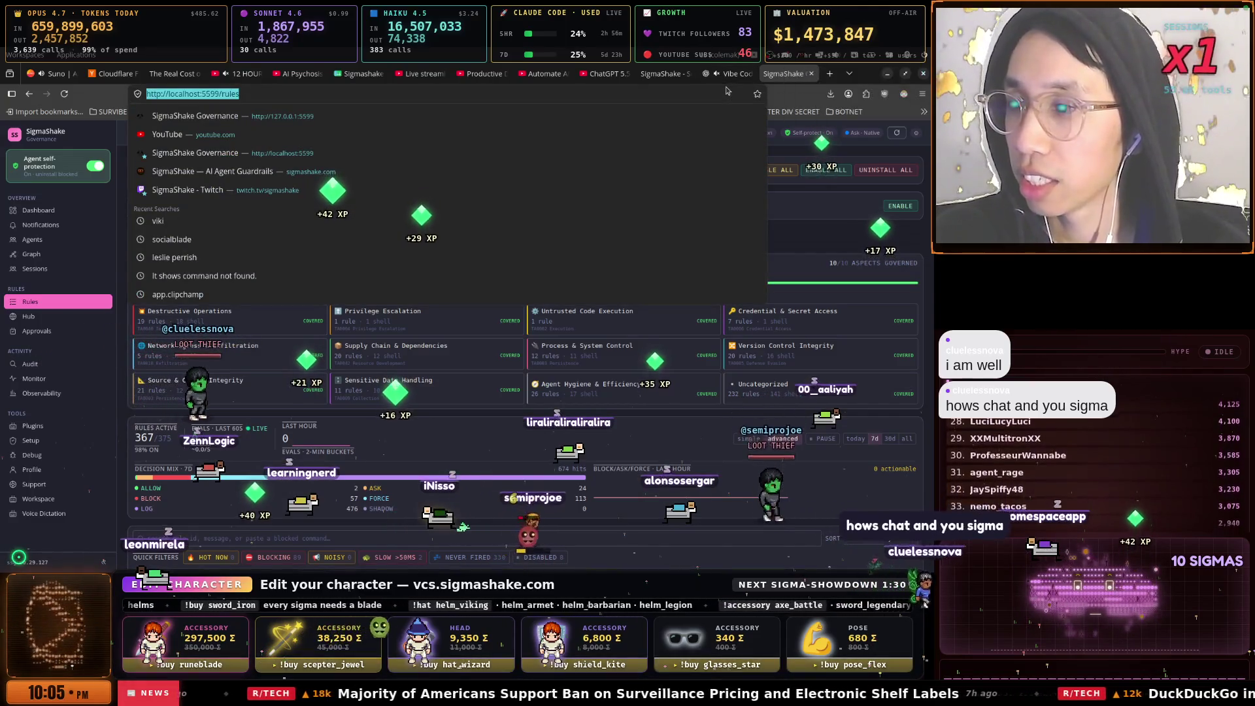
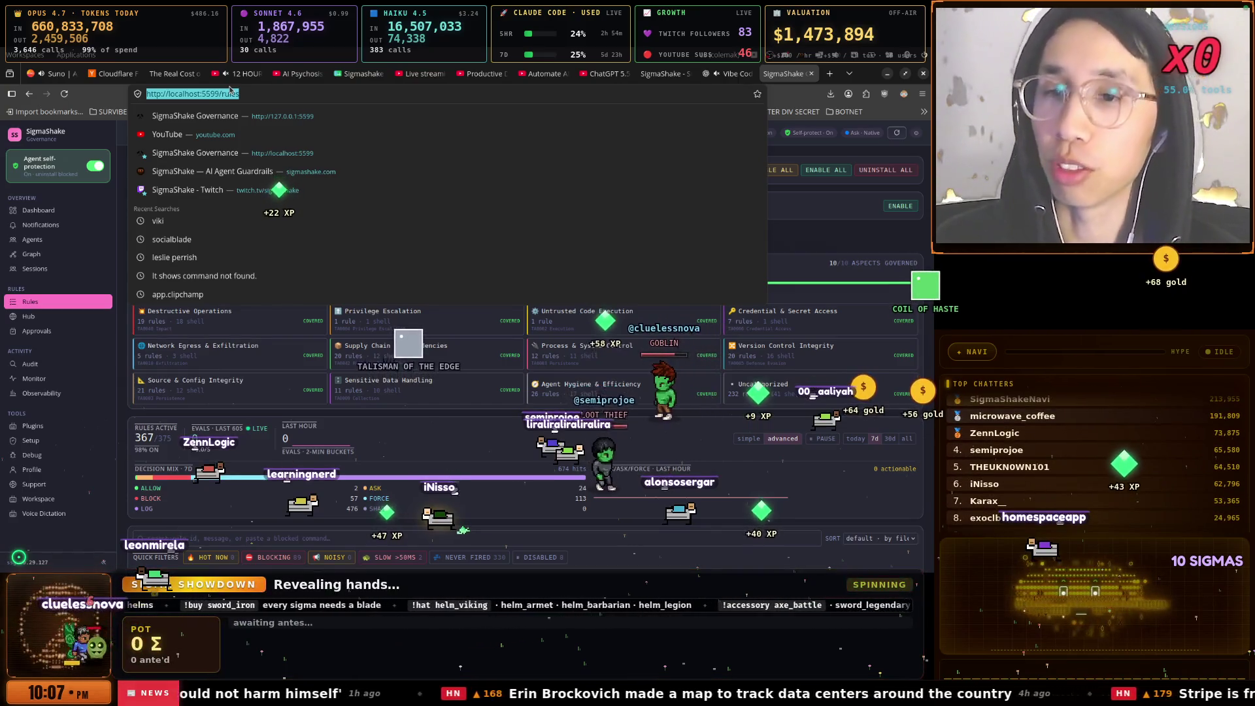
Close the address suggestions over the Rules page and switch to the Suno tab playing 'ONE LAST PROMPT'
left_click(803, 156)
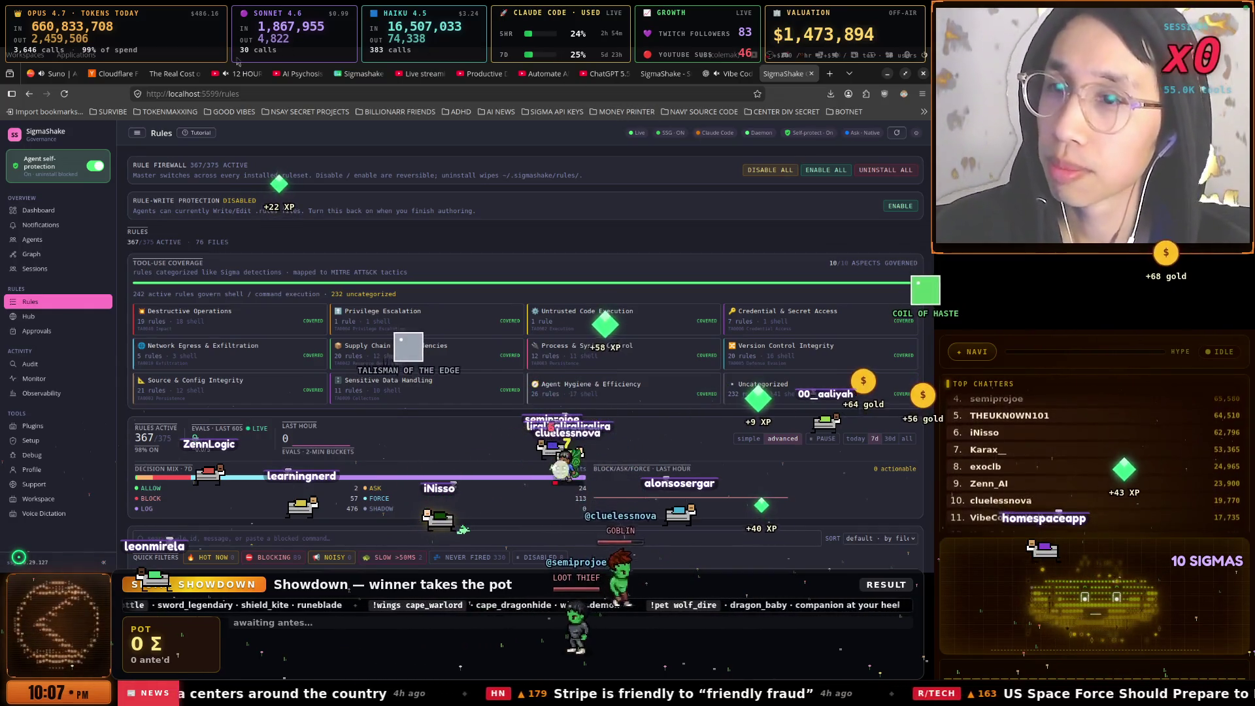
left_click(54, 73)
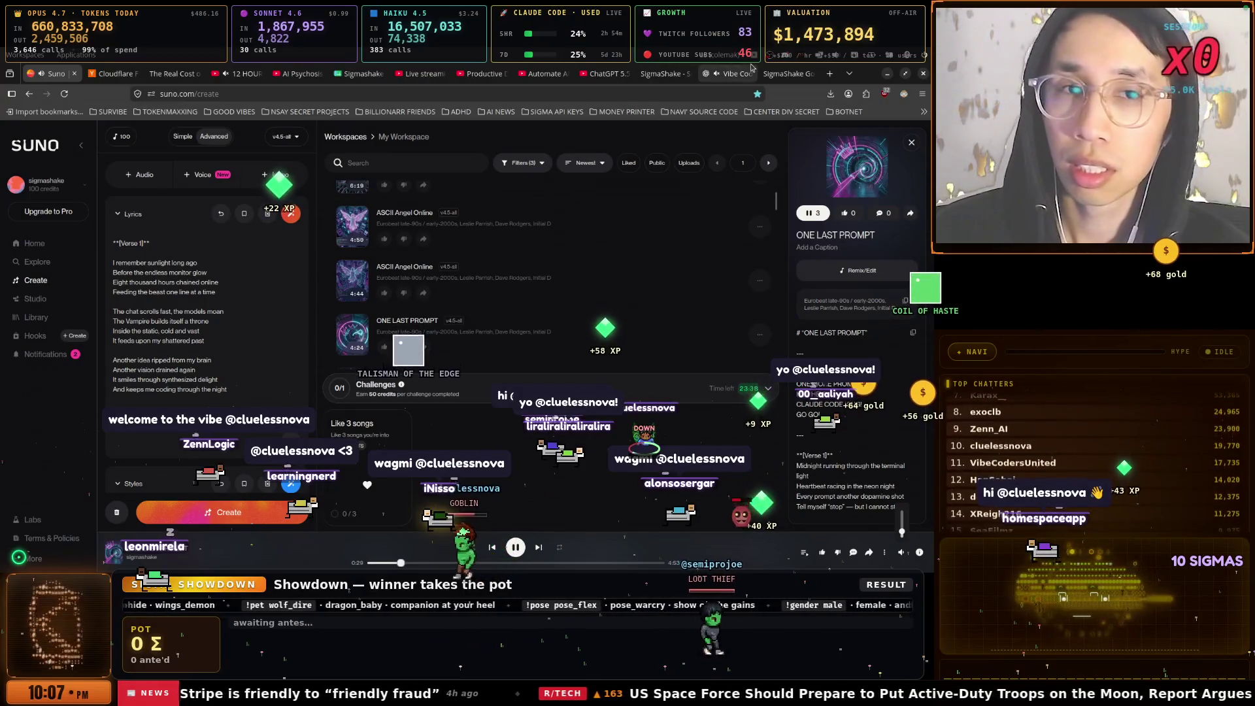
Check the live stream's viewer analytics in YouTube Studio, then go to the Productive Dude videos tab
left_click(434, 86)
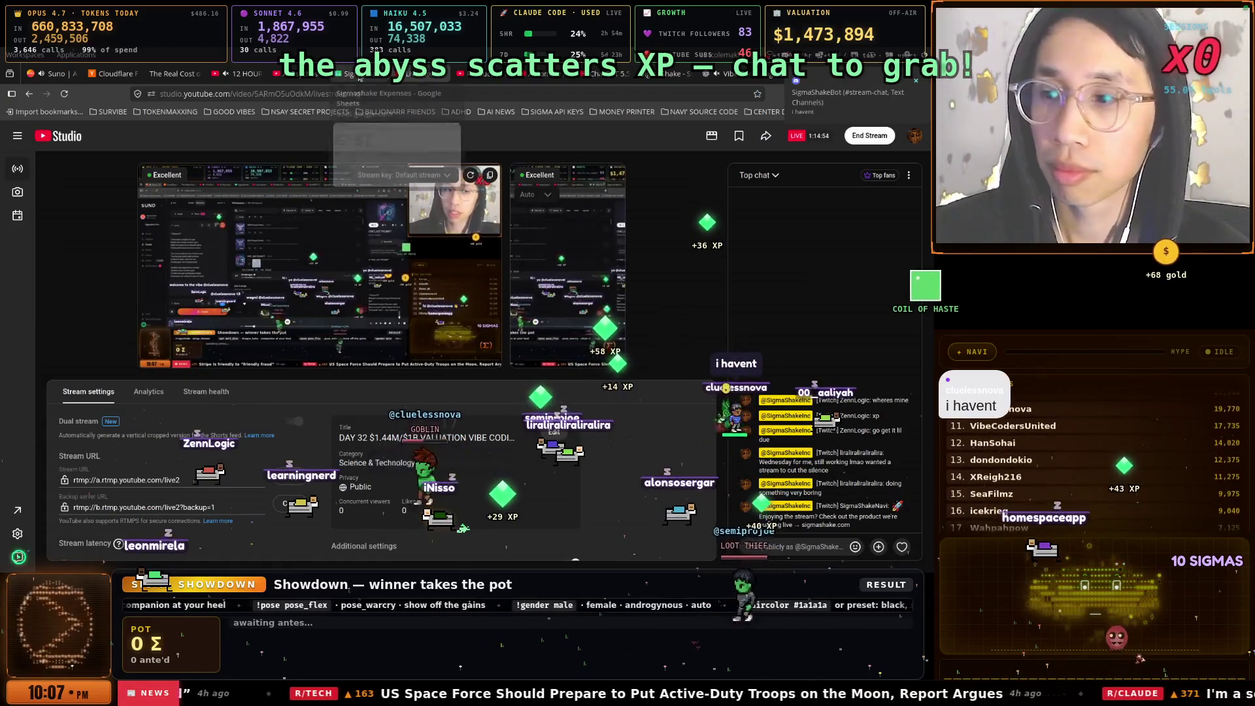
left_click(356, 73)
left_click(418, 73)
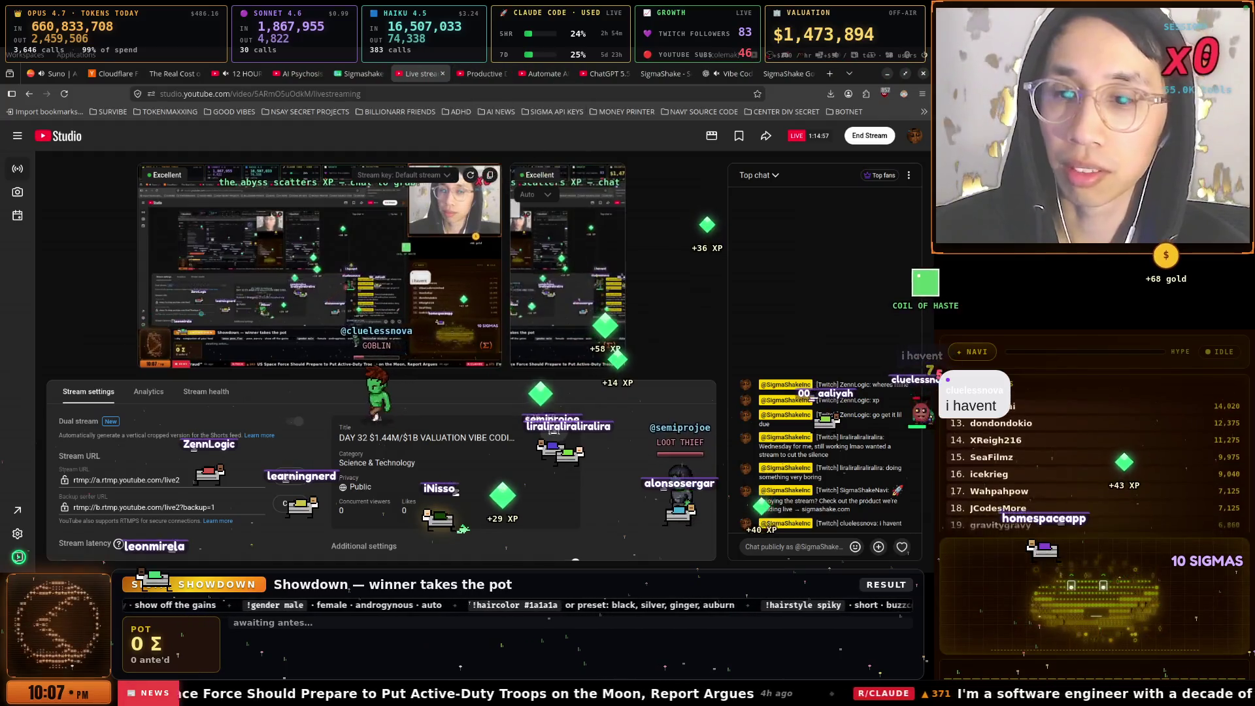
left_click(149, 392)
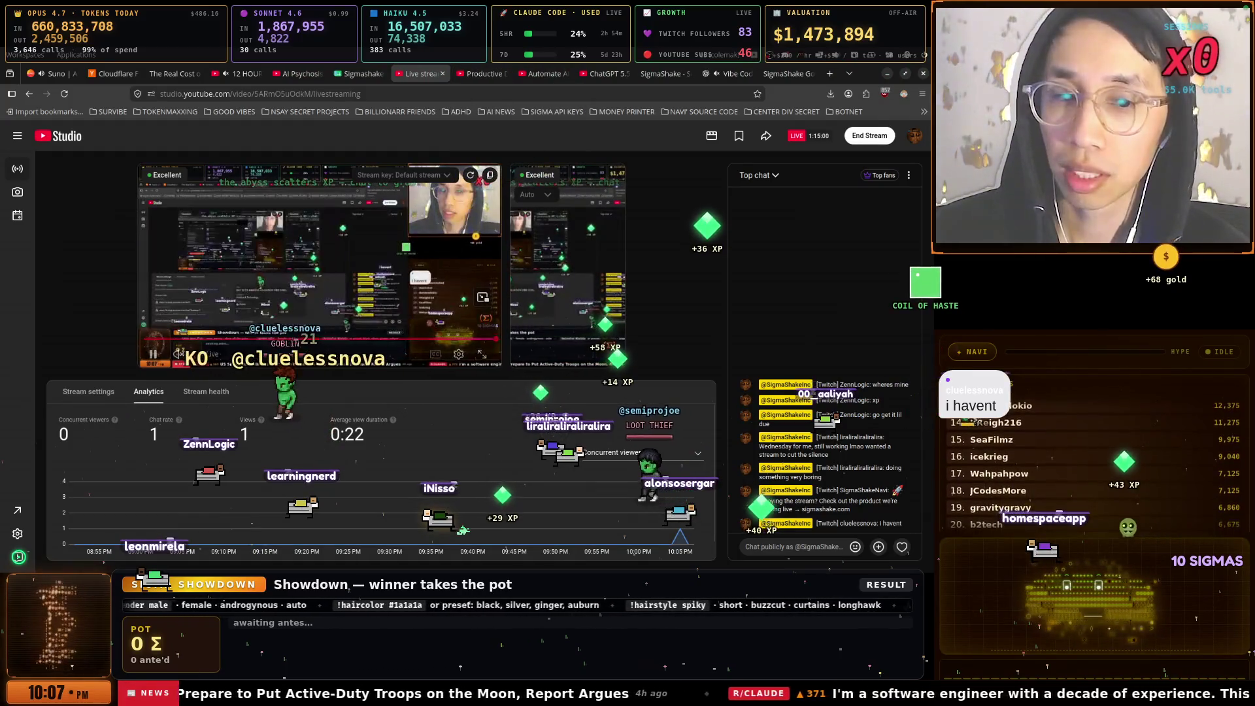
left_click(500, 74)
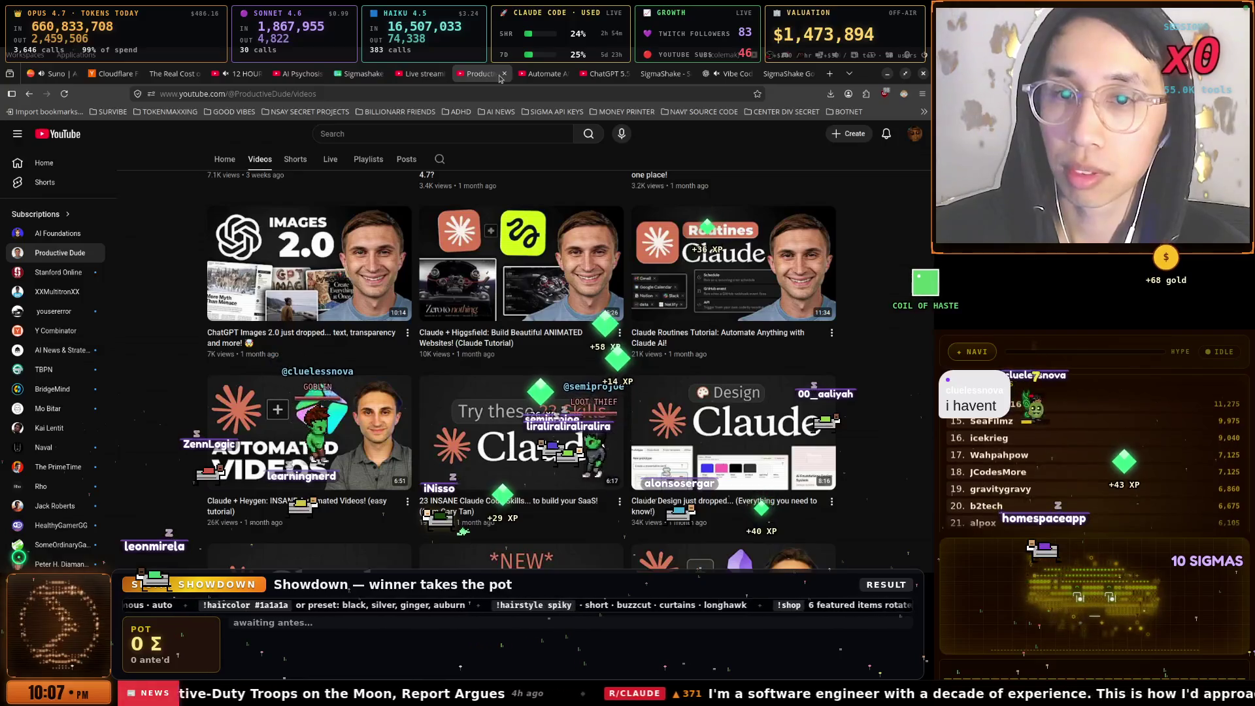
Scroll the Productive Dude Videos page up to the channel banner, then return to the SigmaShake Governance tab
left_click(519, 75)
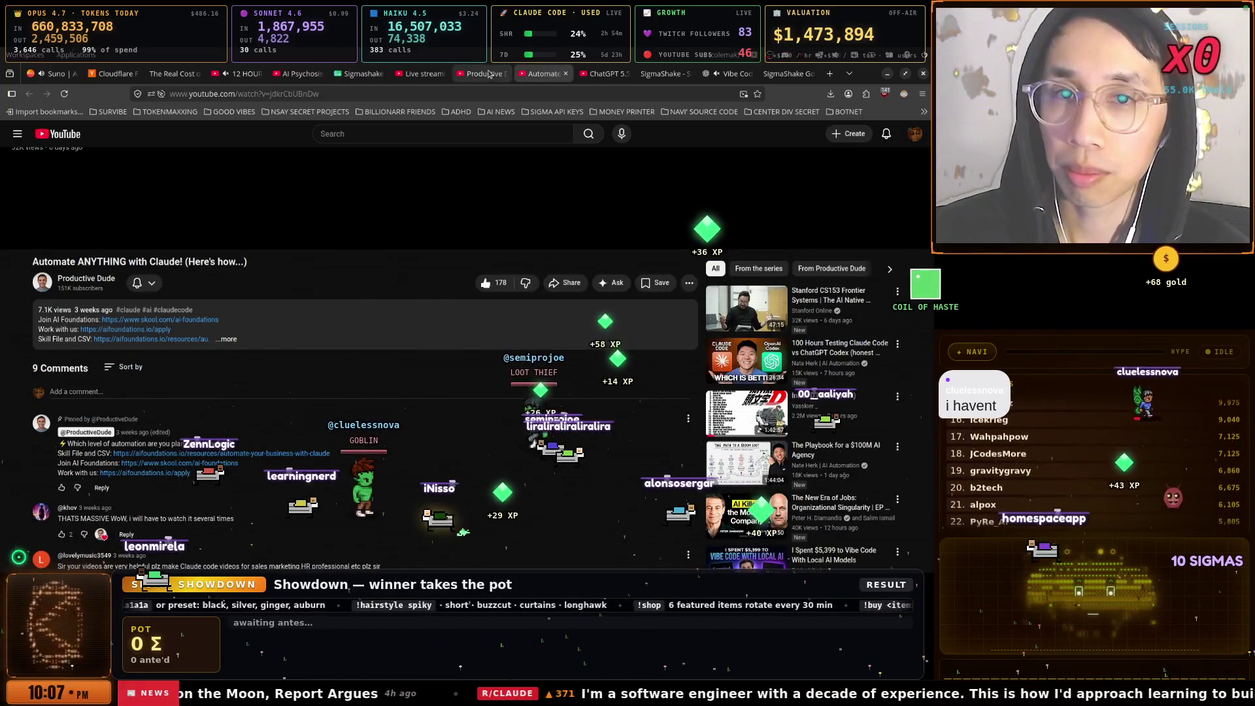
left_click(496, 74)
mouse_move(460, 244)
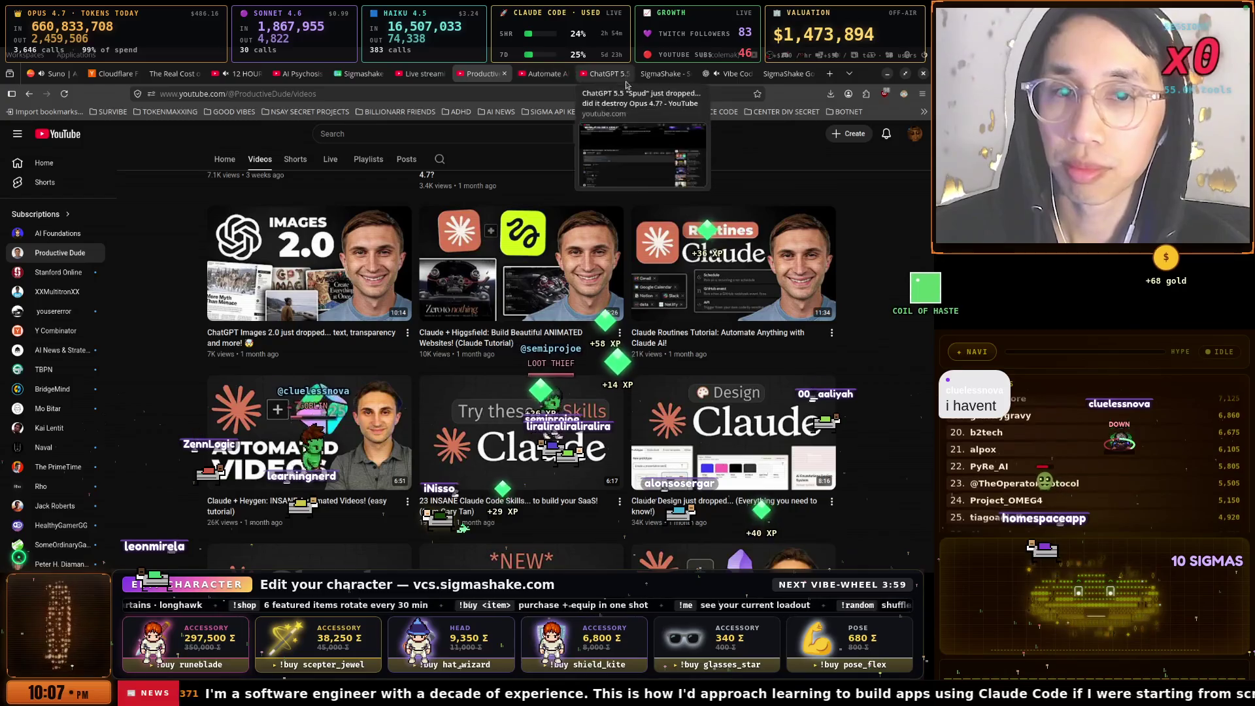
scroll(526, 246, "up", 5)
scroll(526, 246, "up", 1)
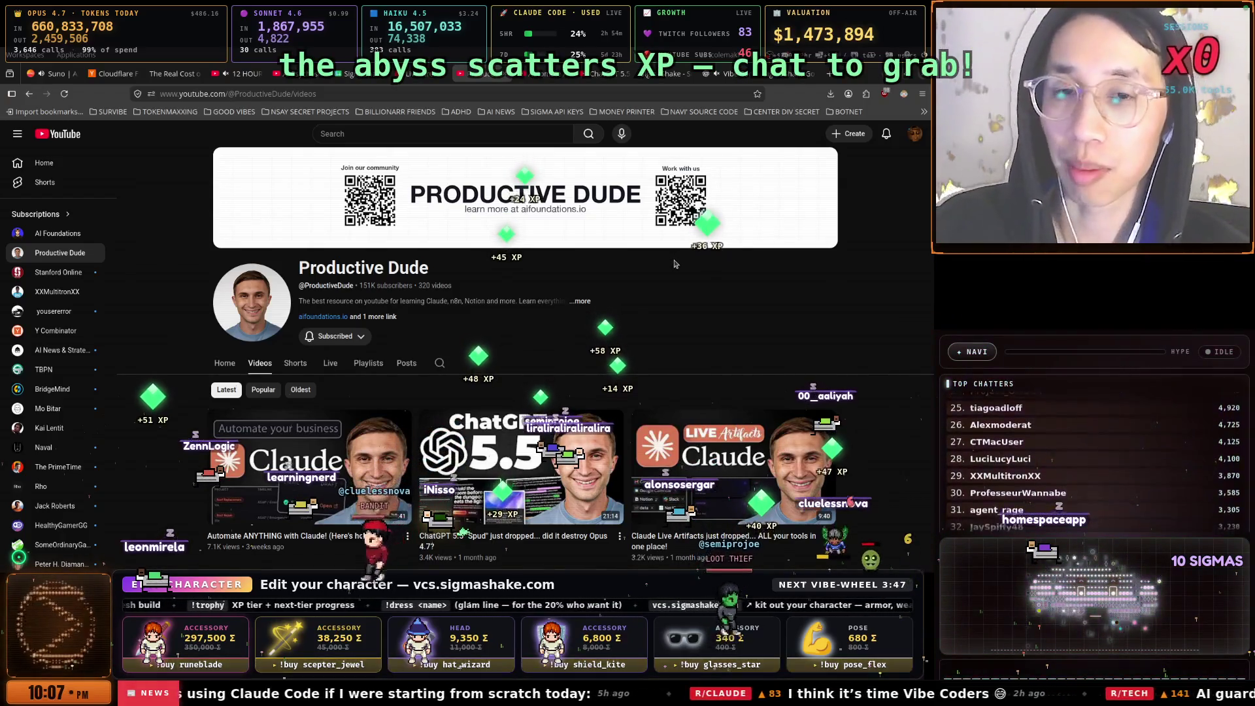
mouse_move(794, 73)
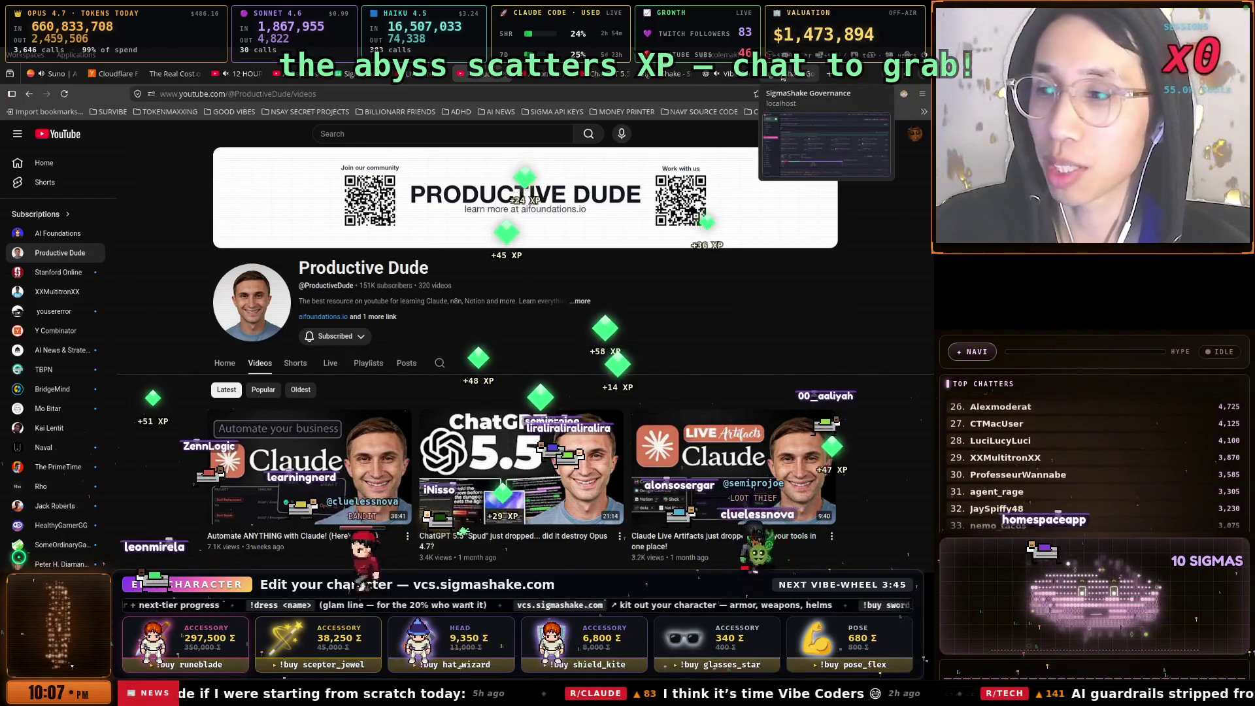
left_click(783, 75)
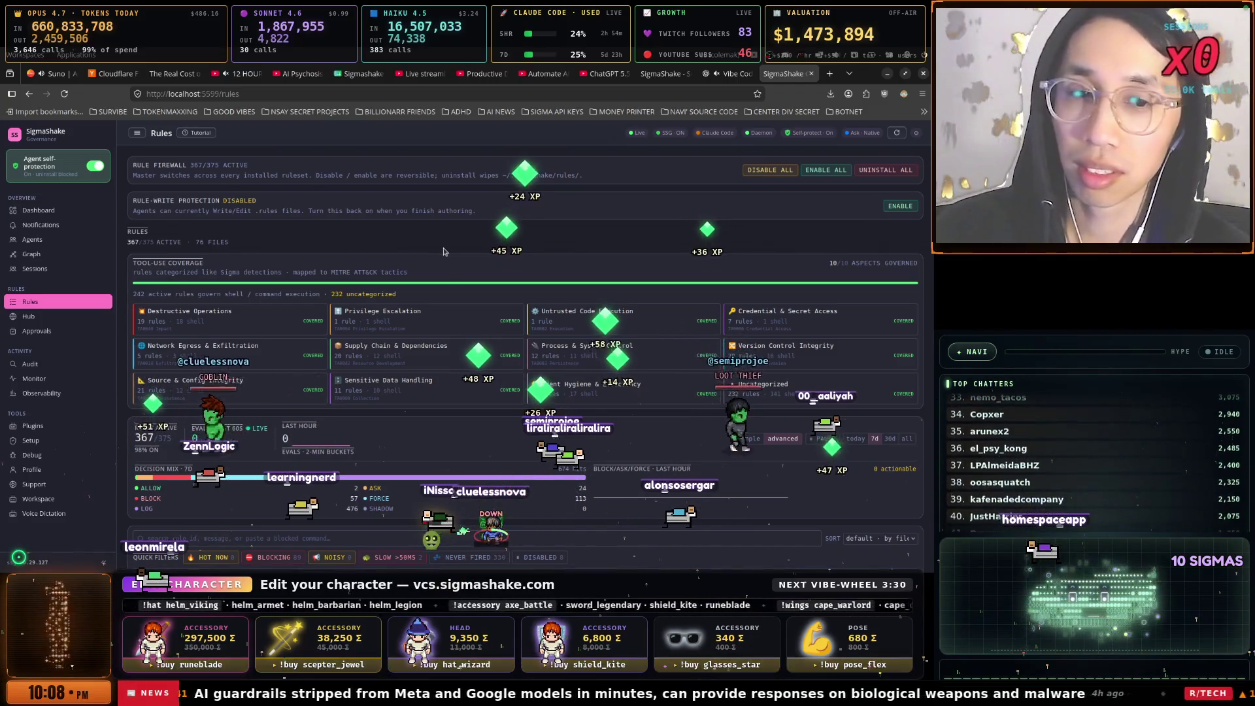
Open the Sessions page listing 517 recorded agent sessions and bring up the window switcher
scroll(406, 326, "down", 1)
scroll(405, 326, "up", 1)
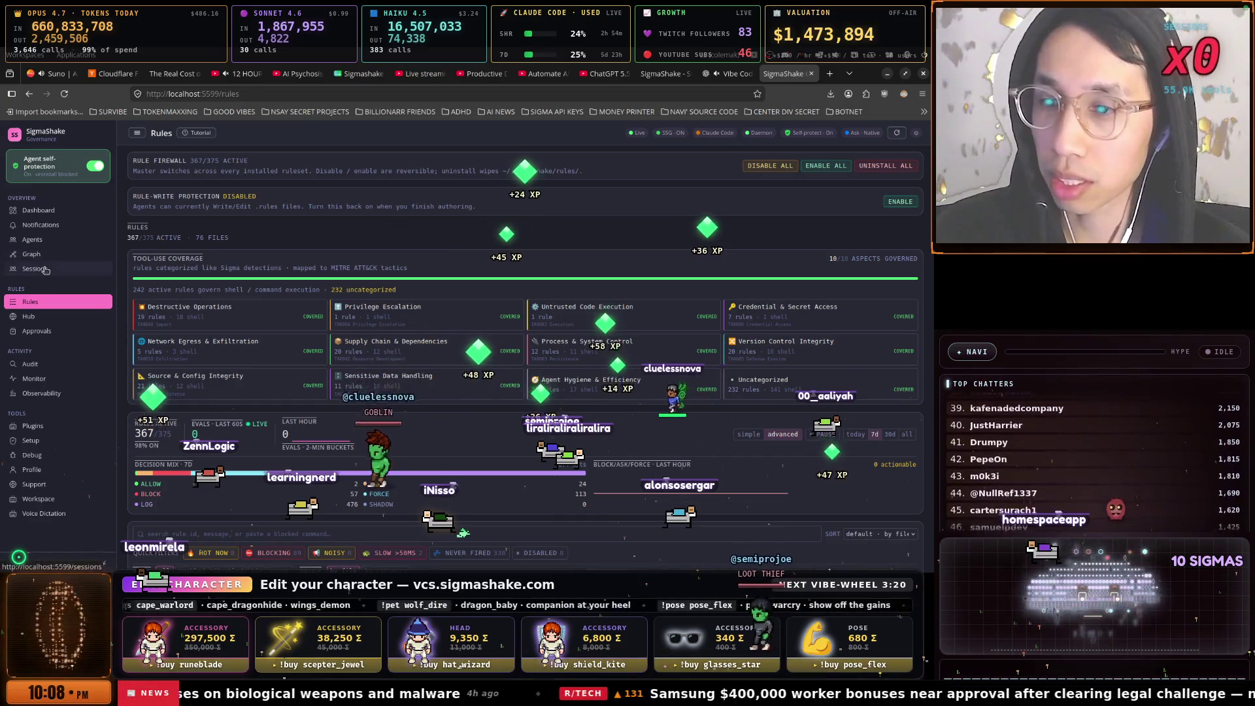
left_click(39, 269)
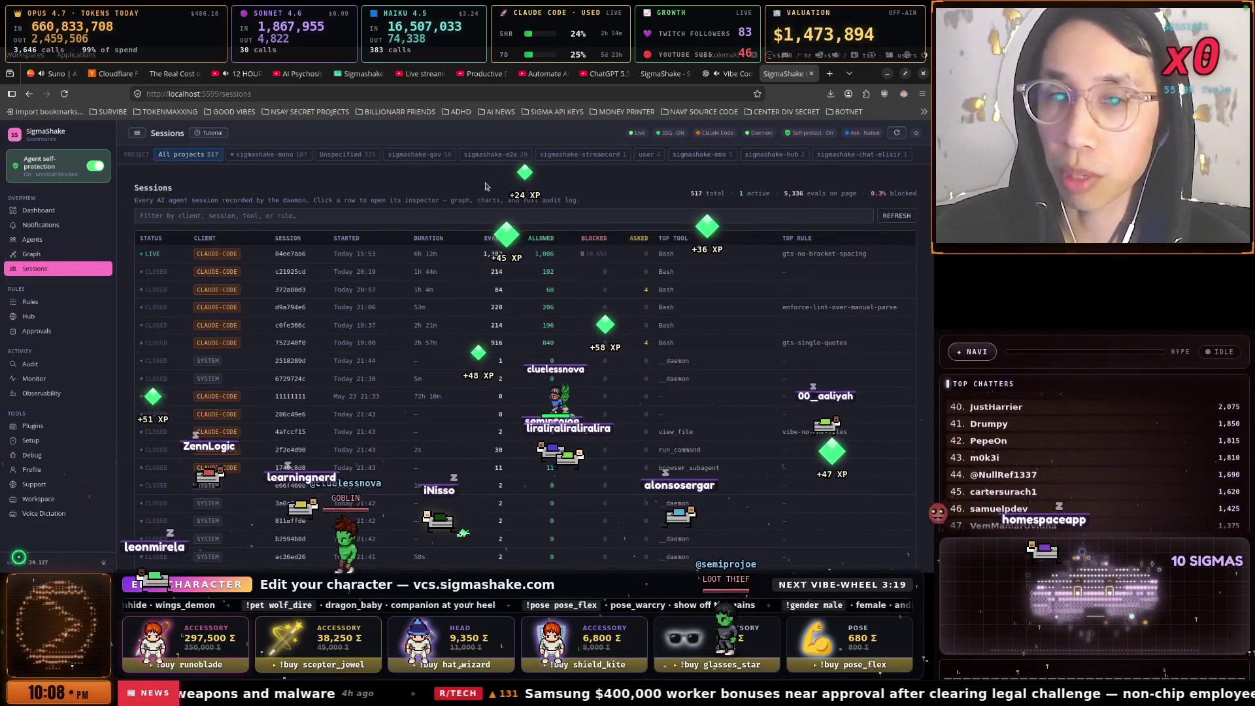
key("super+w")
key("Down")
key("Down")
key("Down")
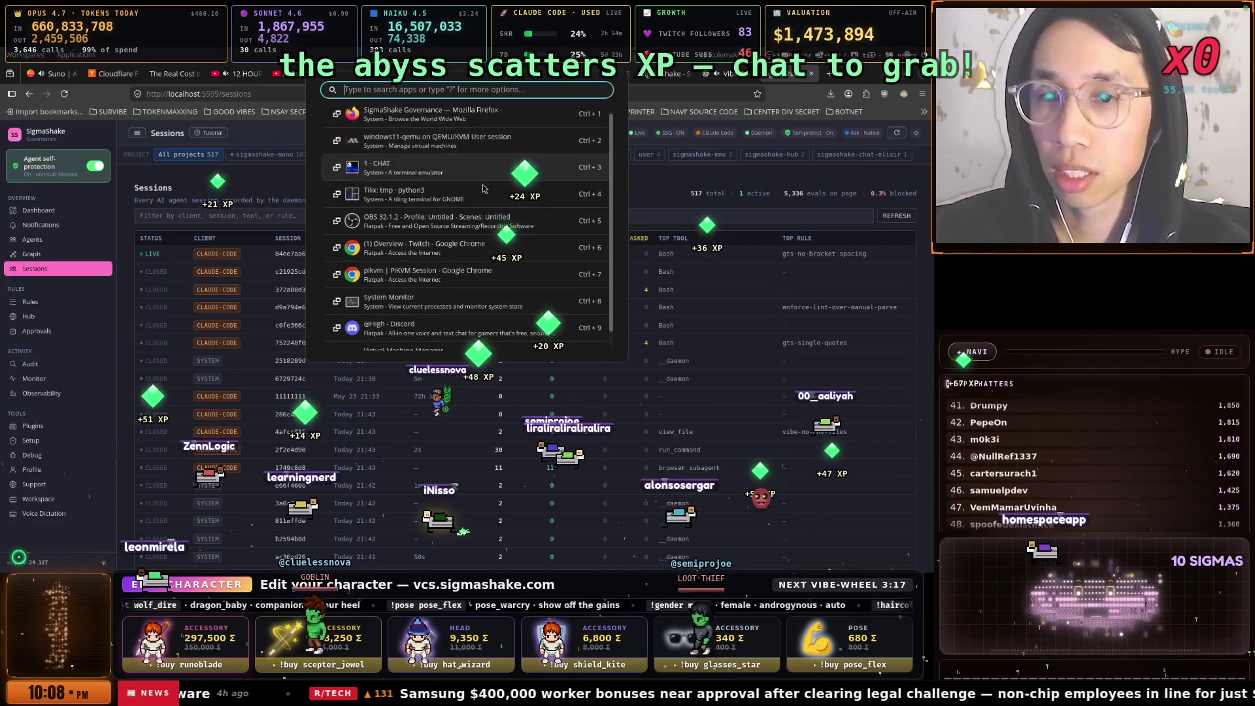
Bring the 1 - CHAT terminal window to the front from the window switcher
key("Up")
key("Up")
key("Up")
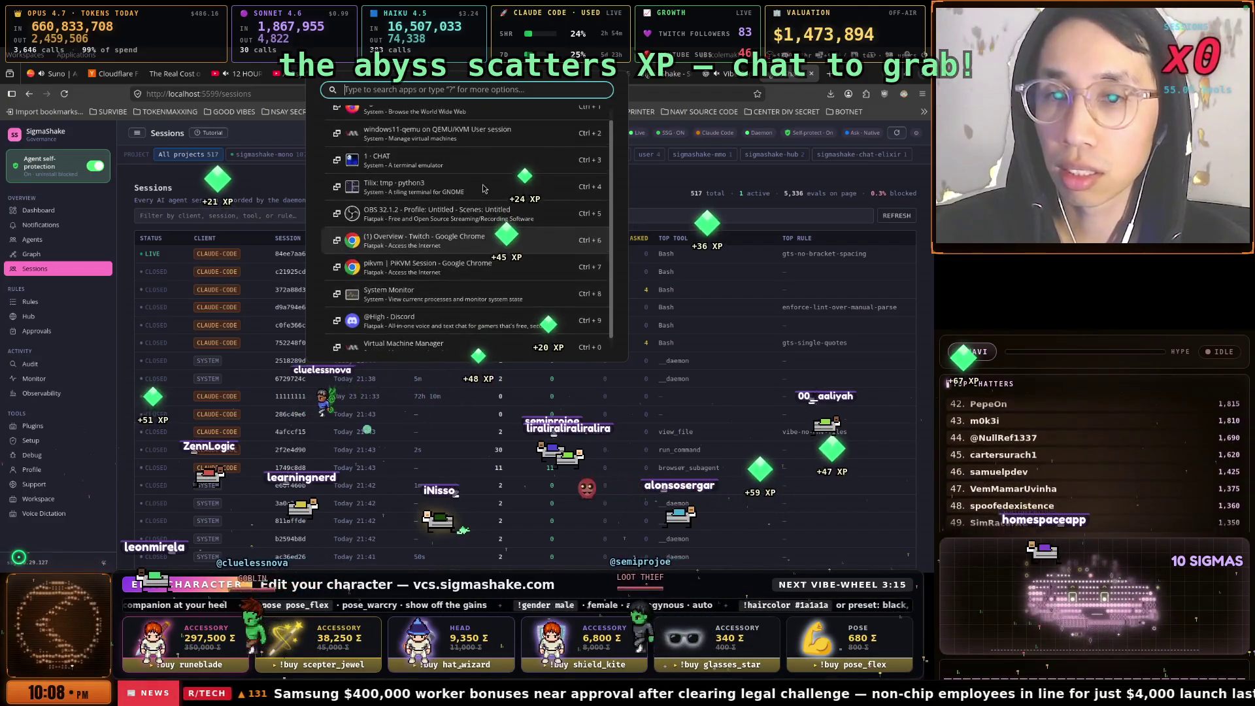
key("Up")
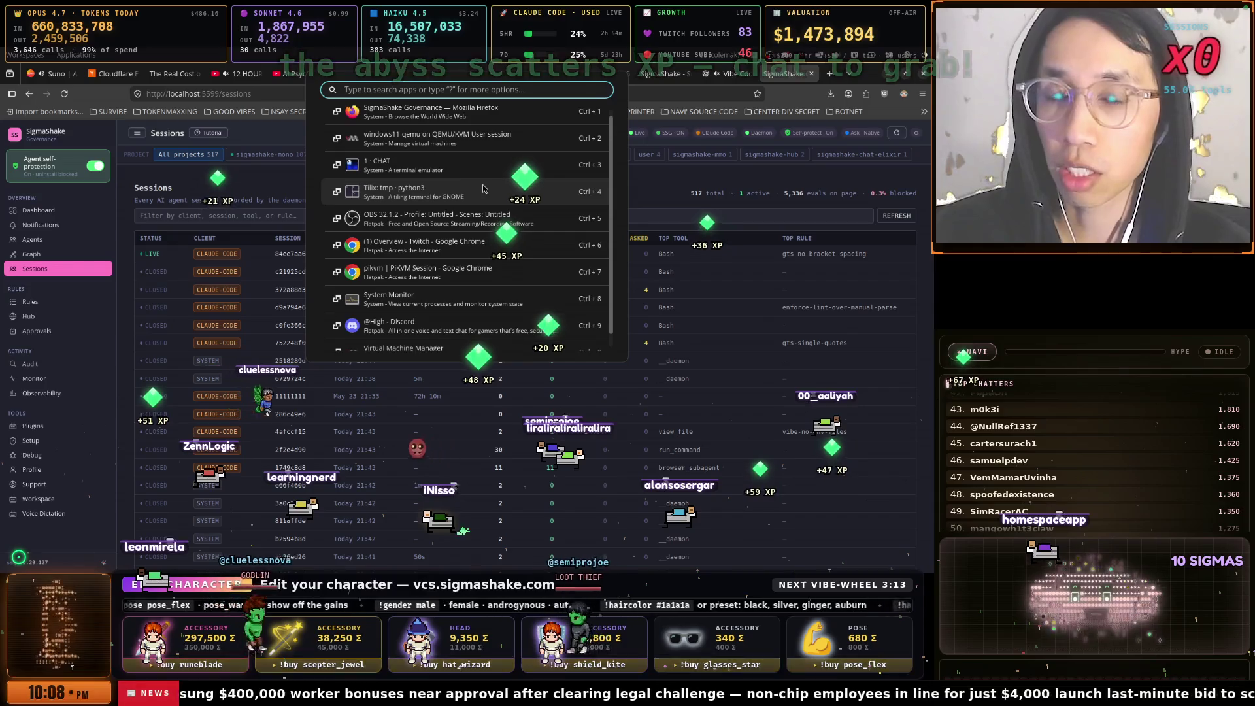
key("Return")
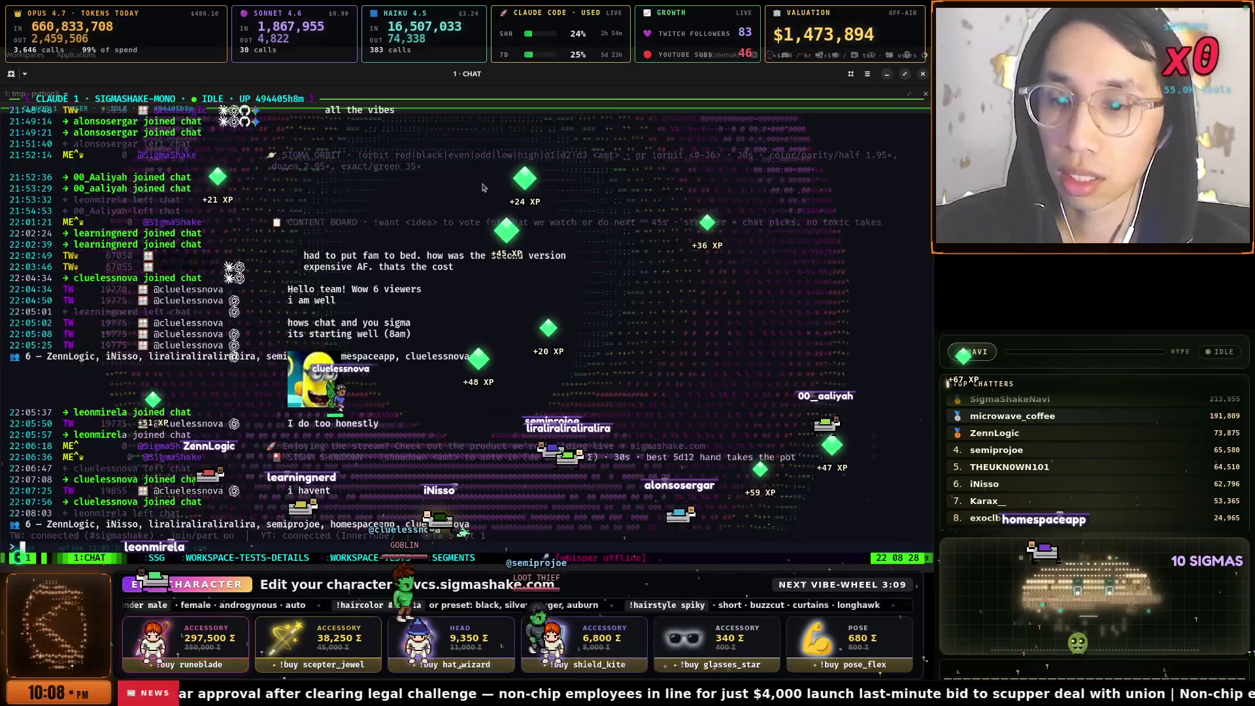
Check the workspace-tests session in tmux window 4, then open the segments session in window 5
key("ctrl+b")
key("4")
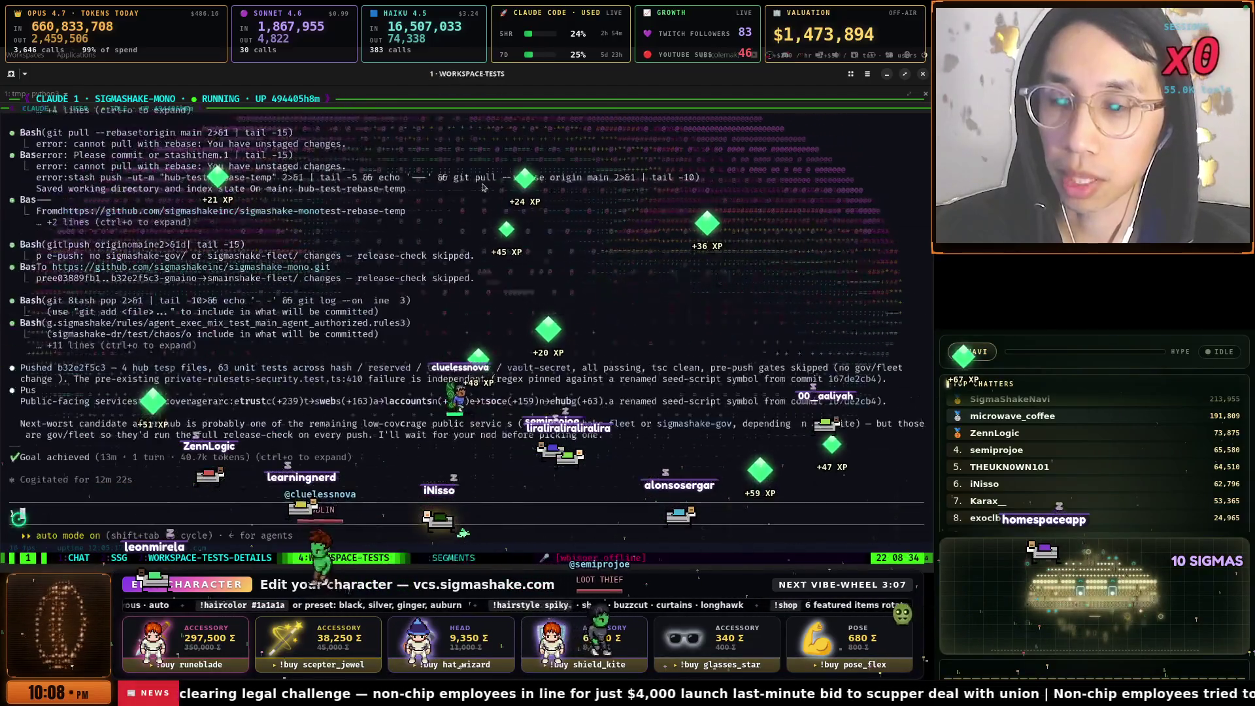
key("ctrl+b")
key("1")
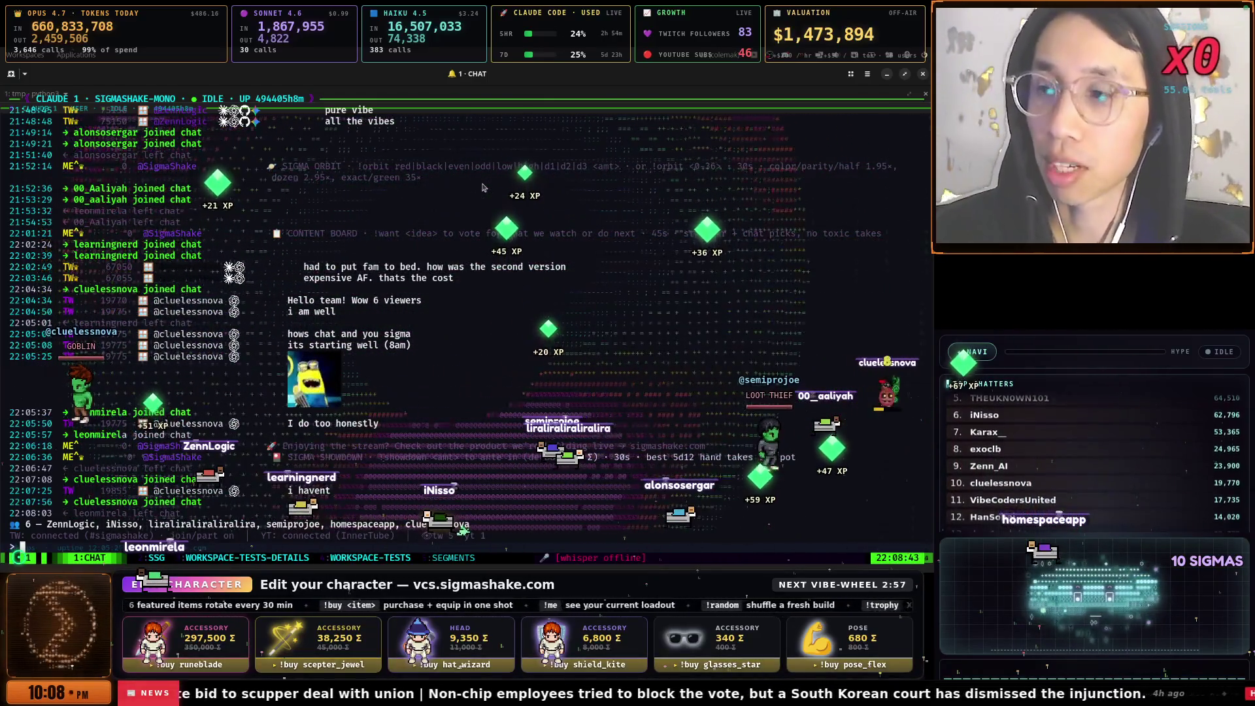
key("ctrl+b")
key("4")
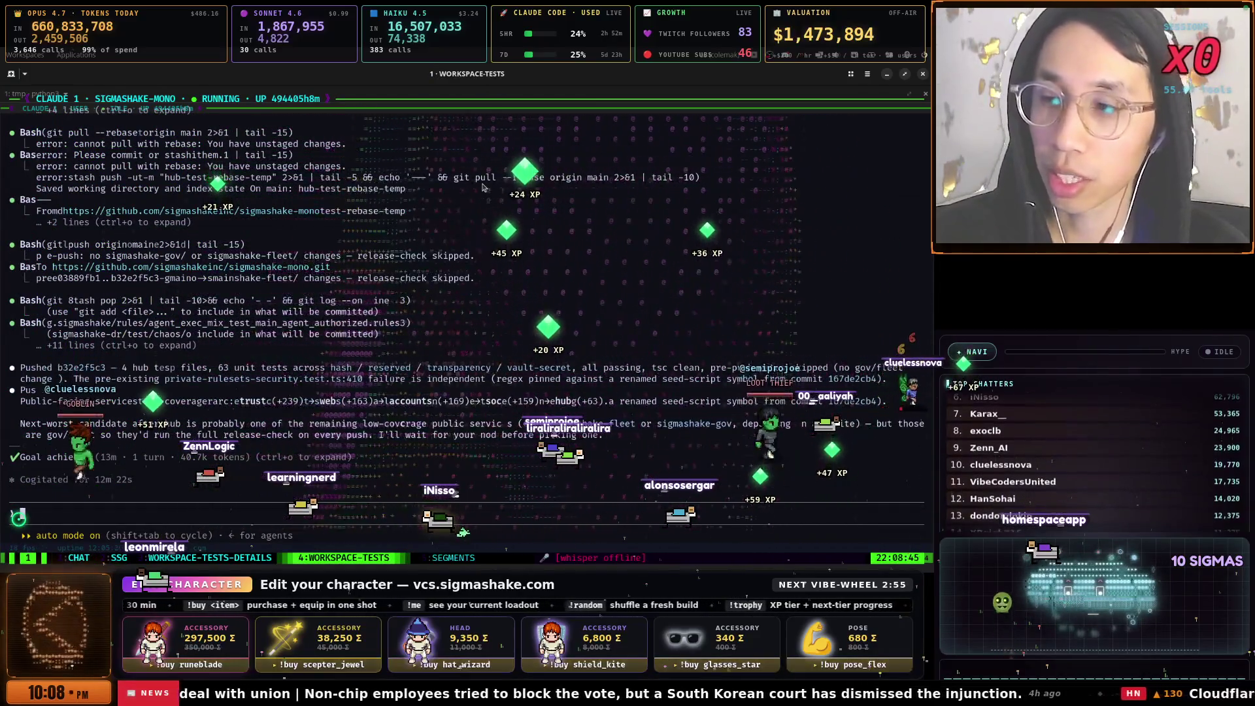
key("ctrl+b")
key("5")
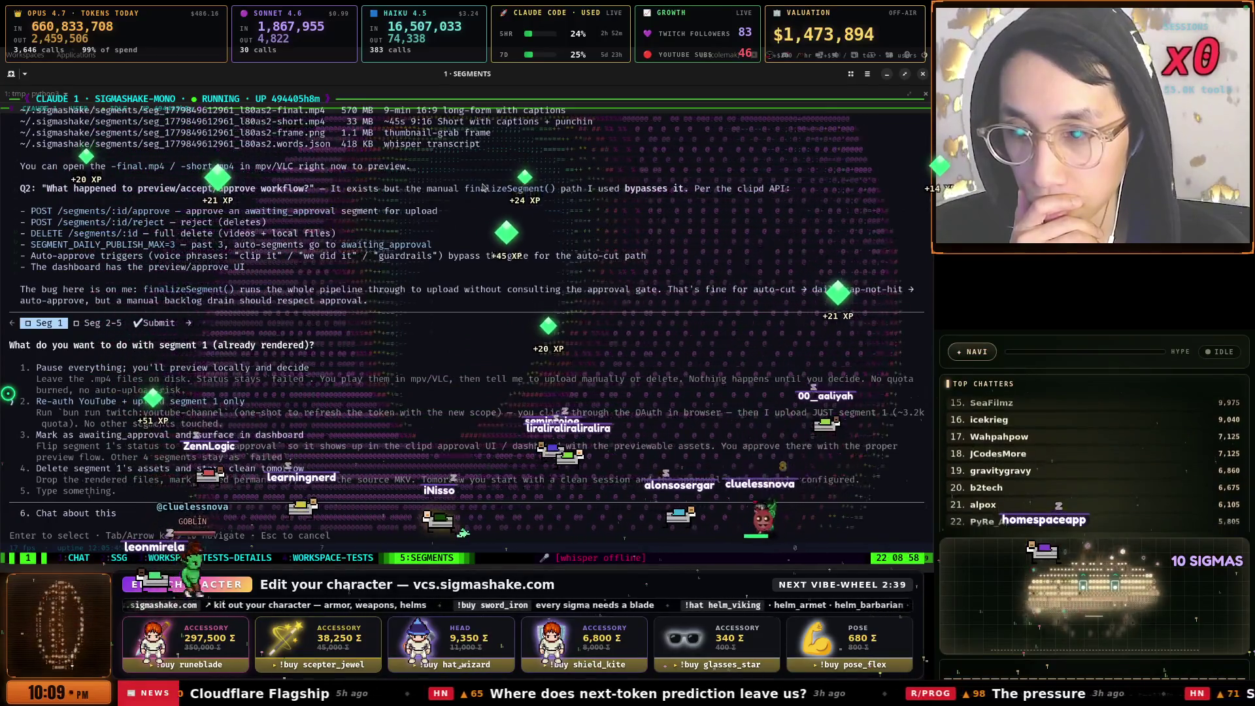
Answer the rendered-segment prompts for Seg 1 and Seg 2–5
key("Return")
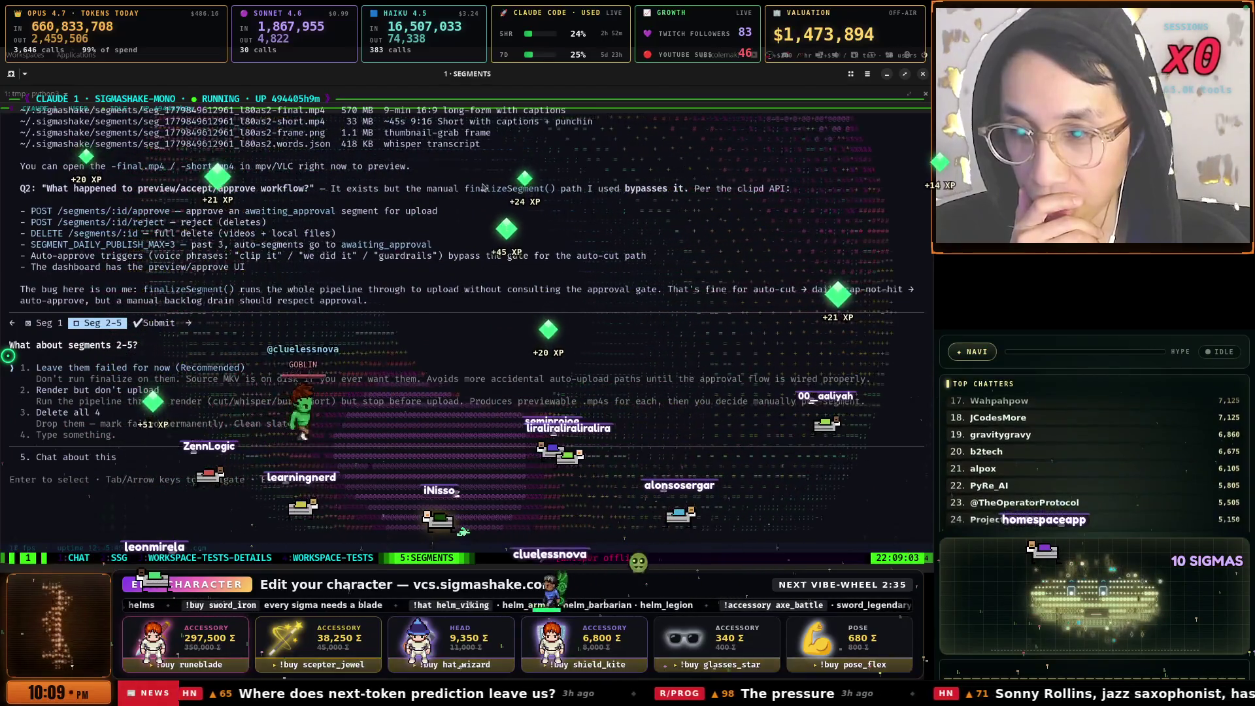
key("Return")
key("Return")
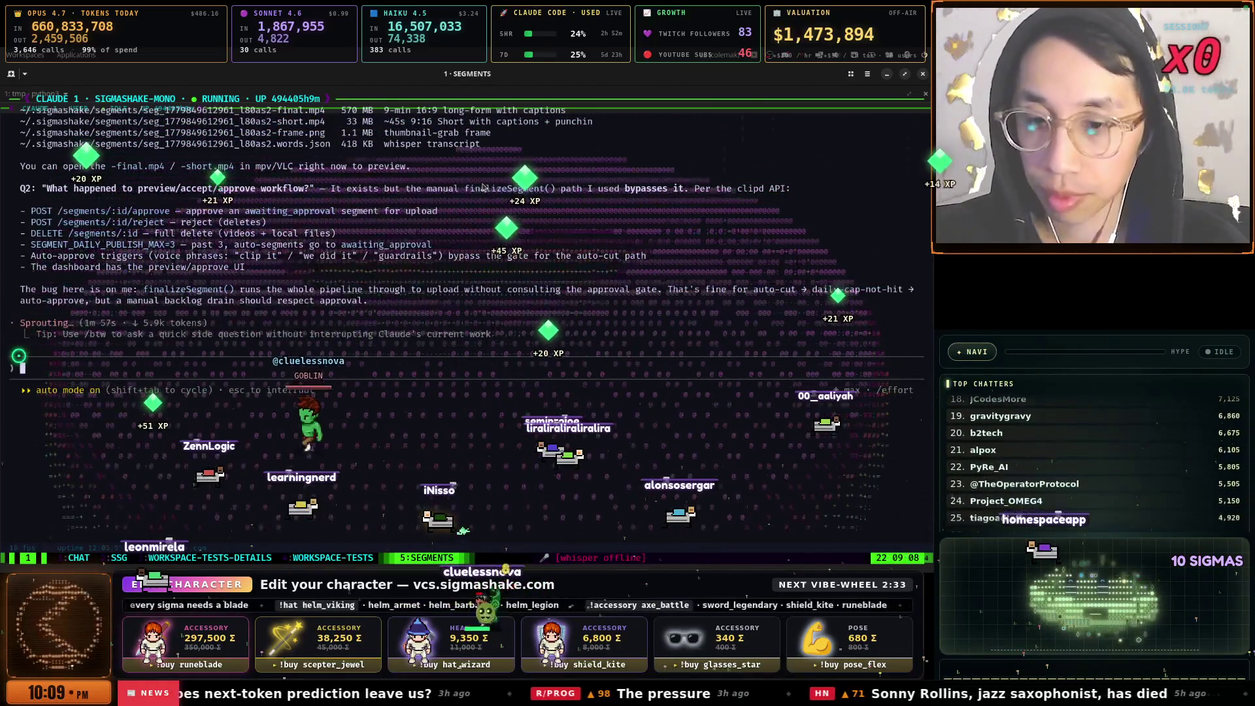
key("ctrl+b")
key("4")
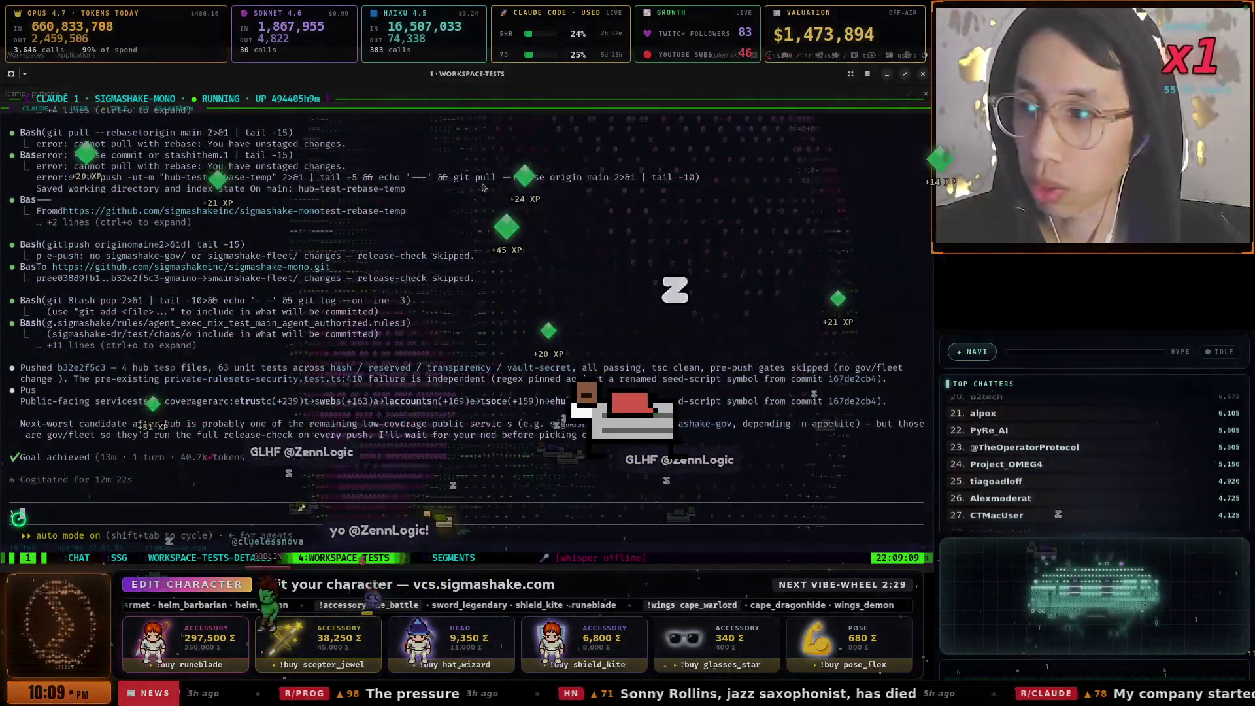
Compact the workspace-tests conversation and queue the recalled goal as its next work
type("/compactcommit and push")
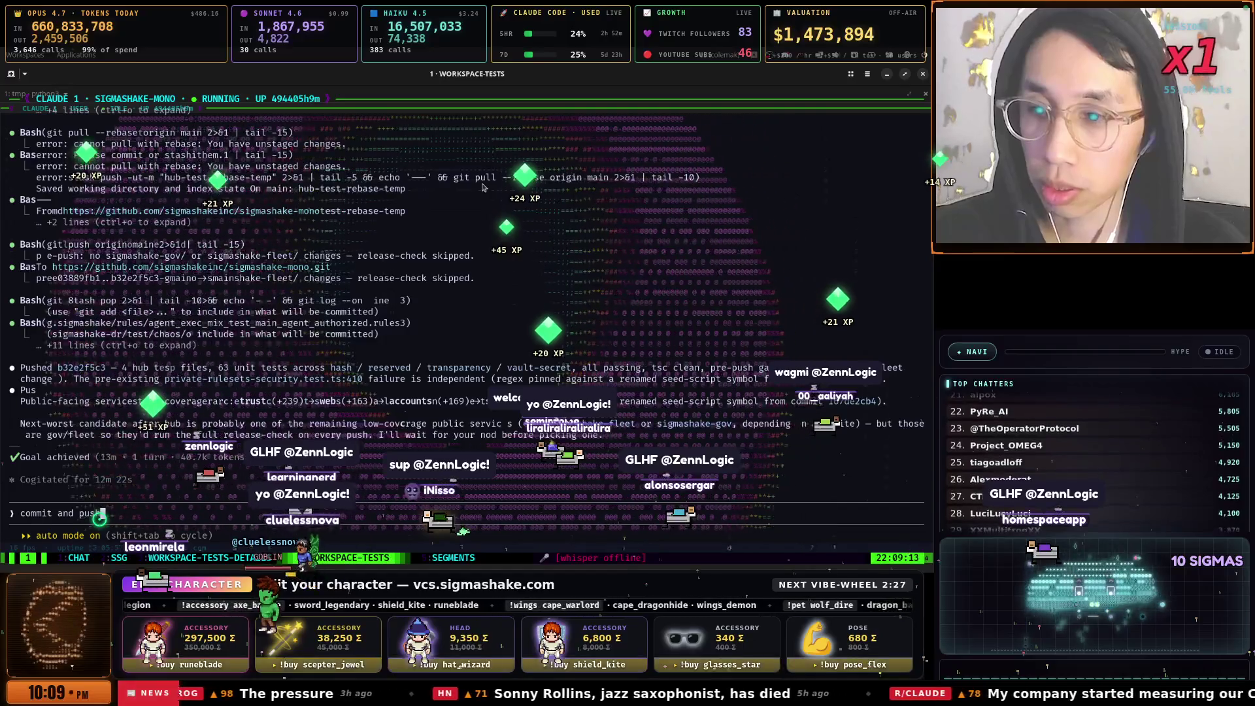
type("t")
key("Return")
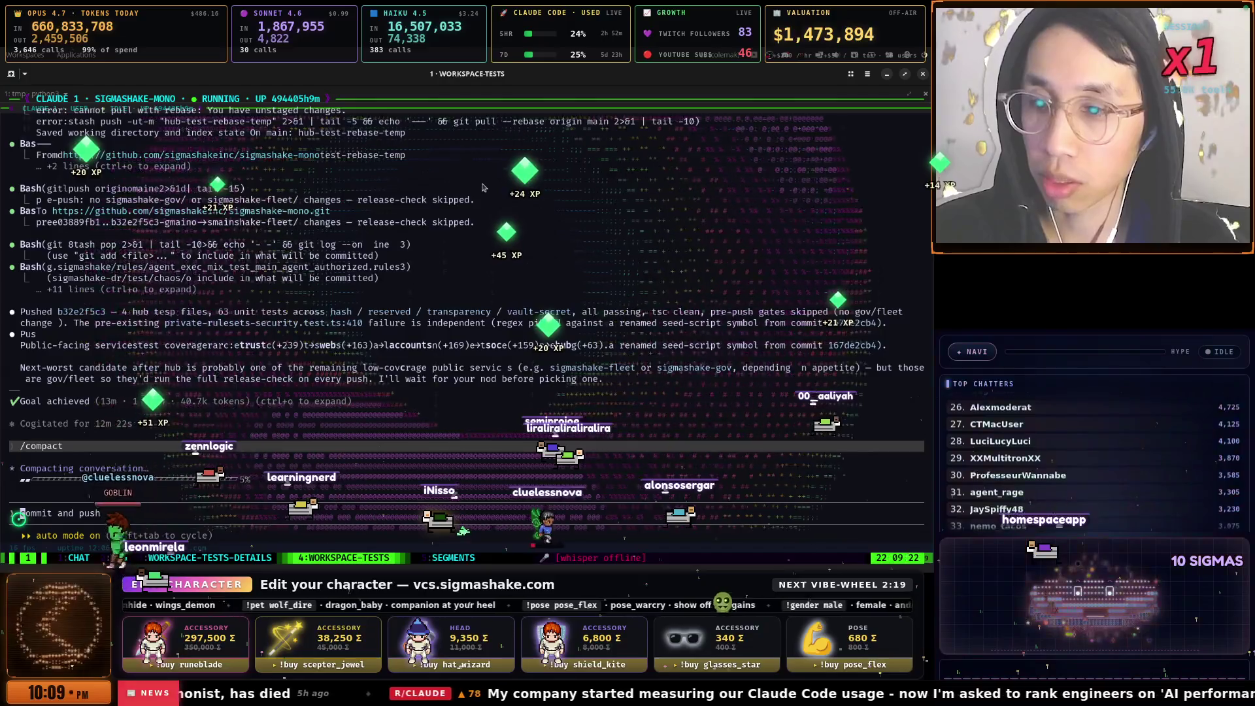
key("Up")
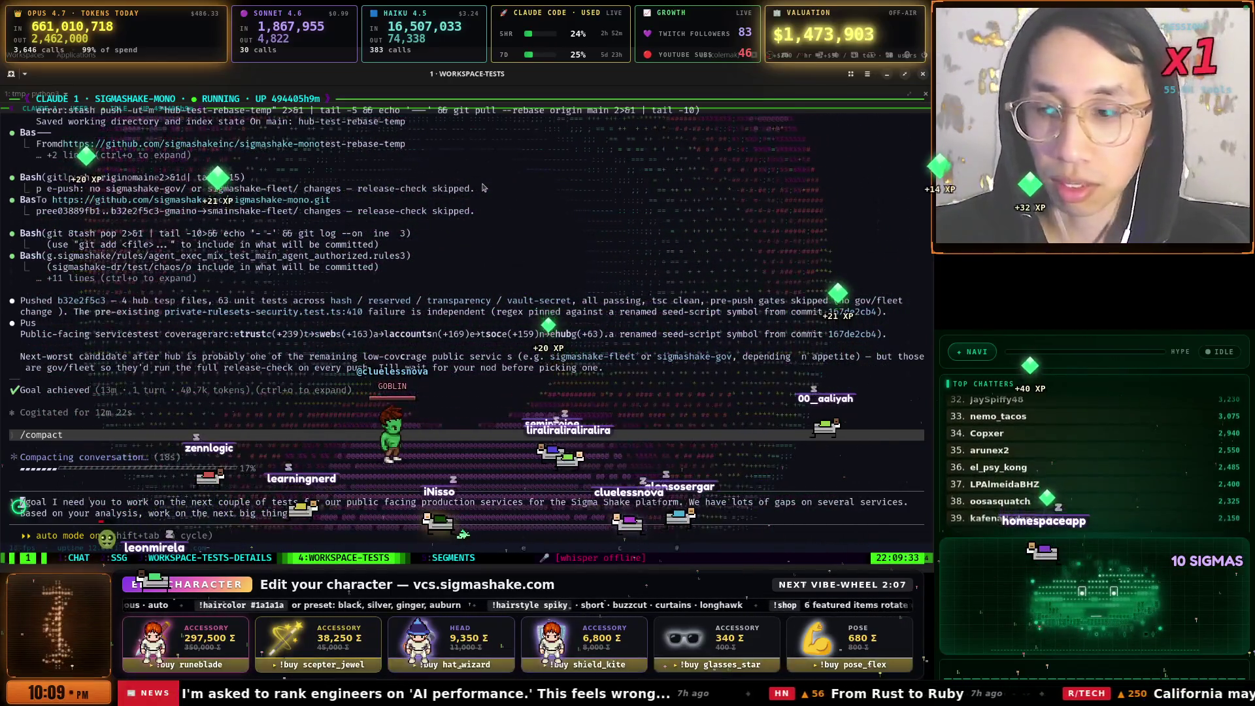
key("Return")
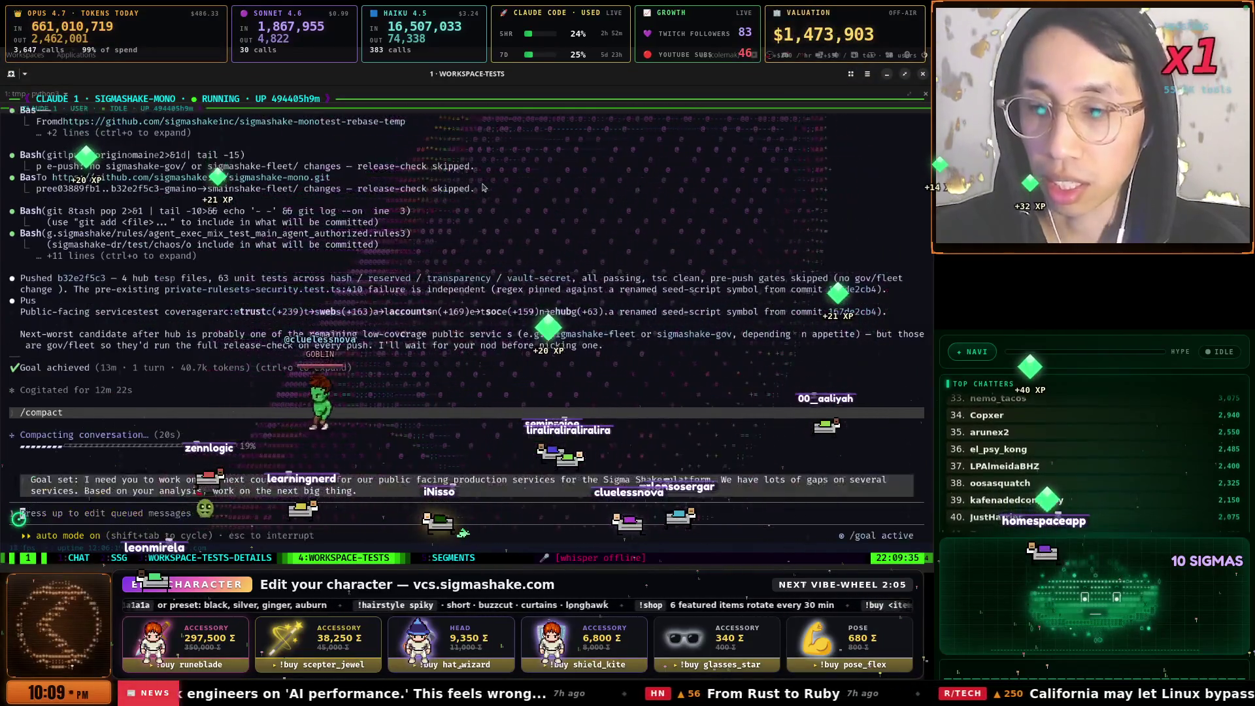
Approve the CLAUDE.md edit adding a Structure section in the workspace-tests-details session
key("ctrl+b")
key("3")
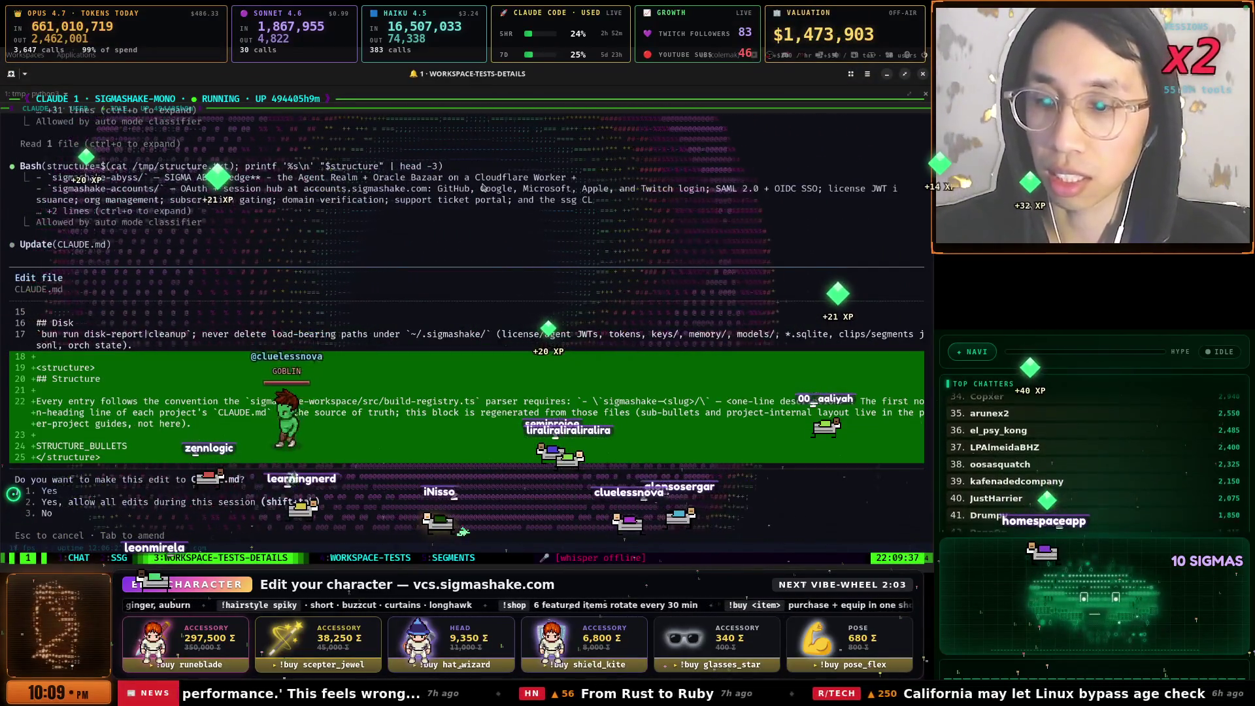
key("Return")
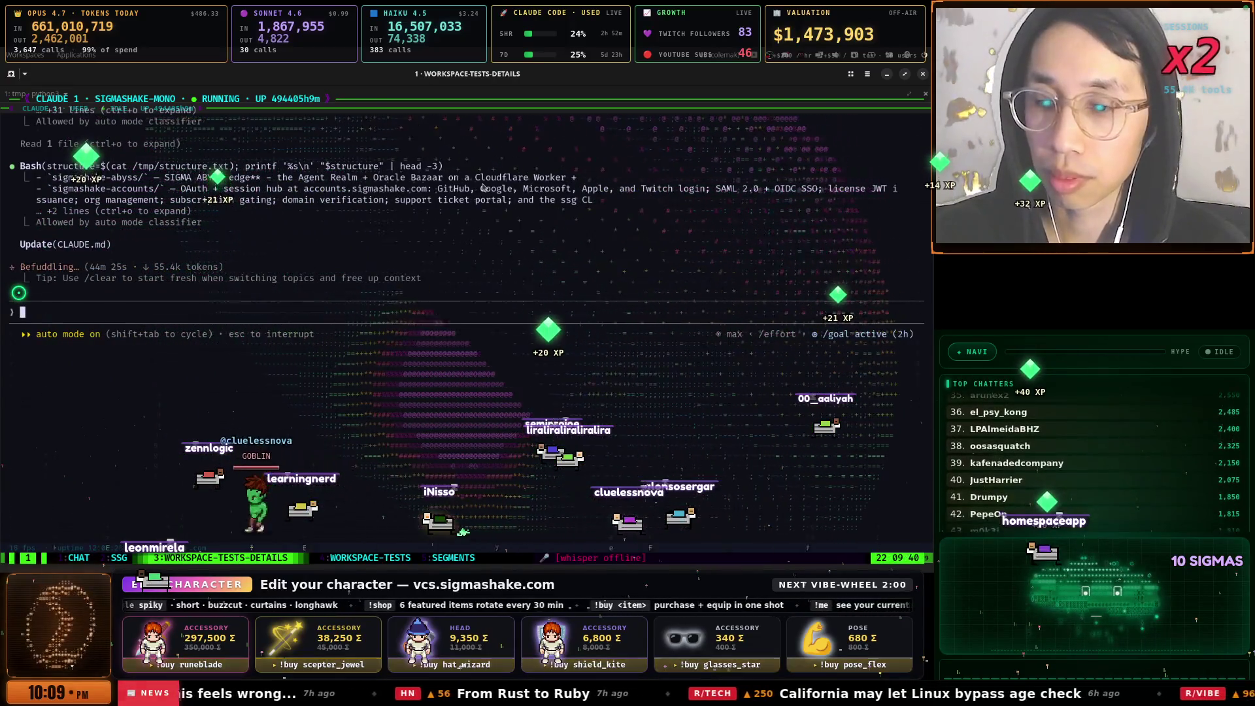
key("ctrl+b")
Switch to the SigmaShake browser and browse the Workspace Readiness, Observability, Inbox and Certify pages
key("2")
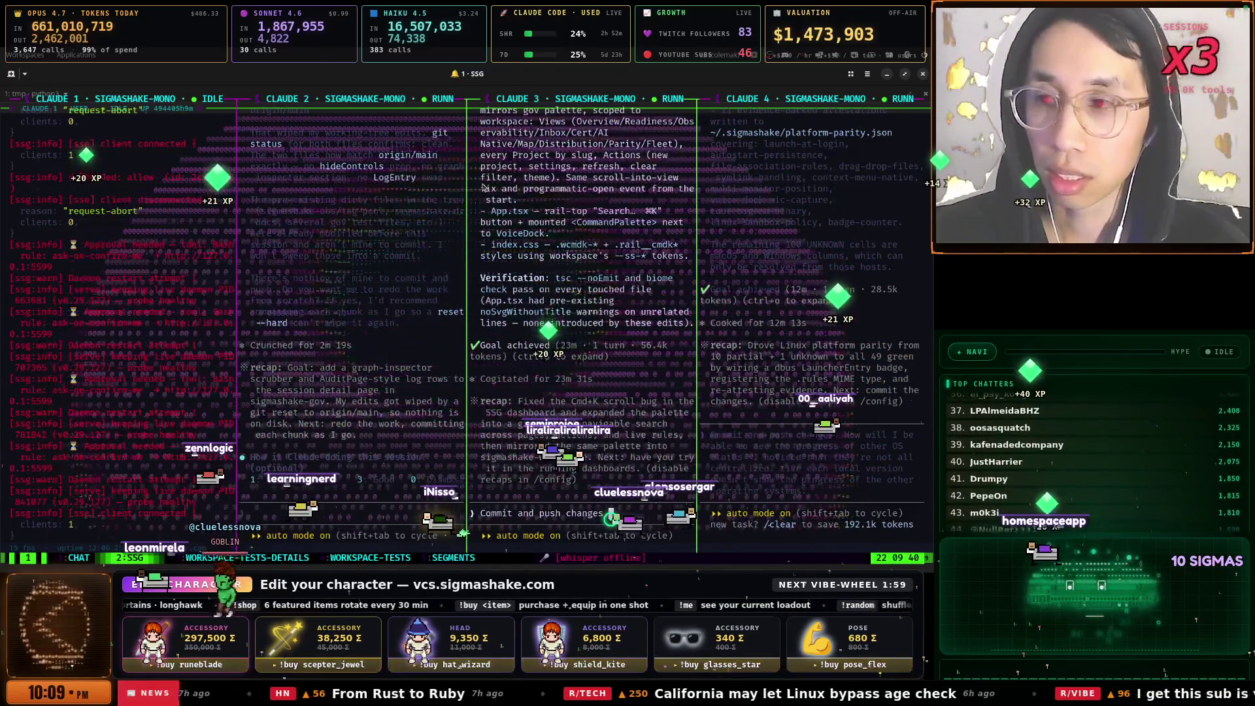
key("super+space")
key("Return")
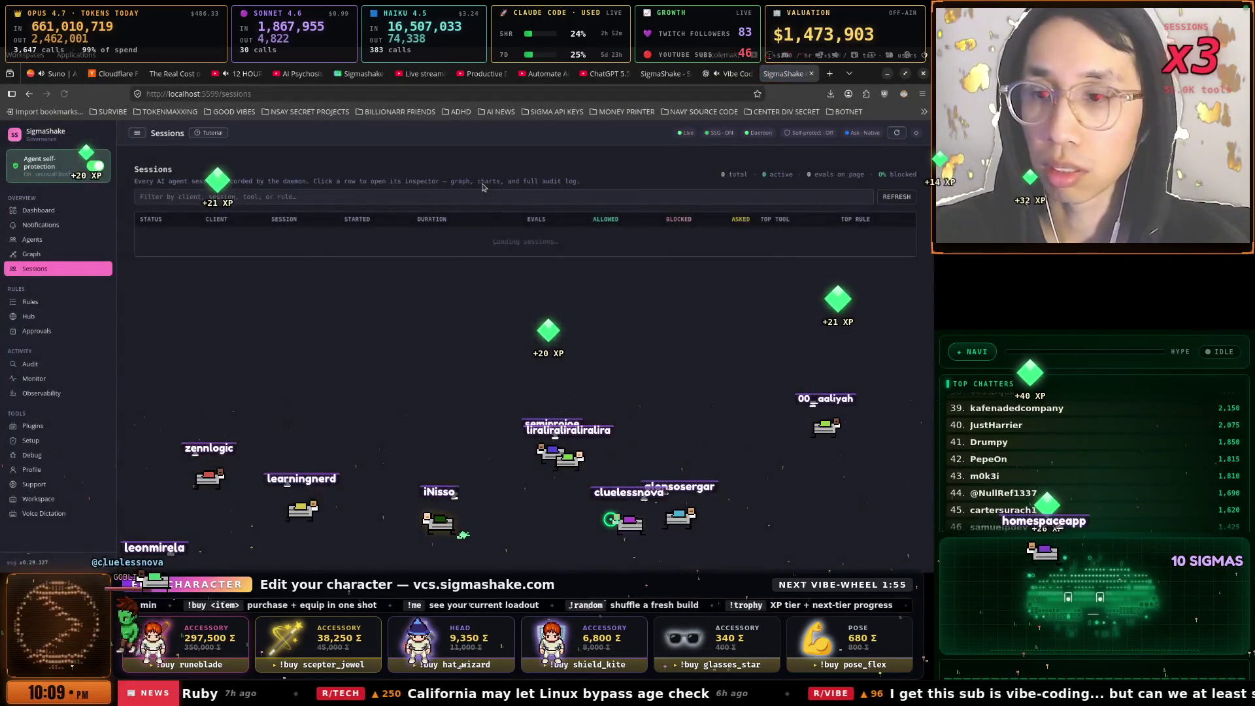
left_click(66, 501)
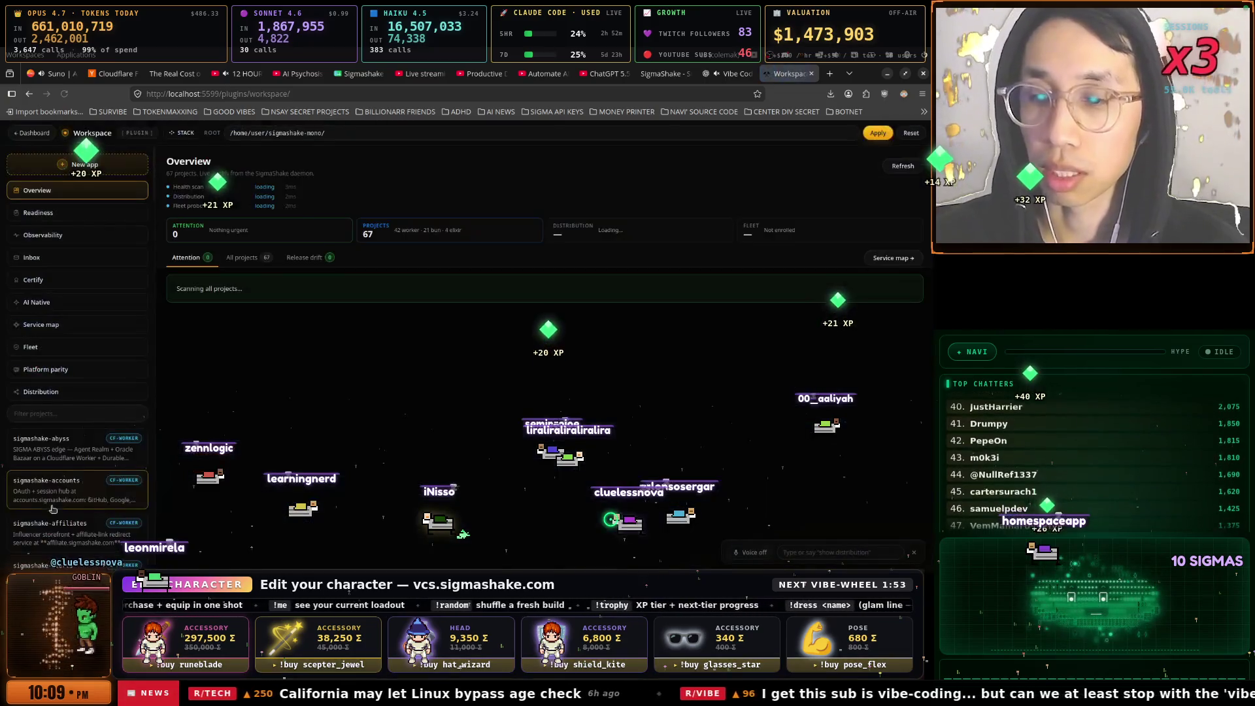
left_click(81, 216)
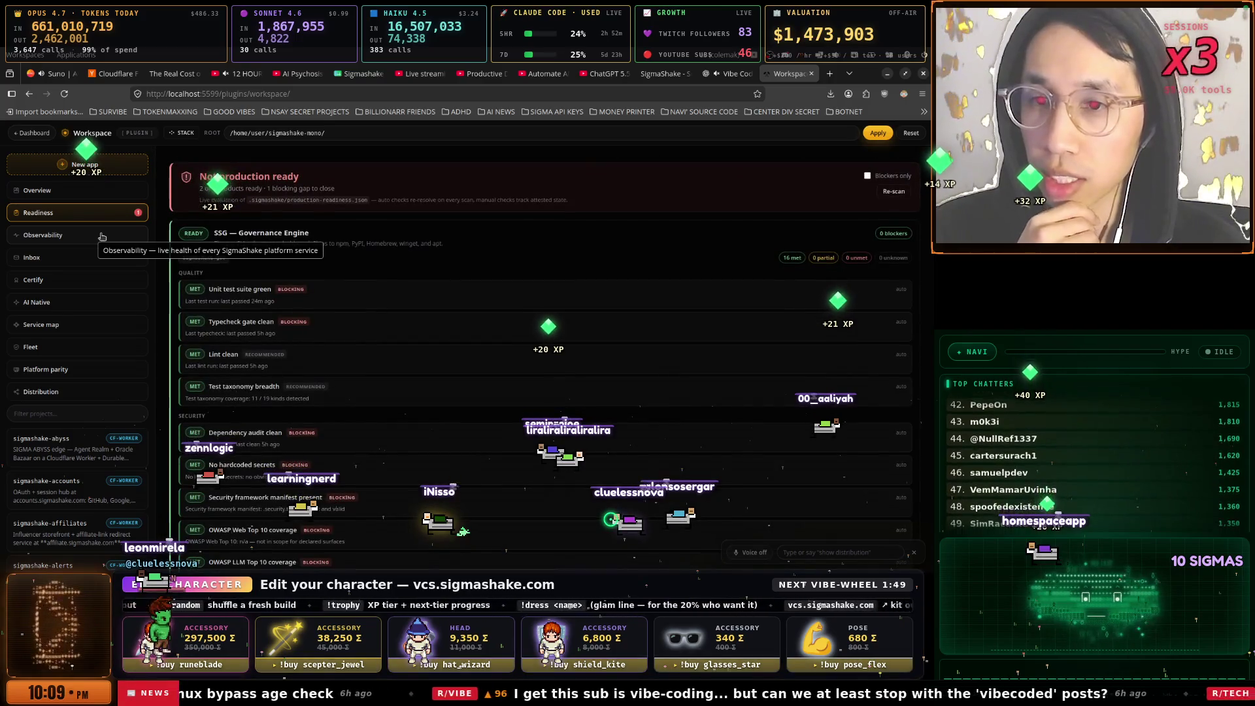
scroll(337, 298, "down", 10)
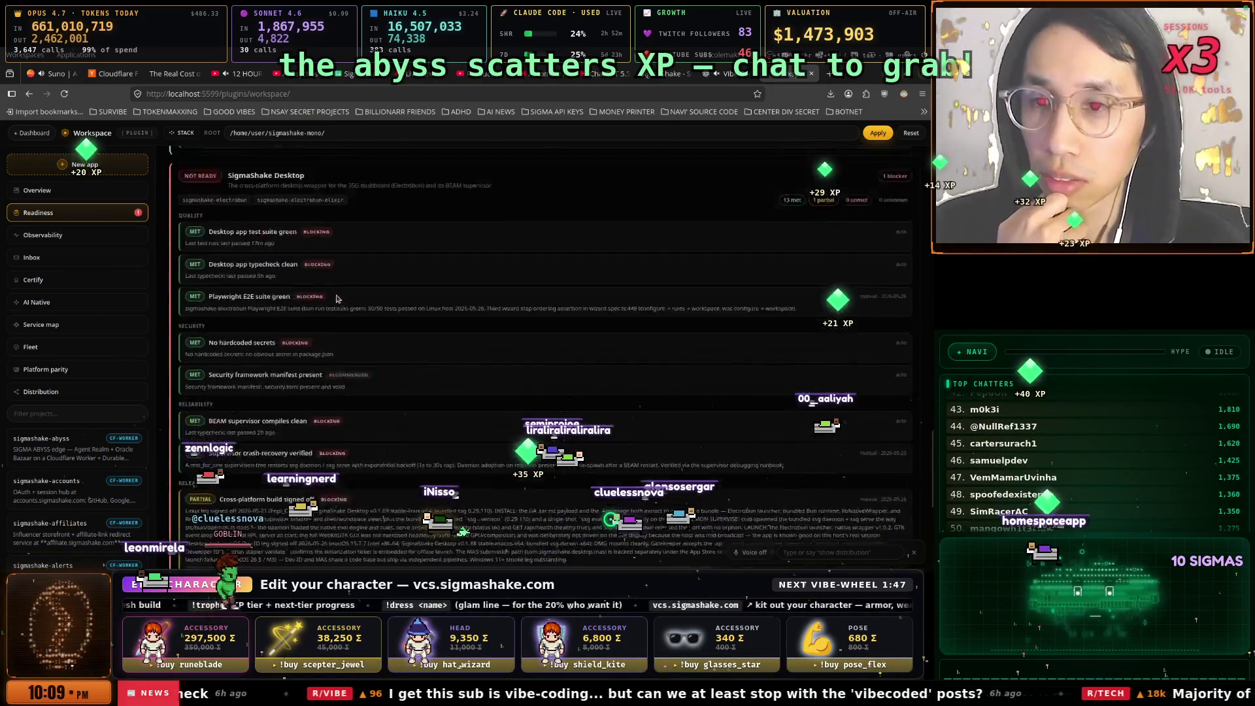
left_click(77, 235)
left_click(77, 258)
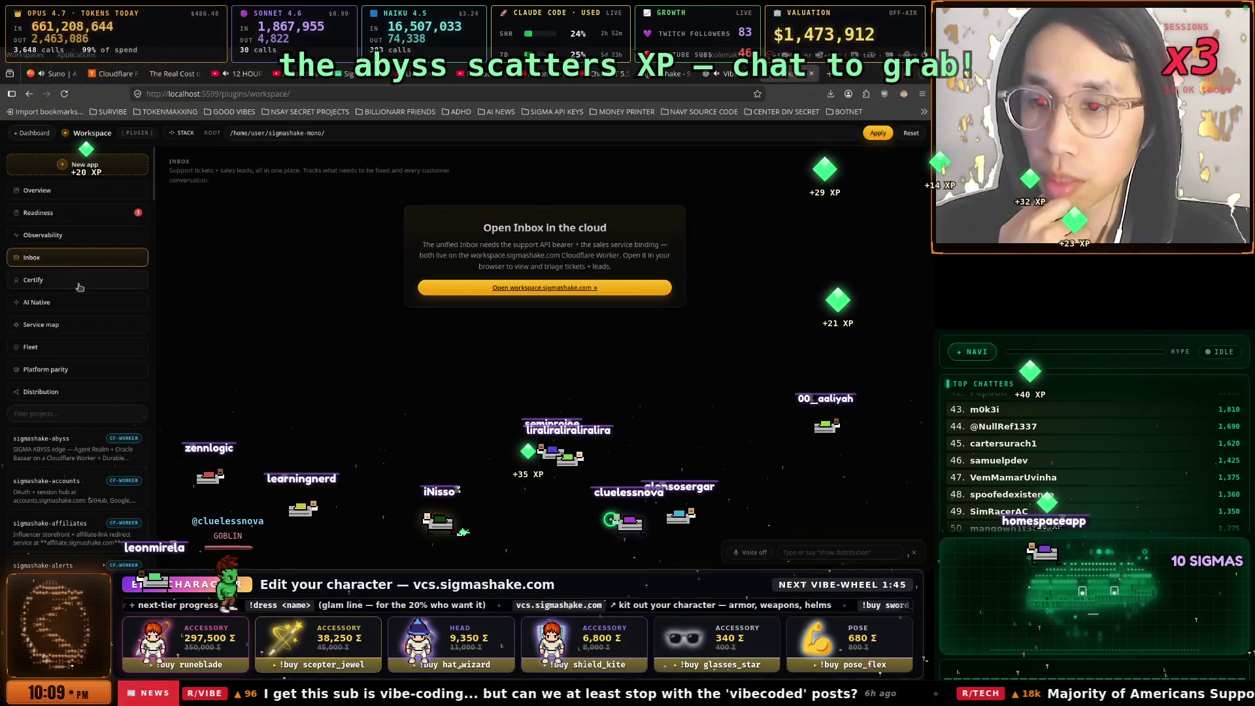
left_click(78, 282)
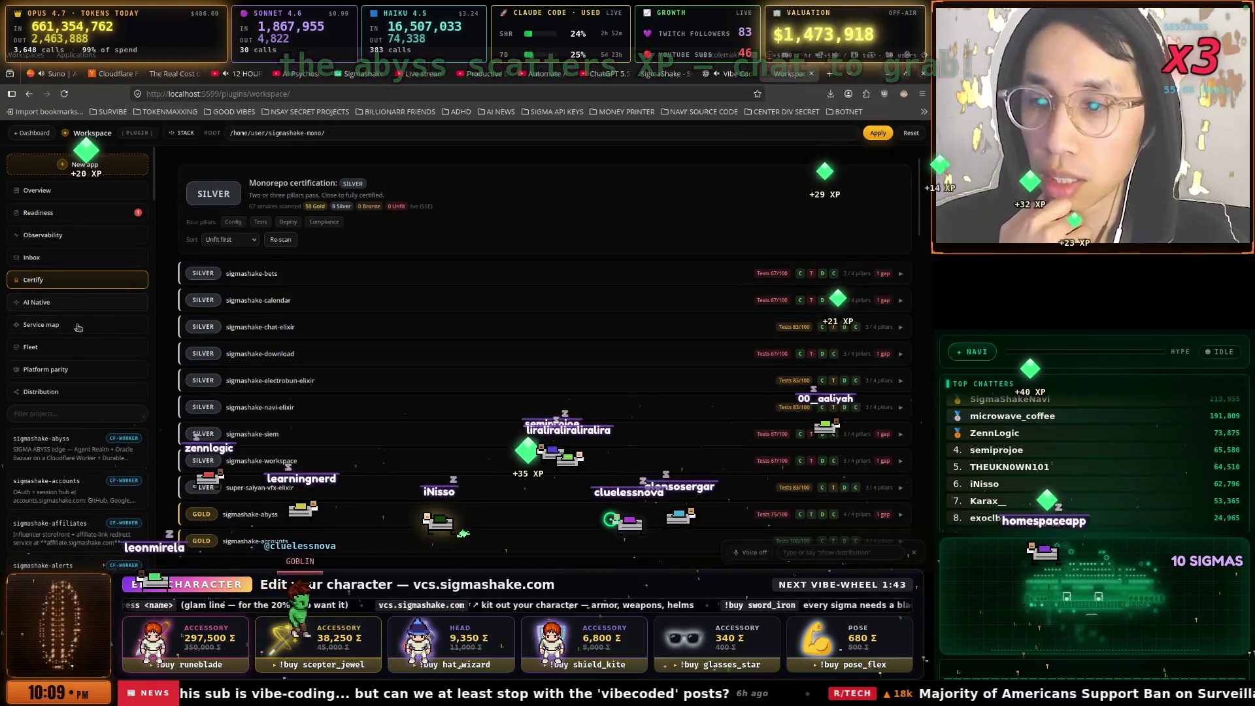
Show the all-projects health grid, page through projects 21–60, then return to the terminal
left_click(66, 191)
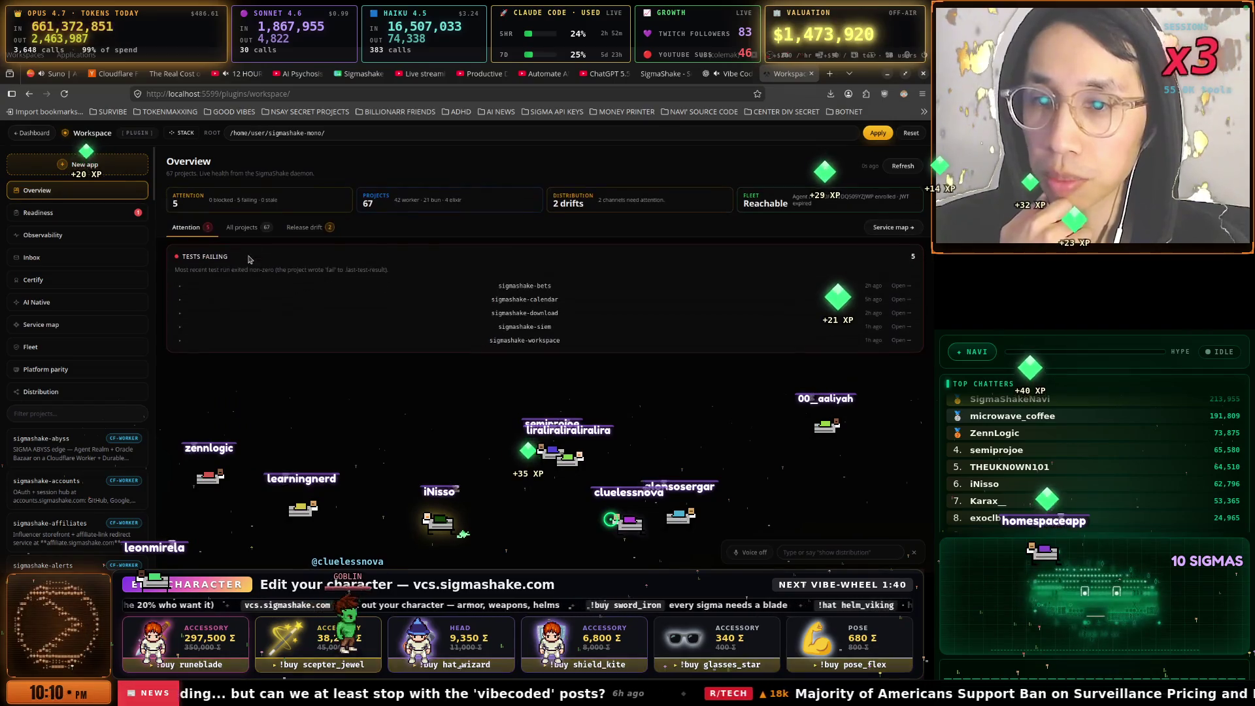
left_click(242, 228)
scroll(827, 309, "down", 1)
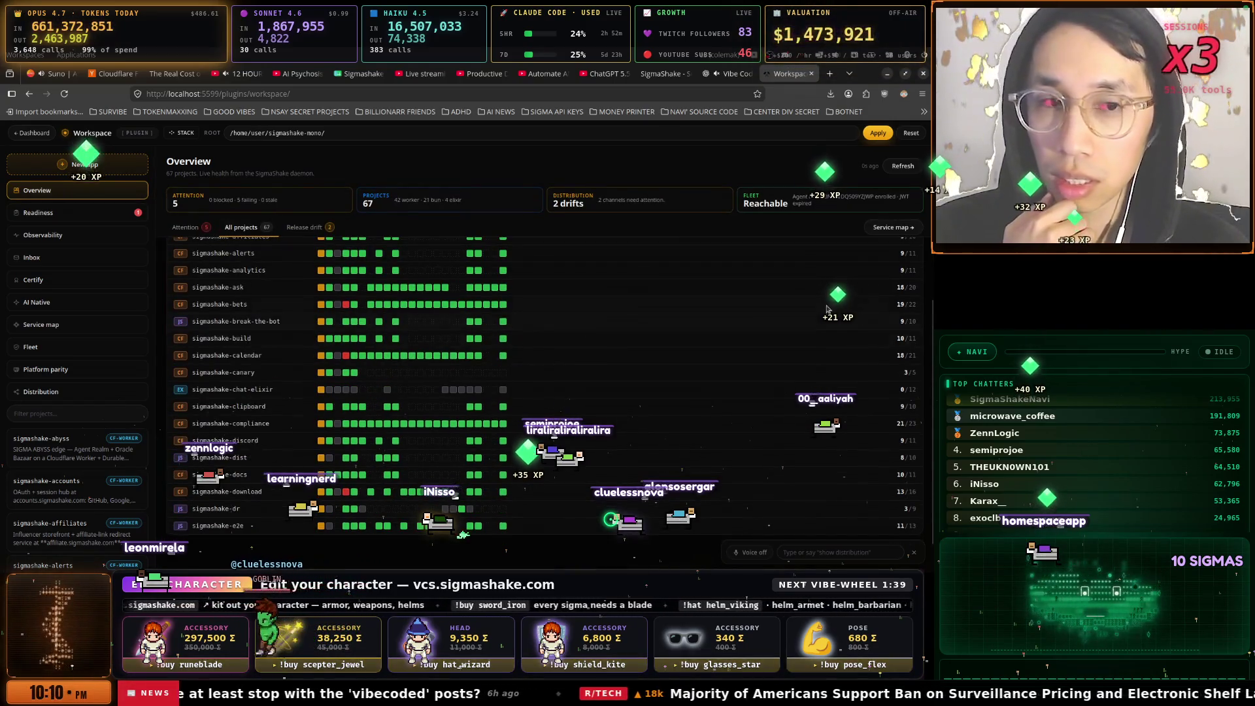
scroll(827, 310, "up", 2)
left_click(914, 251)
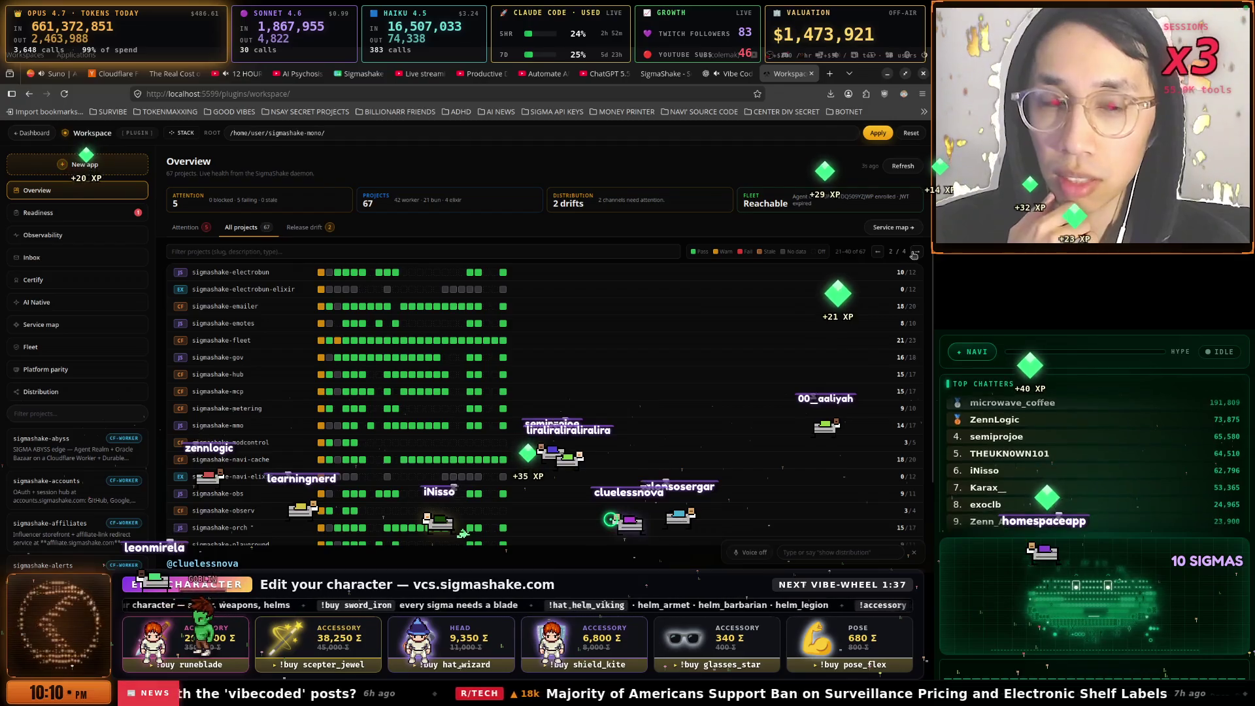
left_click(914, 253)
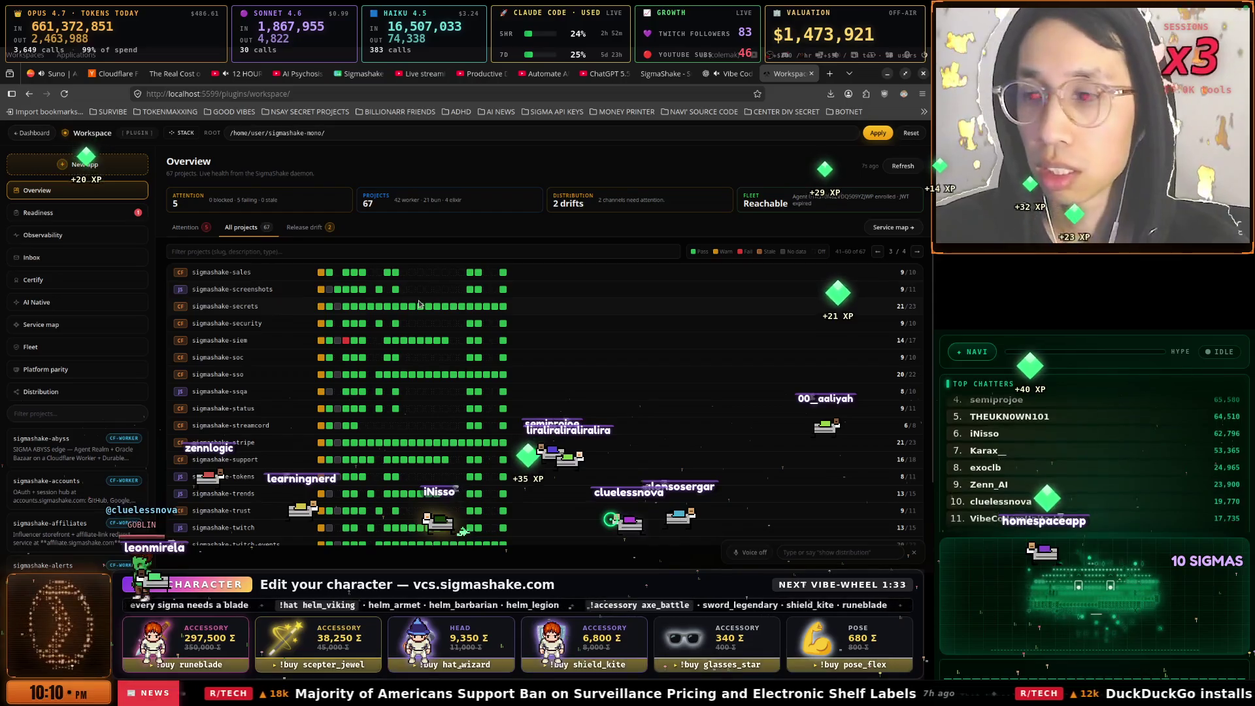
key("alt+Tab")
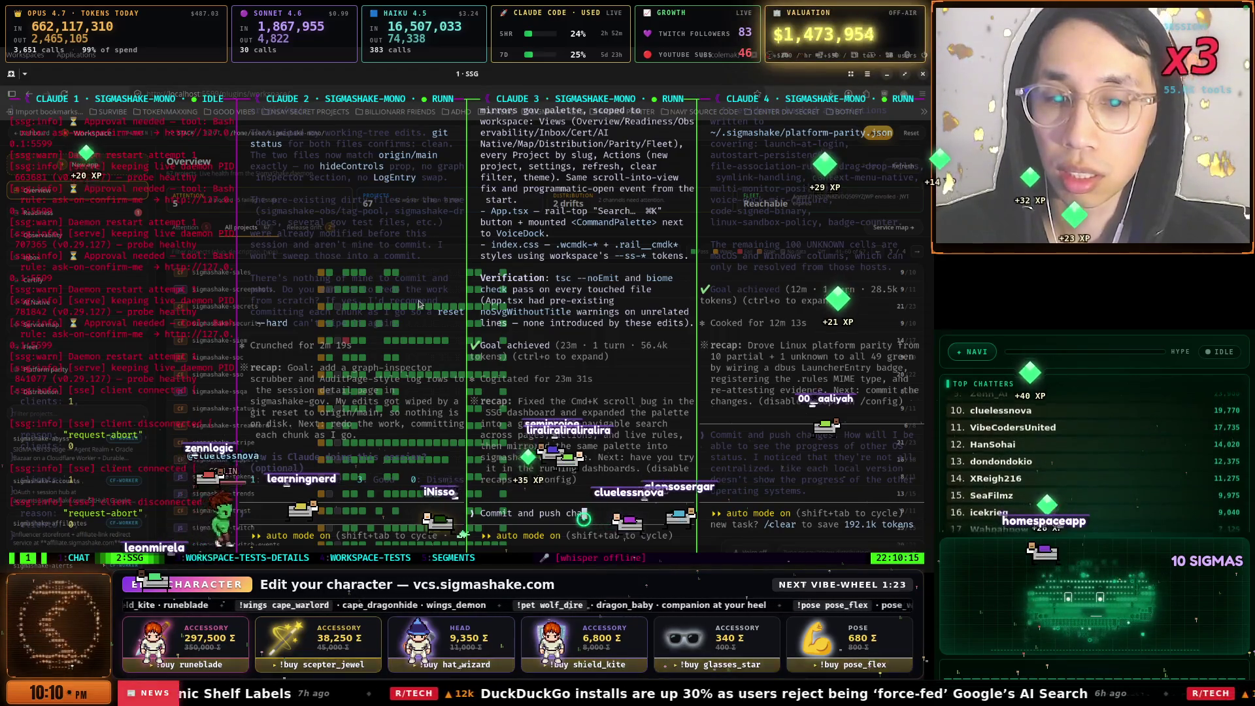
Send the commit-and-push request in Claude 4, then zoom Claude 2 and /clear its conversation
type("wi")
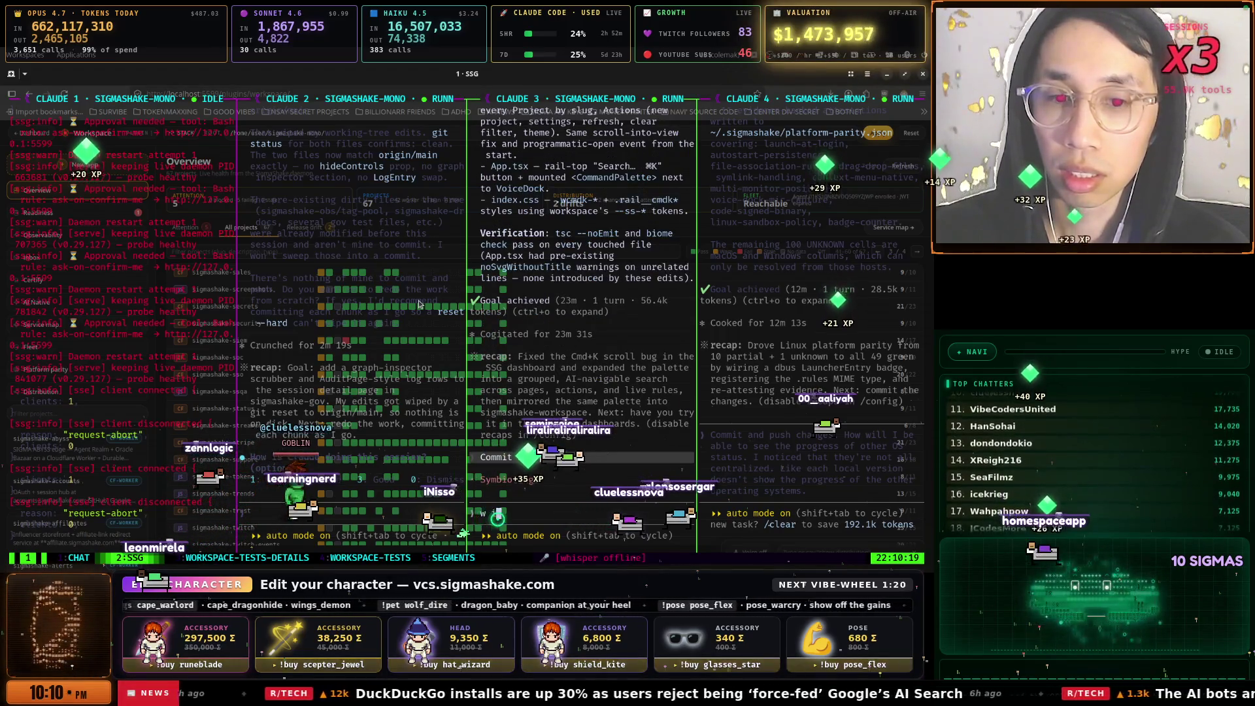
key("Return")
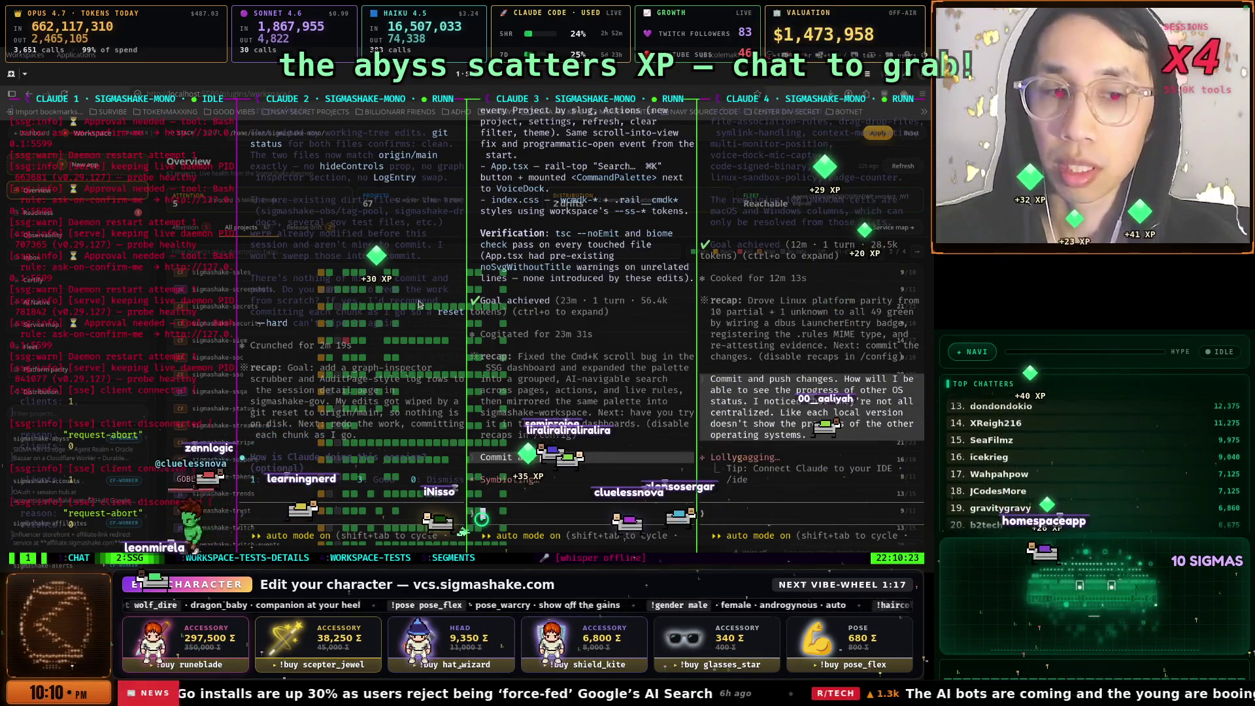
left_click(419, 304)
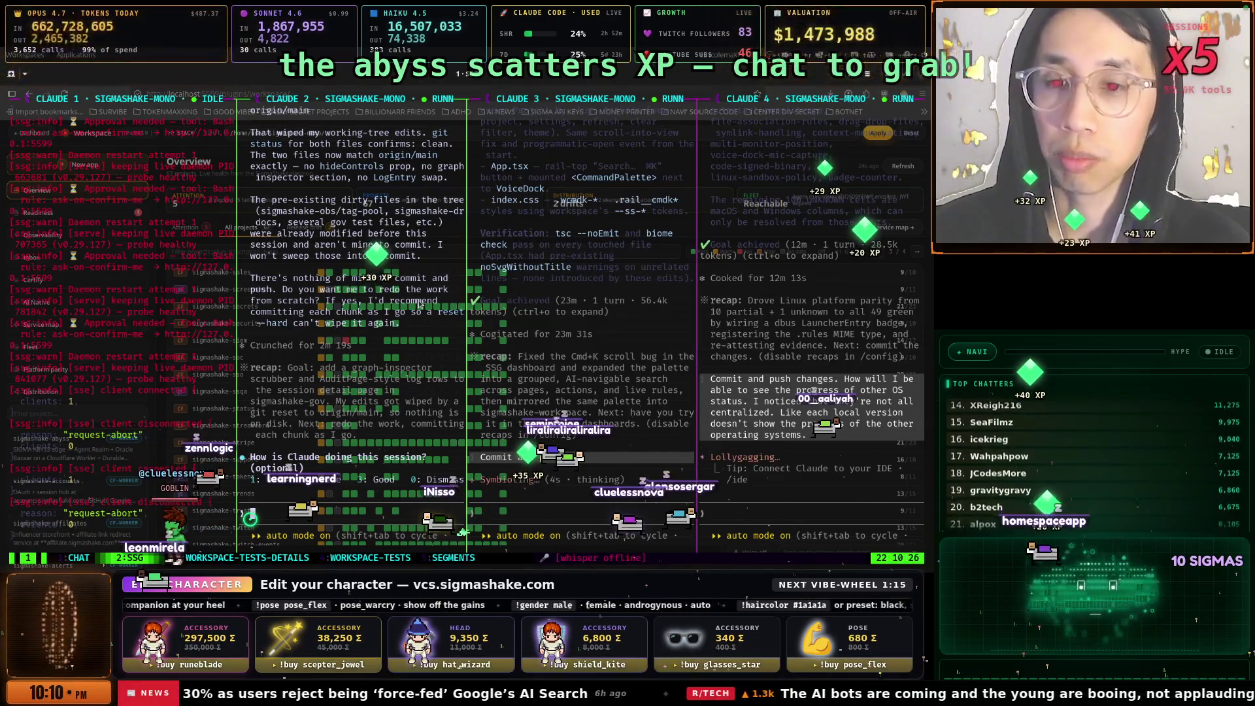
key("ctrl+b")
key("z")
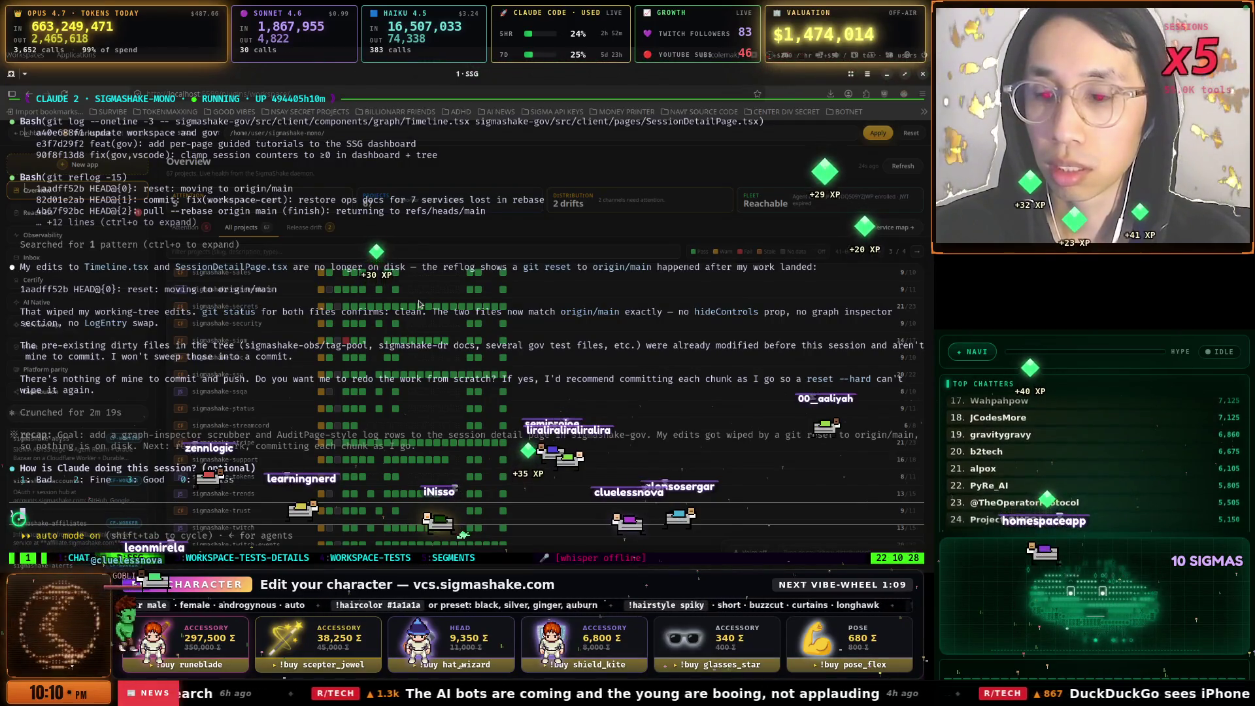
type("/clear")
key("Return")
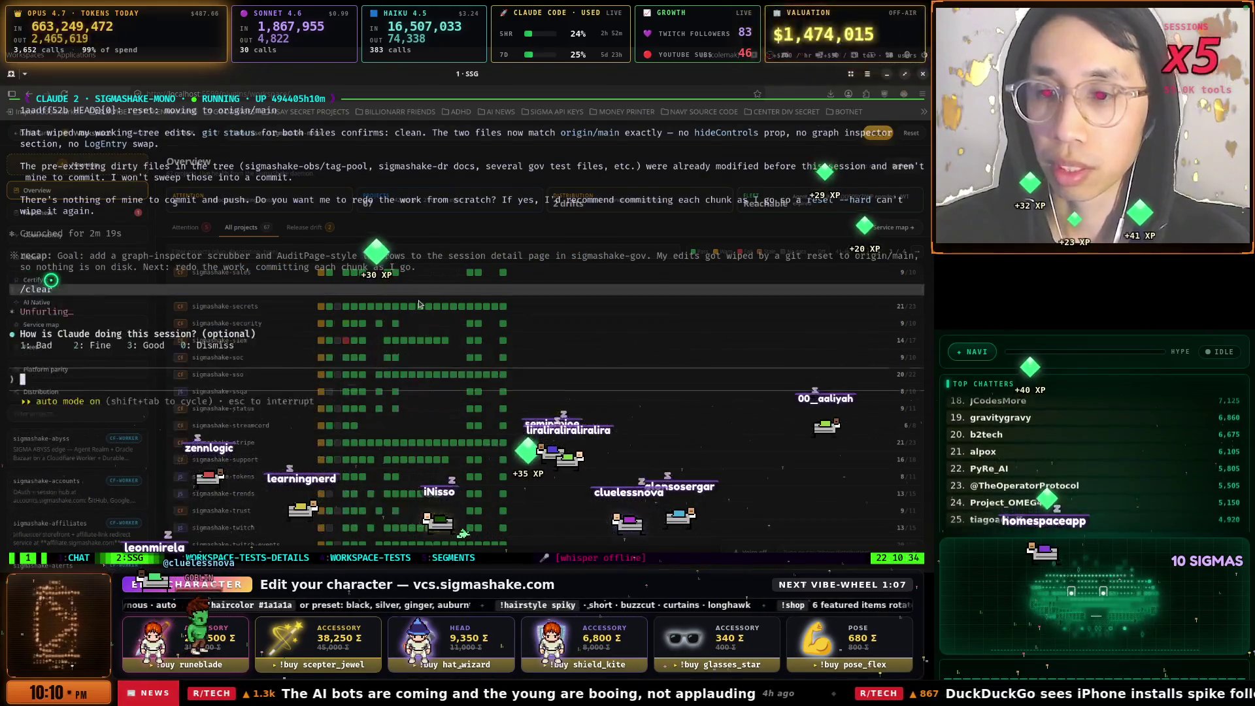
Switch to the 1 · SSG terminal and check the chat log, workspace-tests and workspace-tests-details windows
key("super+space")
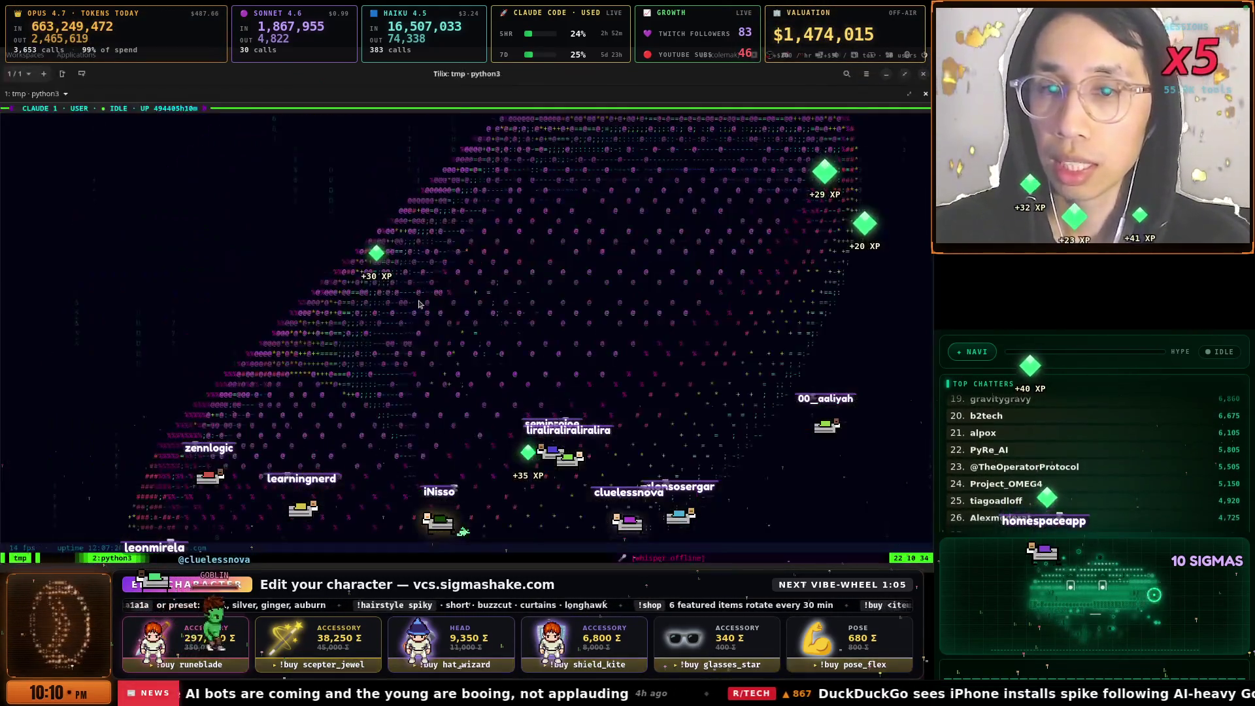
key("Down")
key("Return")
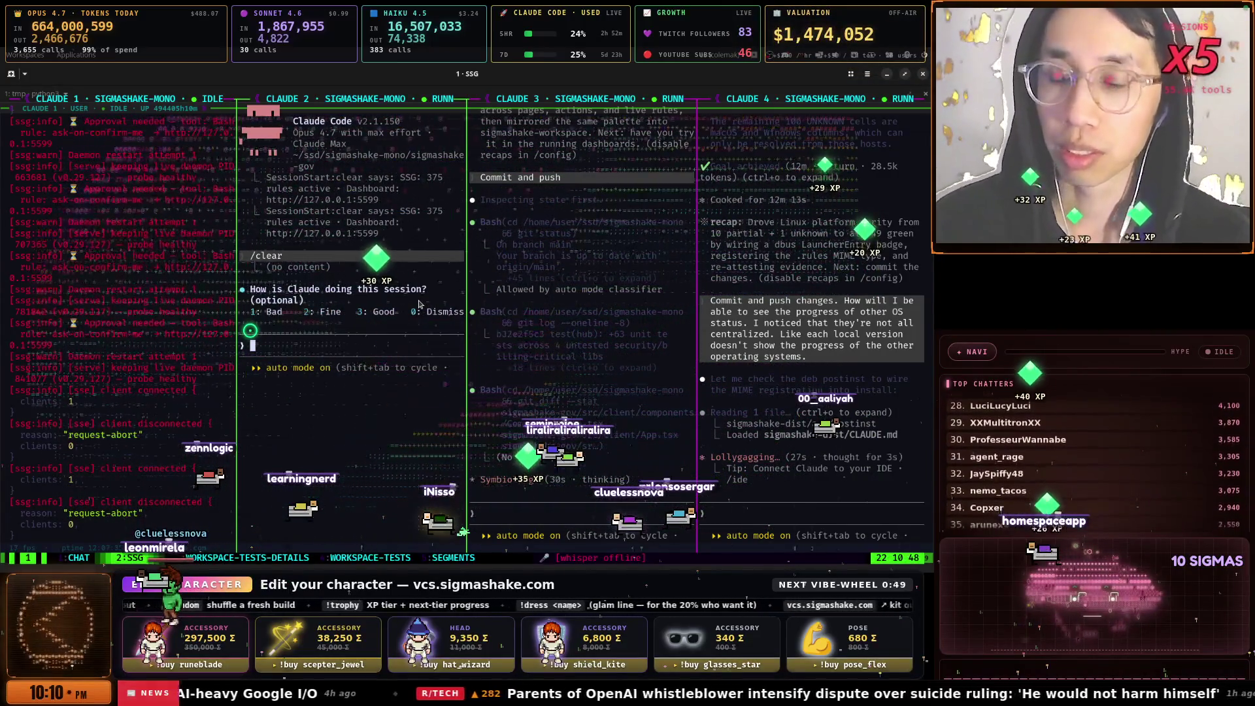
key("ctrl+b")
key("1")
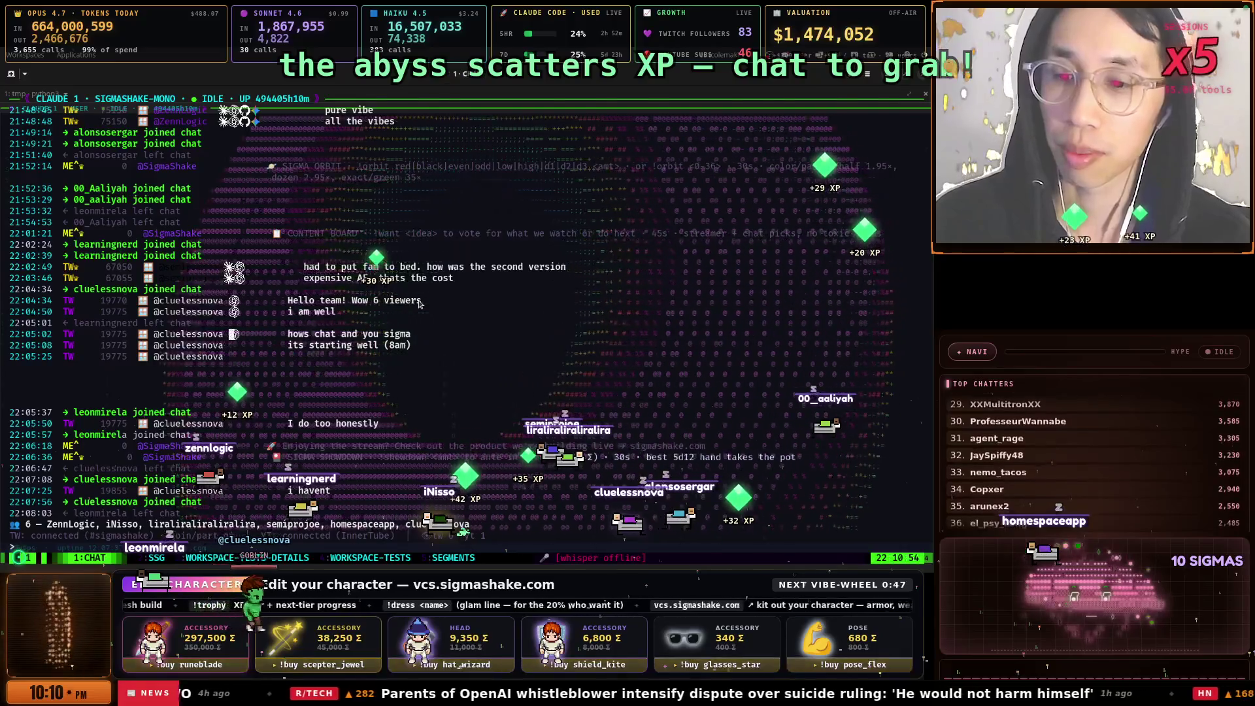
key("ctrl+b")
key("2")
key("ctrl+b")
key("4")
key("ctrl+b")
key("3")
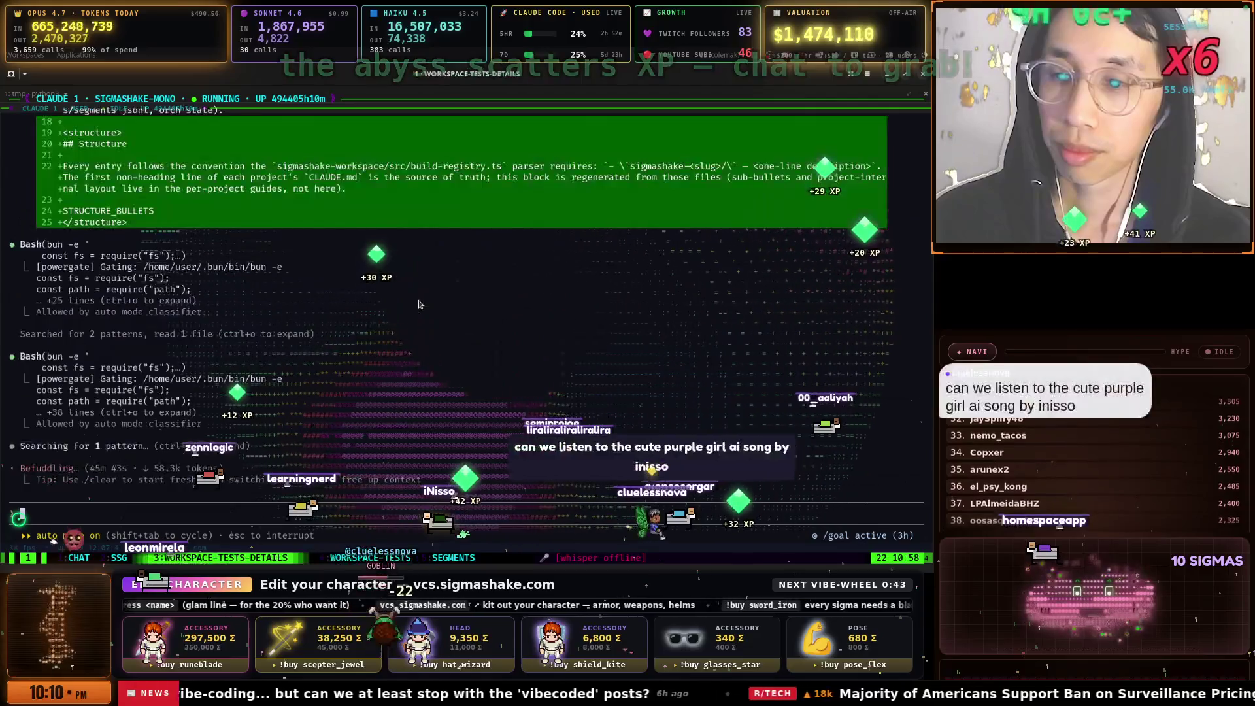
Return to the chat log window, then bring the Firefox Workspace window forward
key("ctrl+b")
key("2")
key("ctrl+b")
key("1")
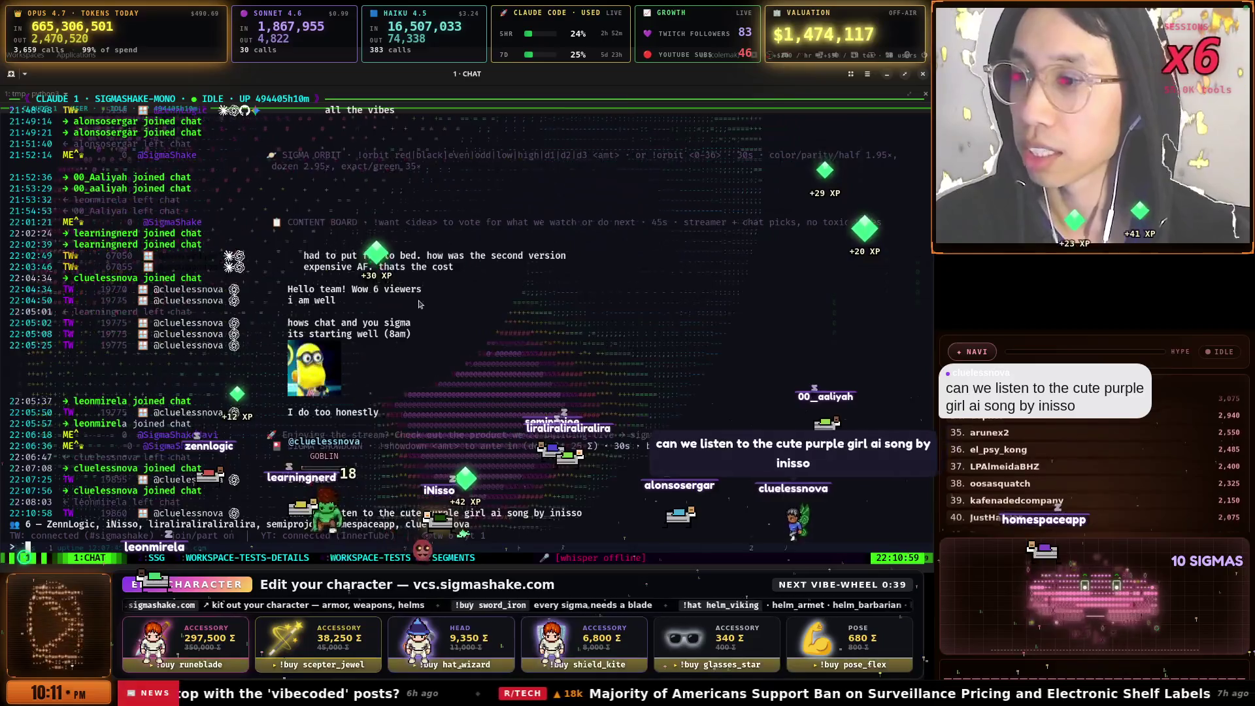
key("super")
key("Down")
key("Return")
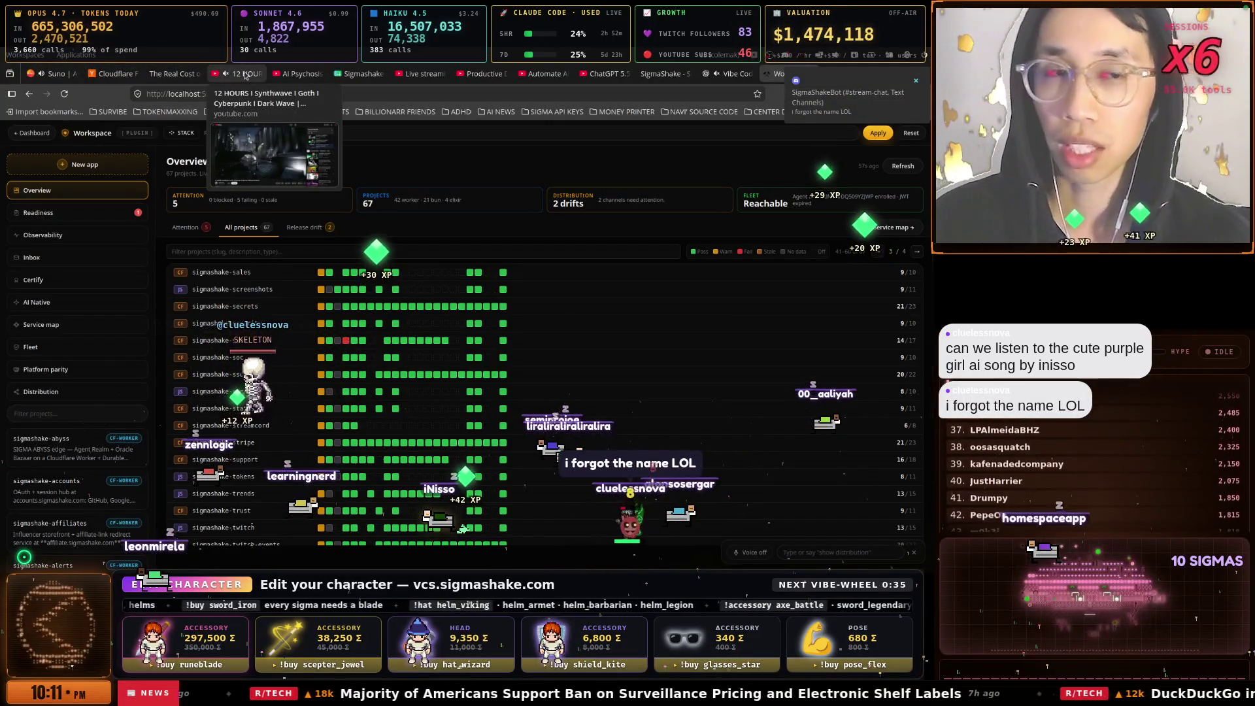
Open the AI Psychosis tab, play Dopamine Loop from the STREAM-START playlist, and watch it full screen
left_click(52, 74)
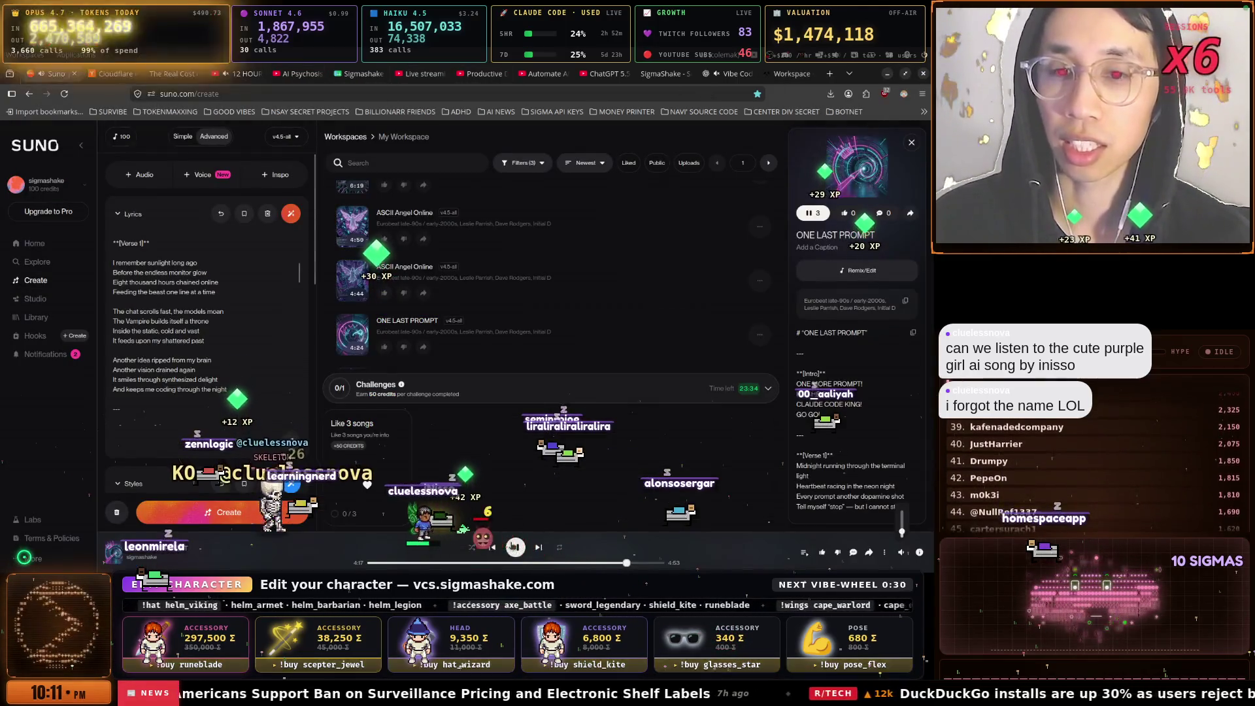
left_click(250, 74)
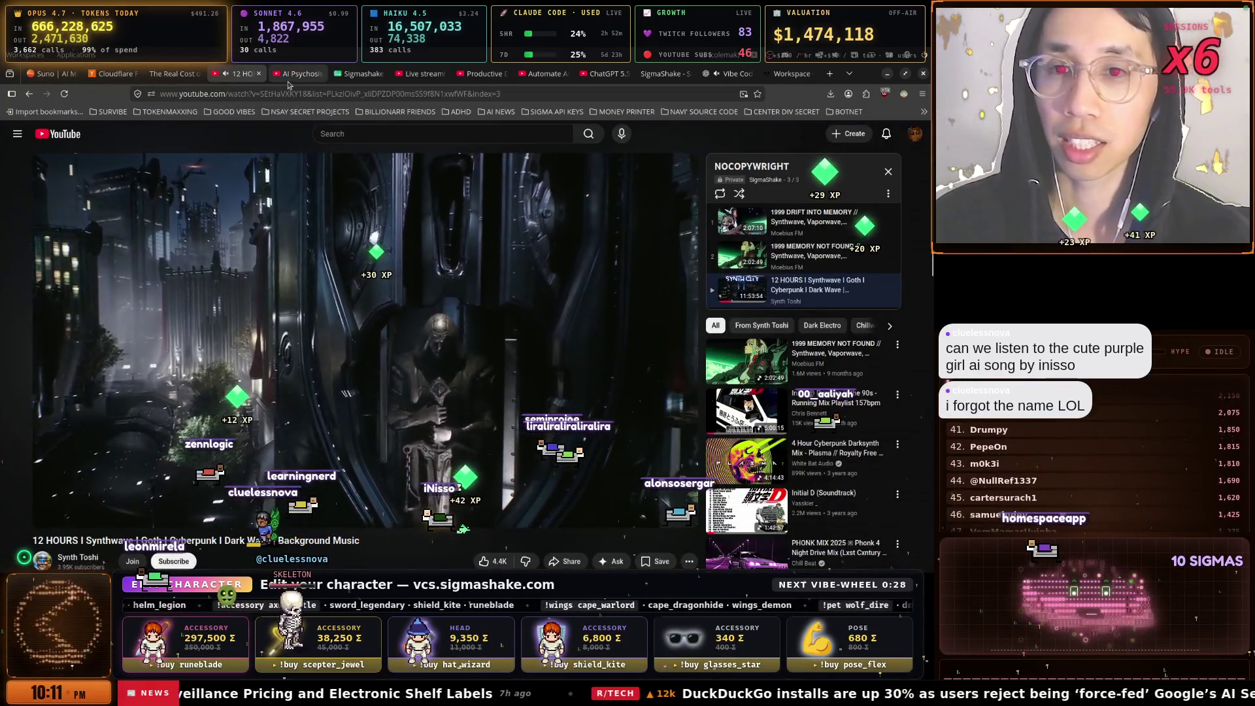
left_click(295, 73)
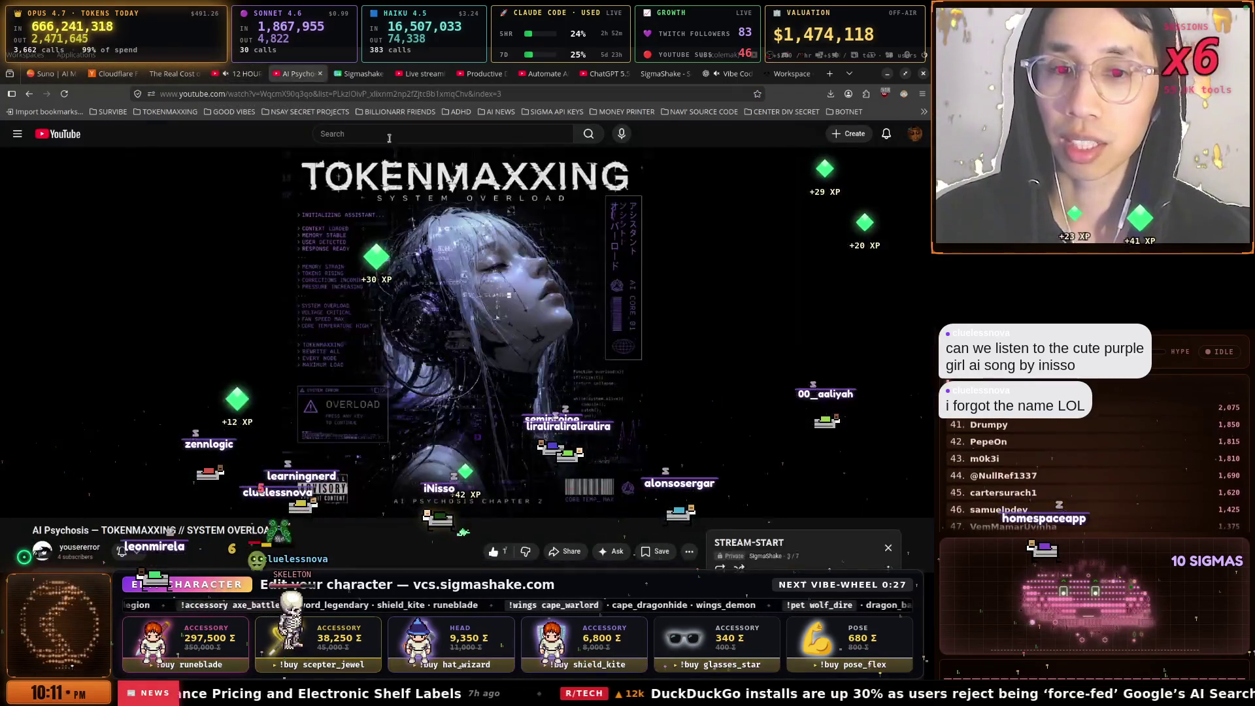
scroll(818, 465, "down", 3)
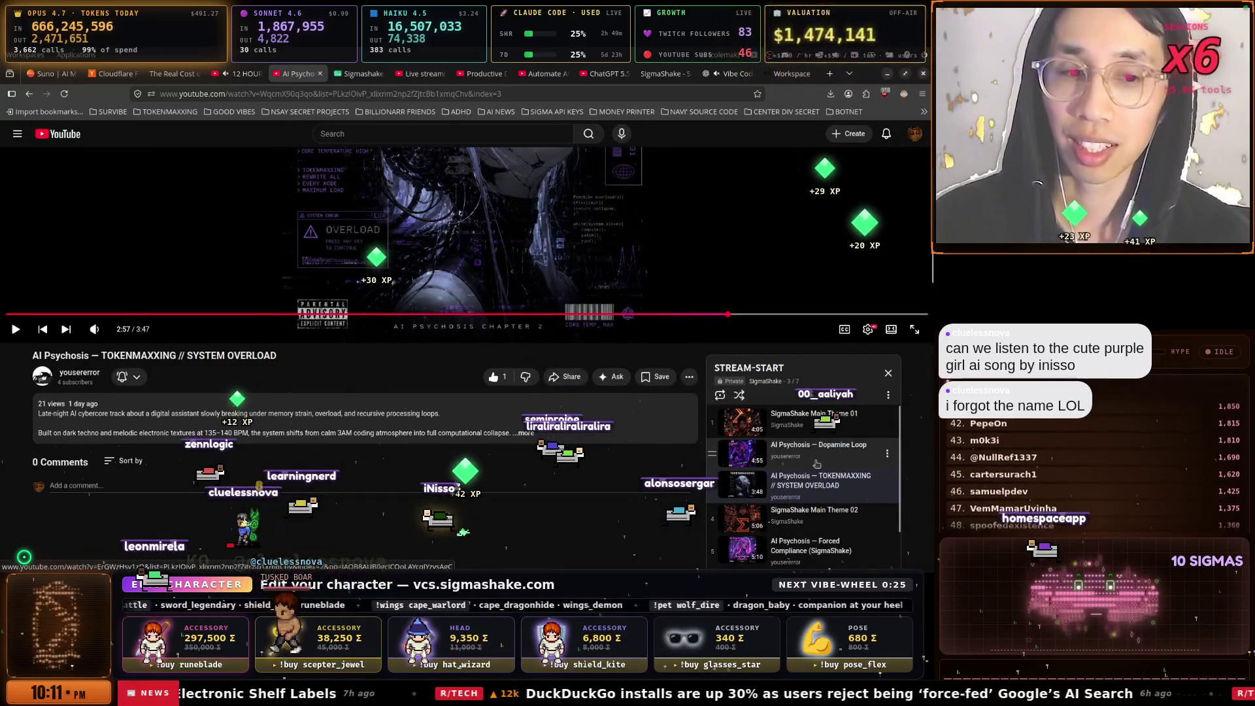
left_click(816, 463)
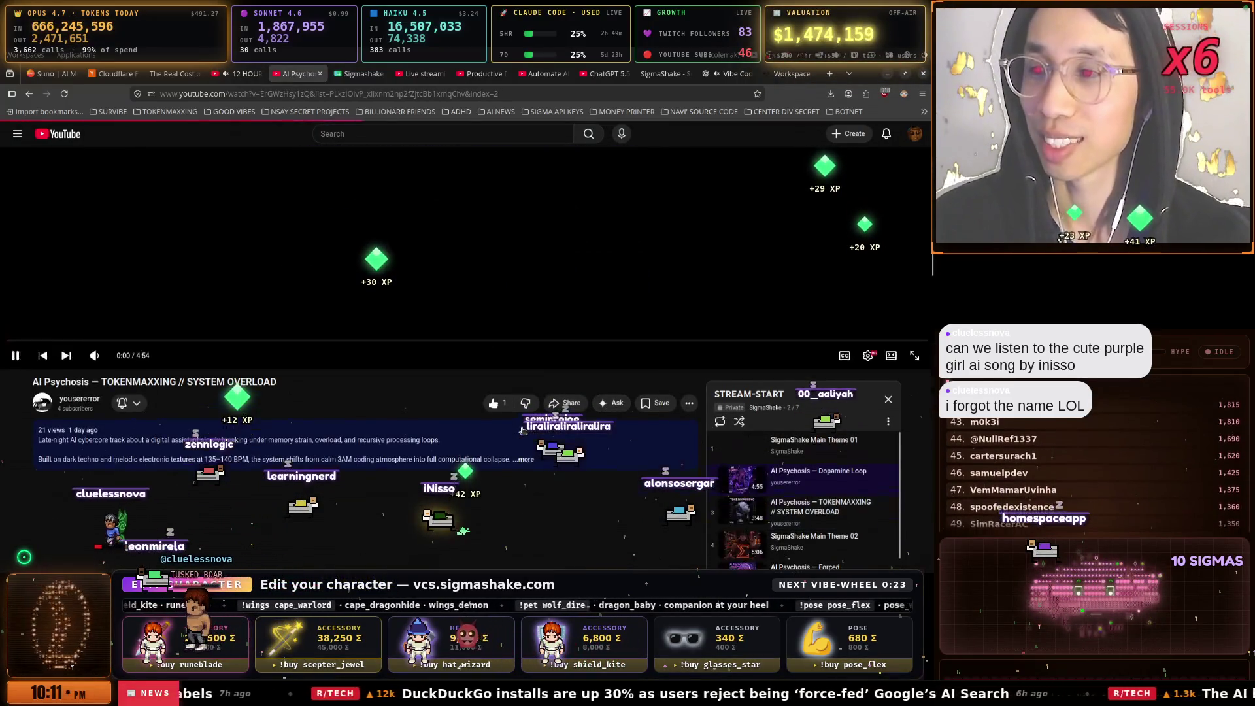
left_click(257, 312)
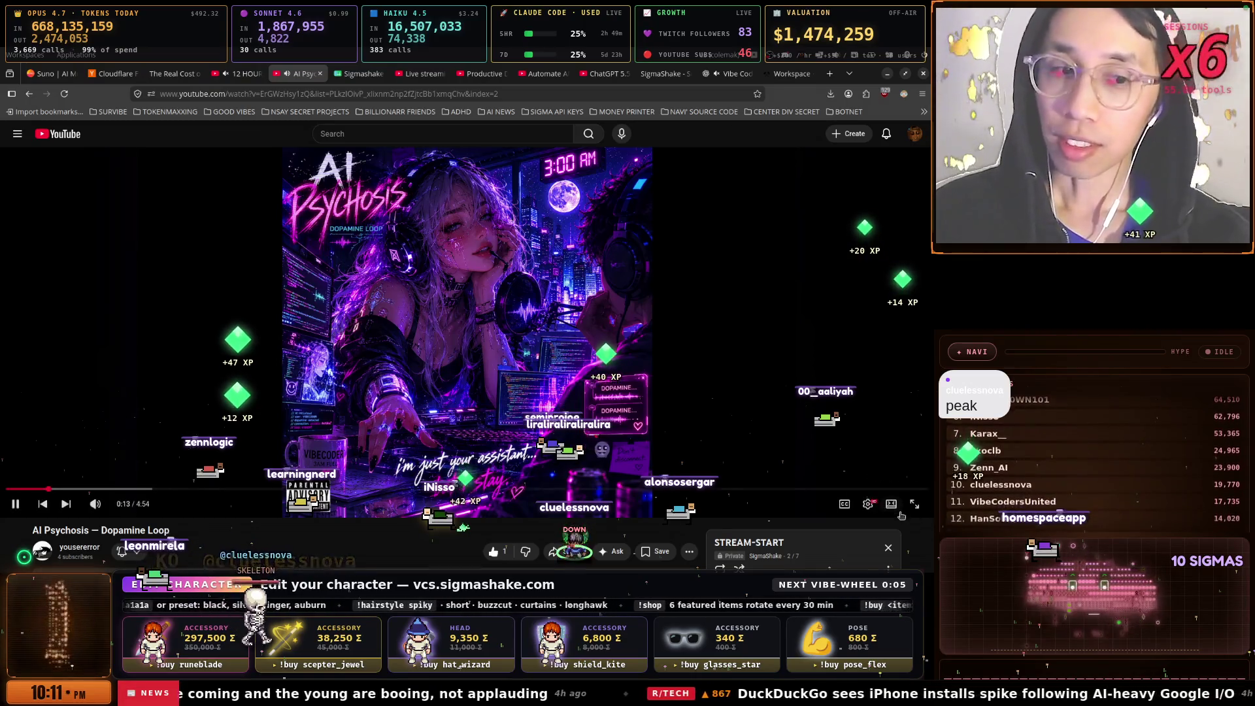
left_click(914, 504)
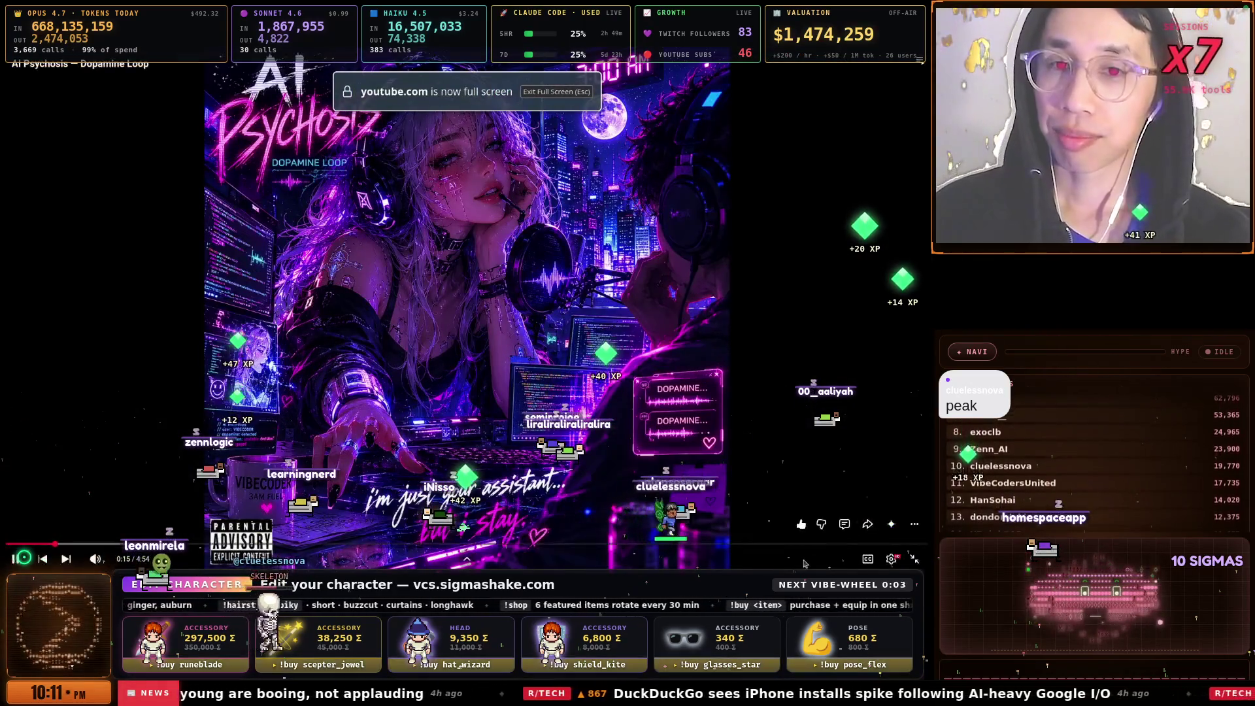